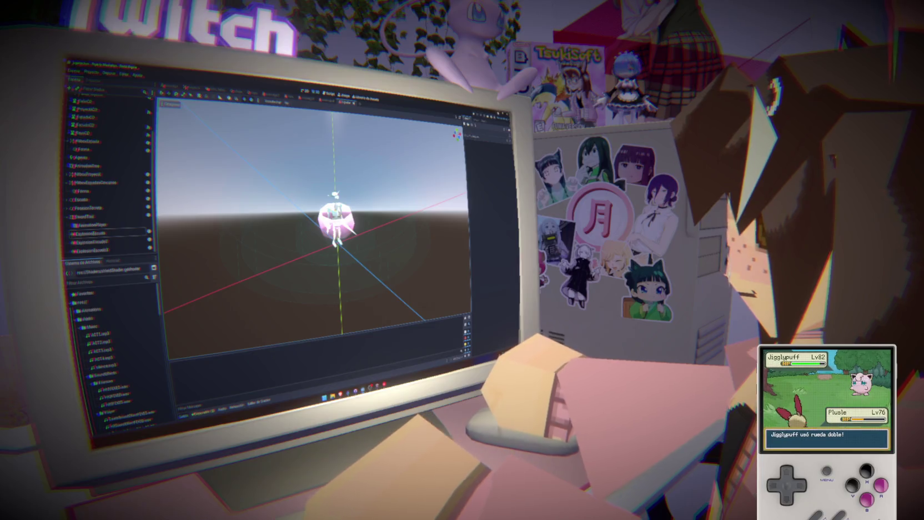
- Switch from the Godot editor to the YouTube tutorial on Godot sound effects and music
key(alt+Tab)
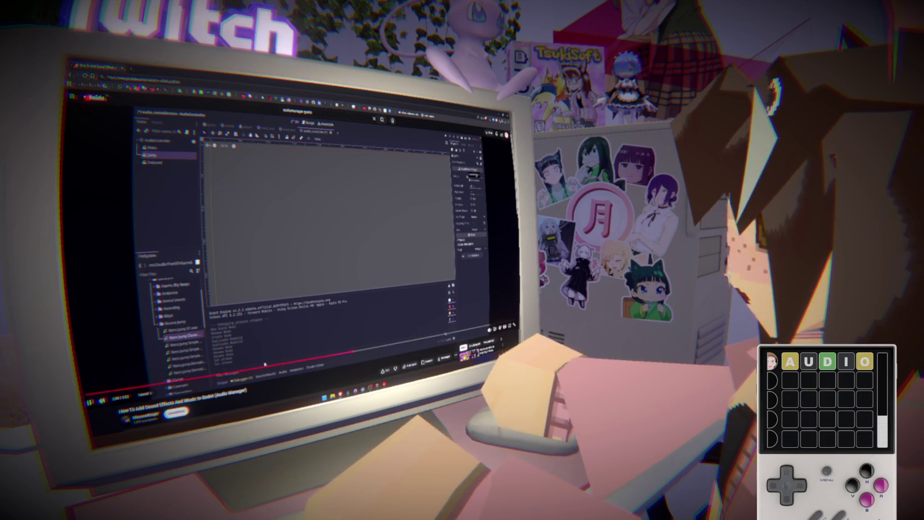
- Seek the tutorial ahead to its audio controller code, pausing and resuming to read it
click(395, 347)
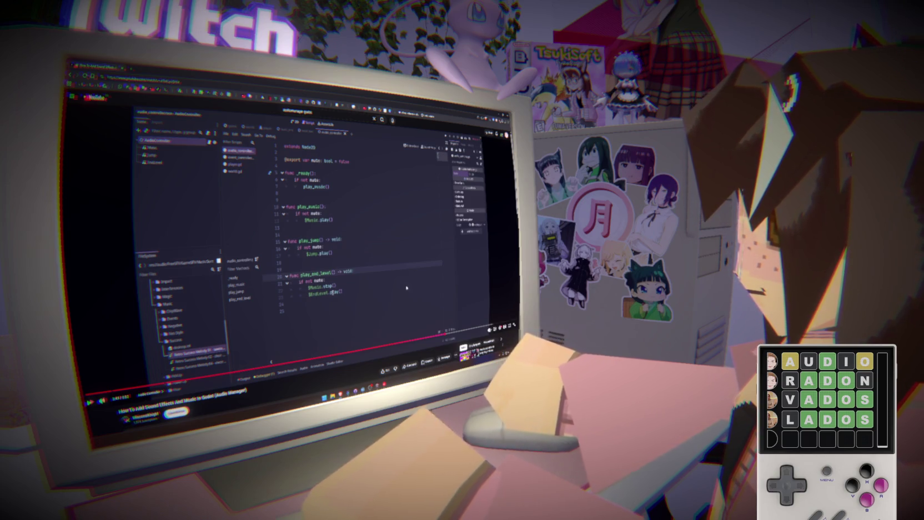
click(323, 289)
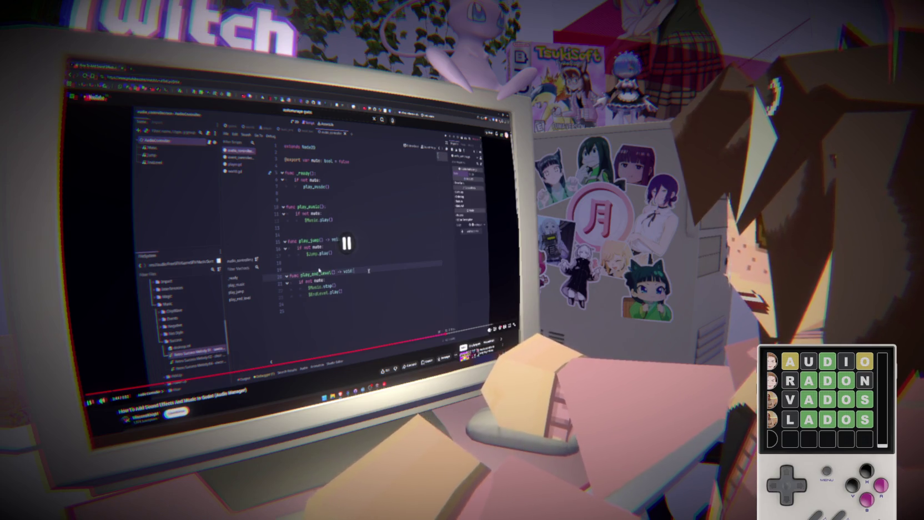
click(330, 296)
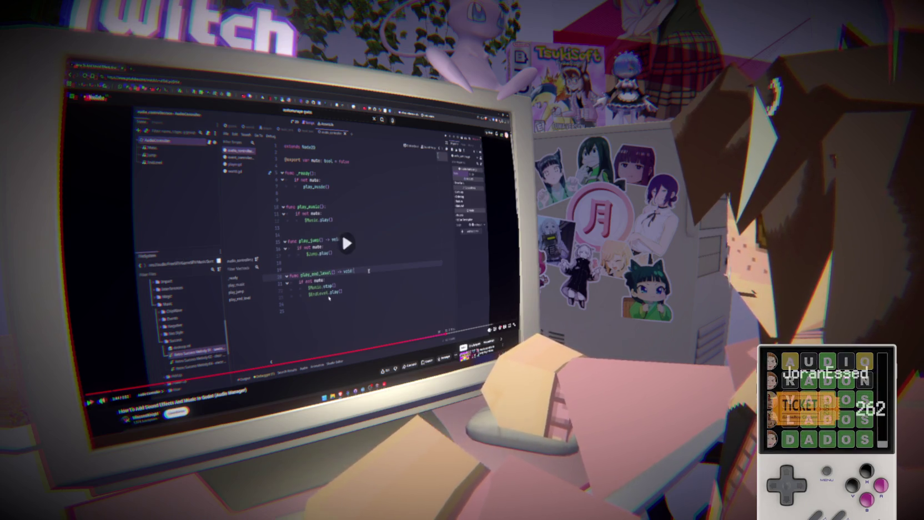
click(327, 293)
click(319, 282)
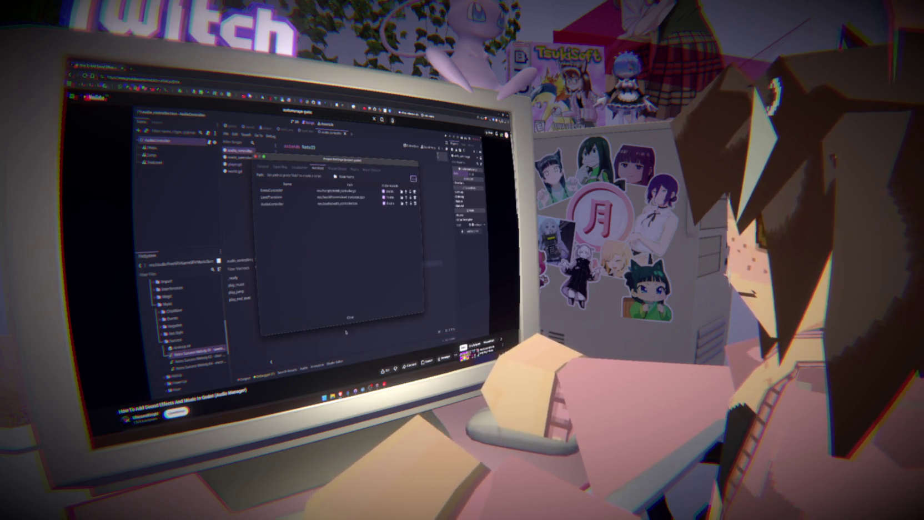
- Pause and resume the tutorial video while reviewing it
click(319, 296)
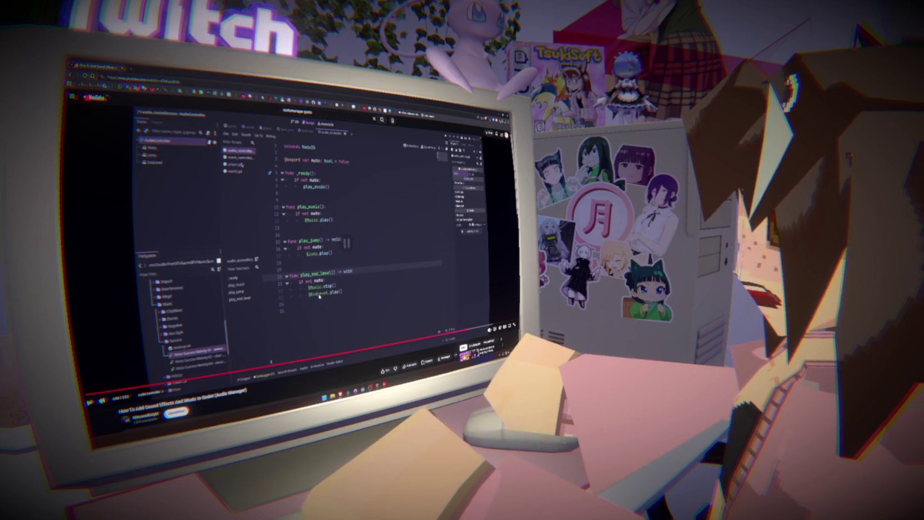
click(344, 227)
click(344, 228)
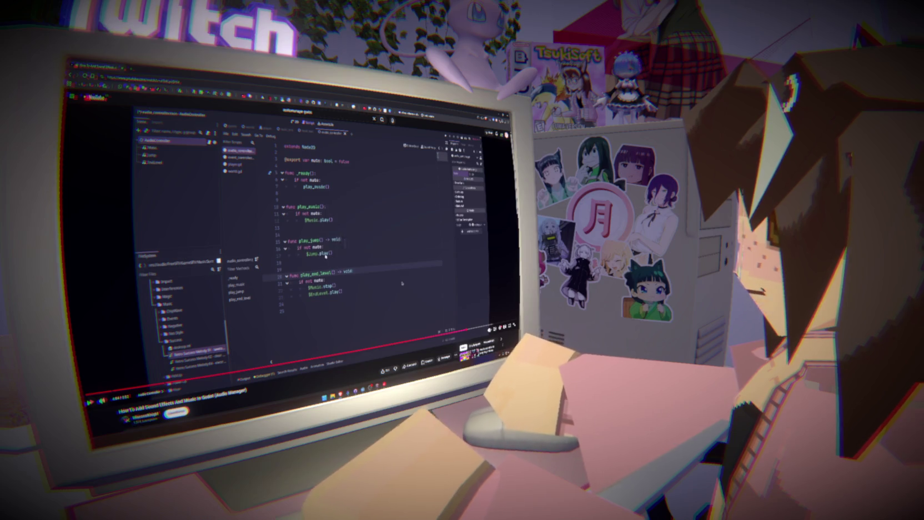
click(402, 282)
- Glance at the video description, pause the tutorial, and switch to GitHub Desktop
scroll(328, 256, down, 3)
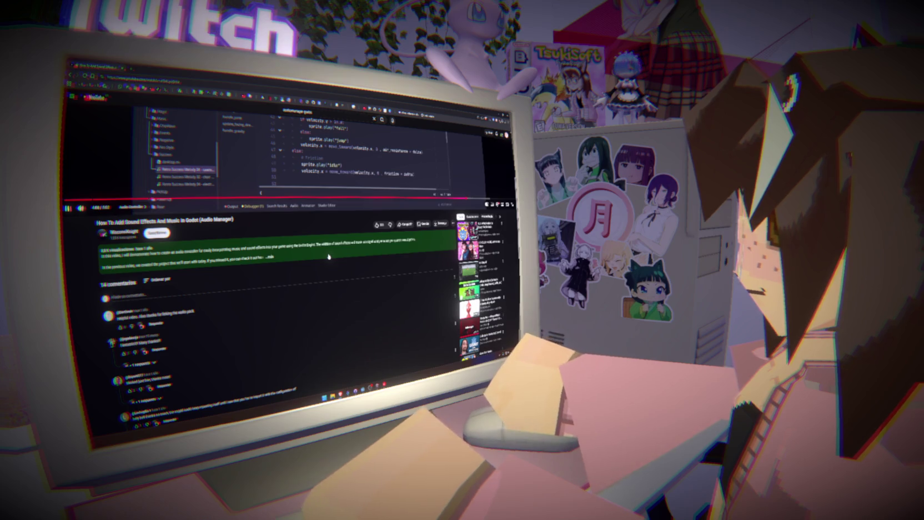
scroll(328, 256, up, 3)
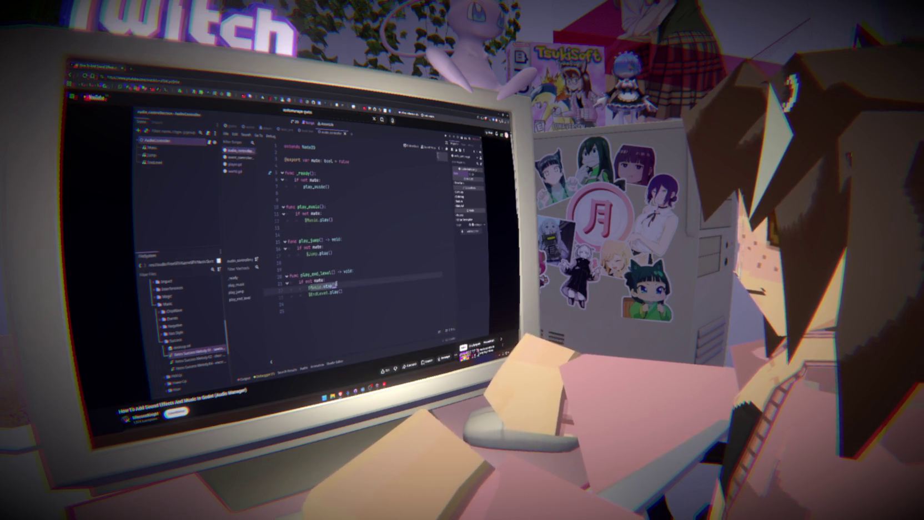
click(374, 230)
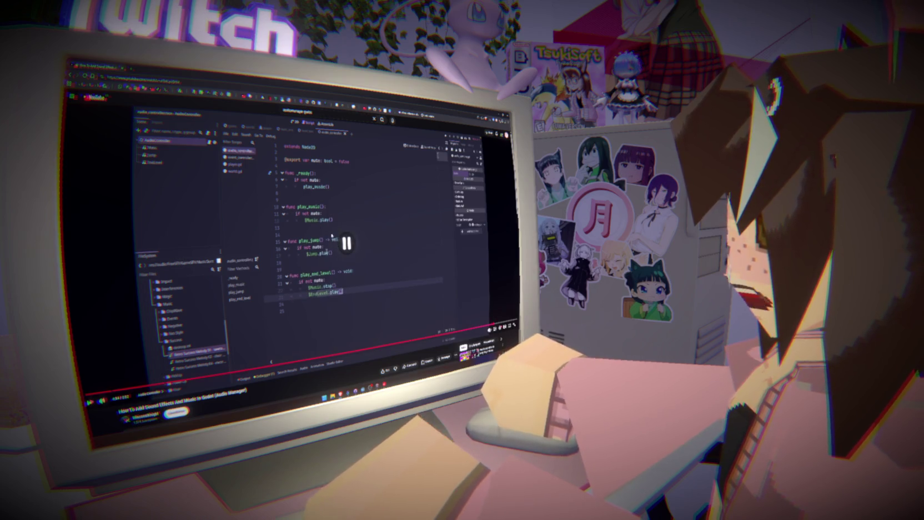
key(alt+Tab)
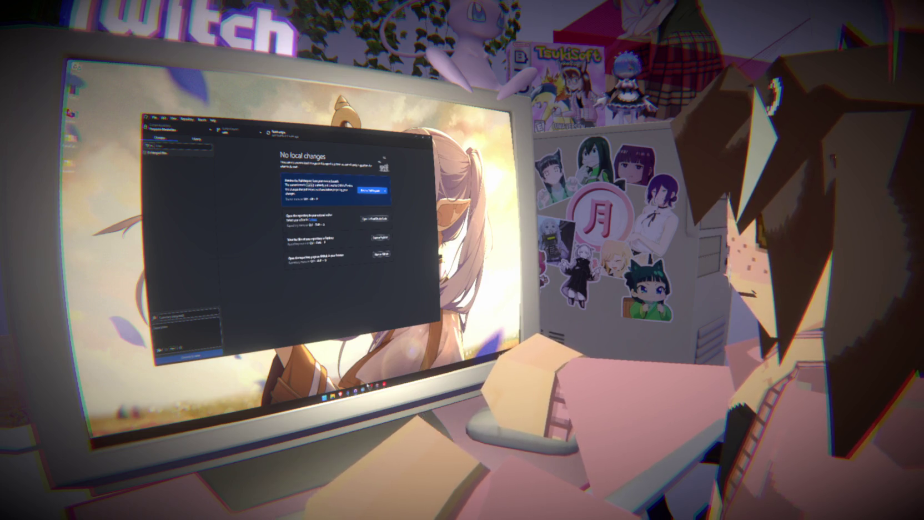
- Create a new 3D scene with root AudioManager and save it as audio_manager.tscn
key(alt+Tab)
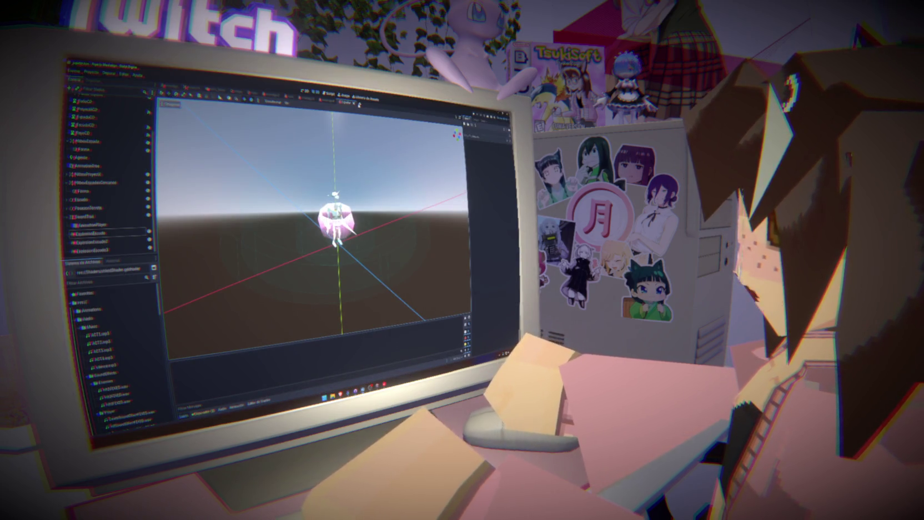
click(359, 104)
click(111, 104)
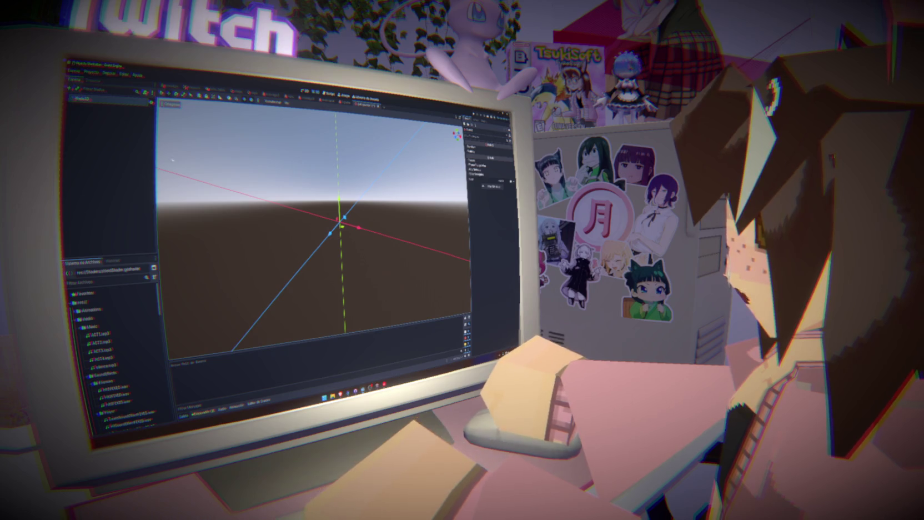
double_click(111, 102)
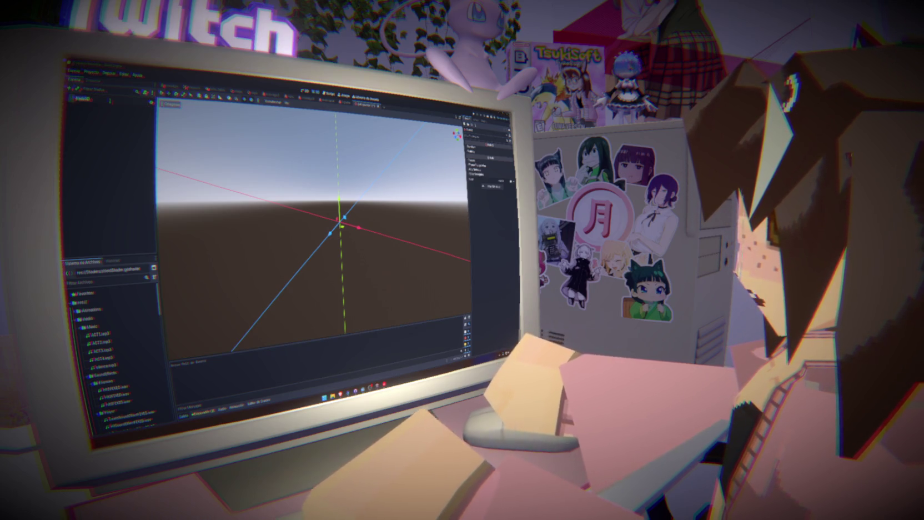
text(Ar)
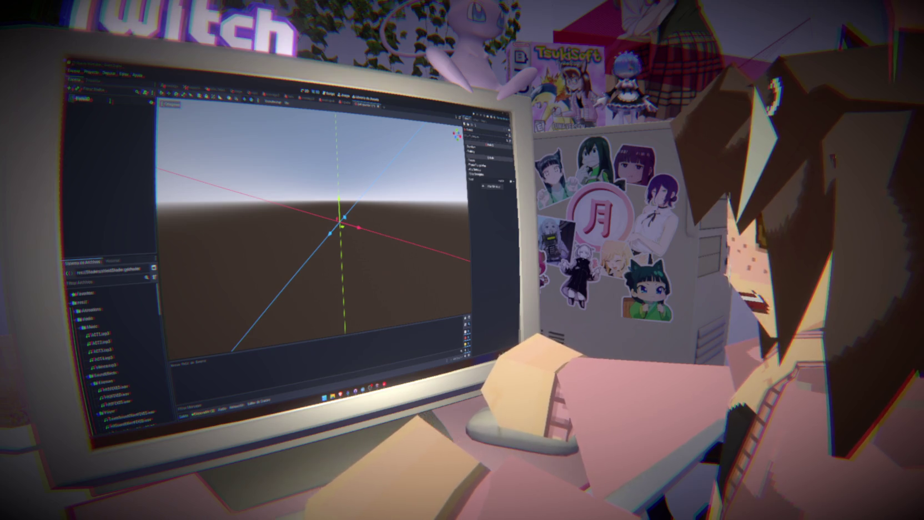
key(Return)
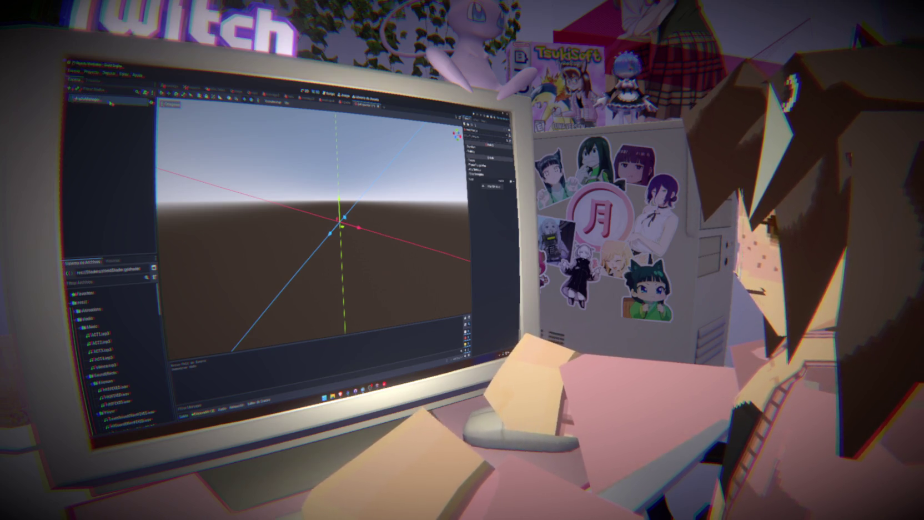
key(ctrl+s)
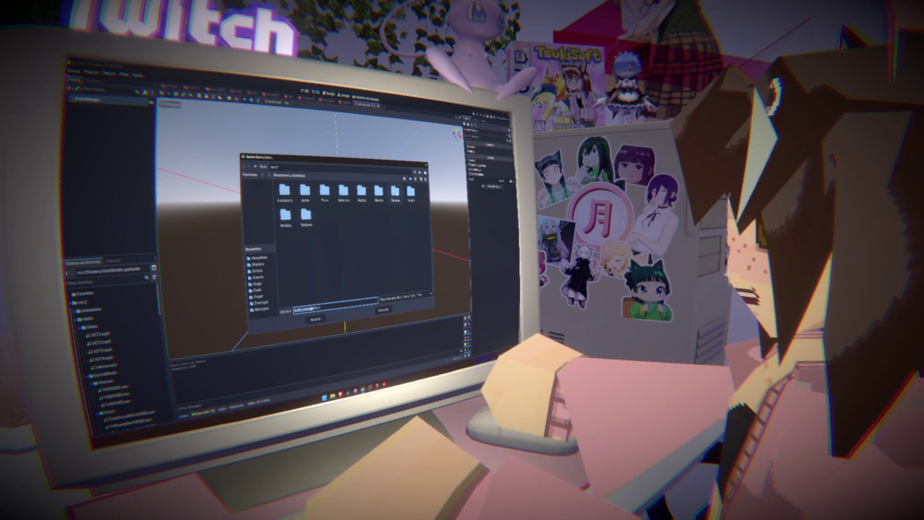
double_click(395, 192)
click(315, 319)
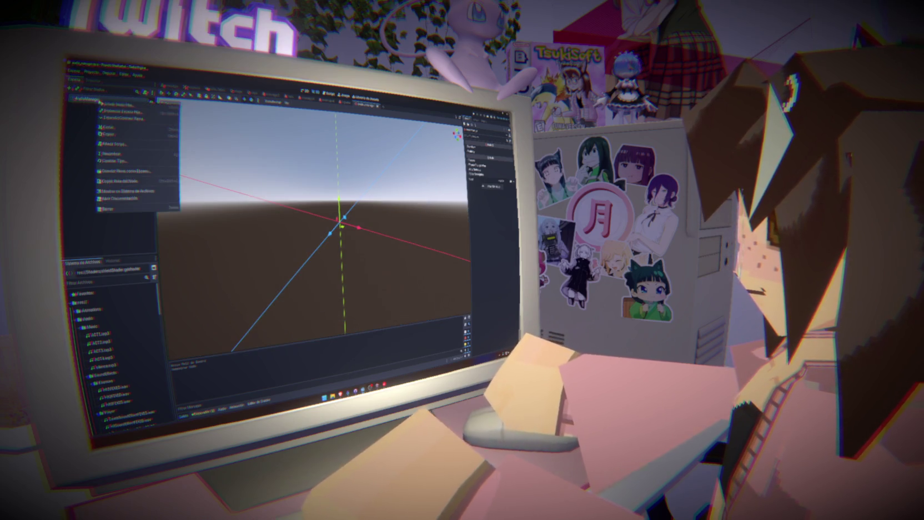
- Attach a new script to AudioManager saved as res://Scripts/audio_manager.gd
click(146, 90)
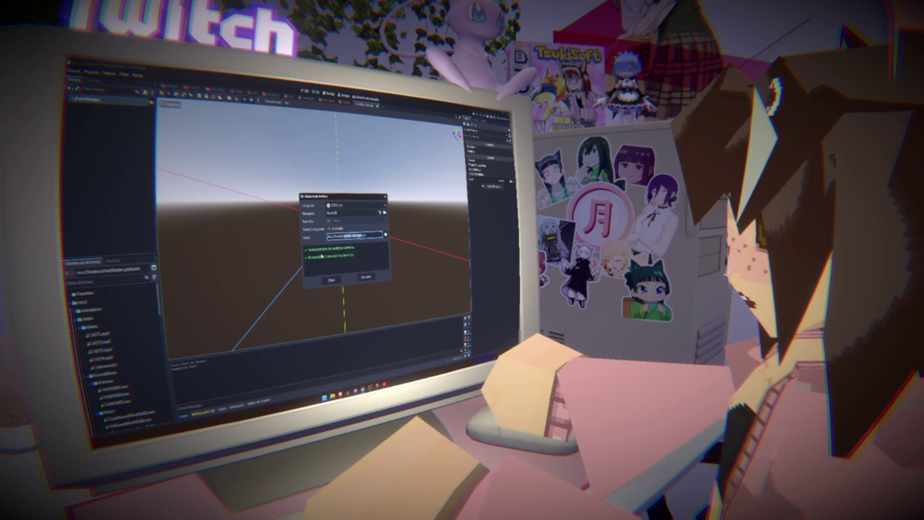
click(383, 235)
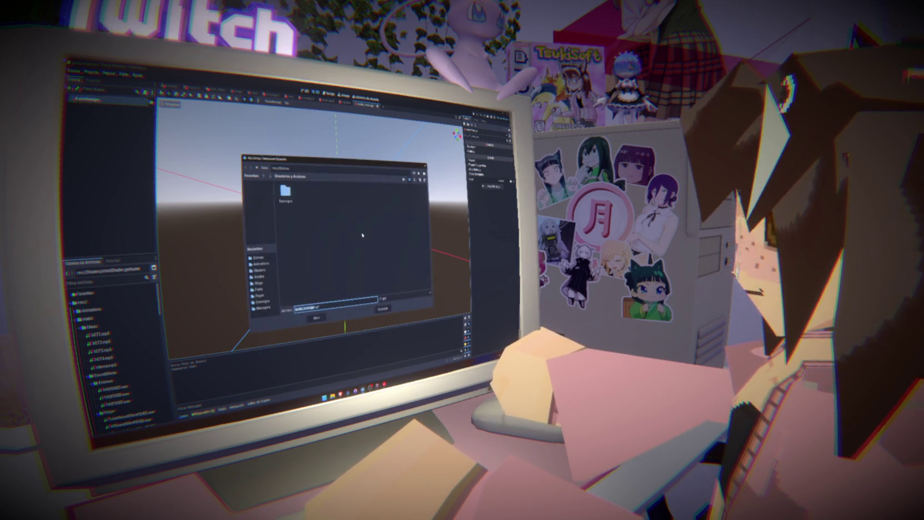
click(258, 277)
click(316, 319)
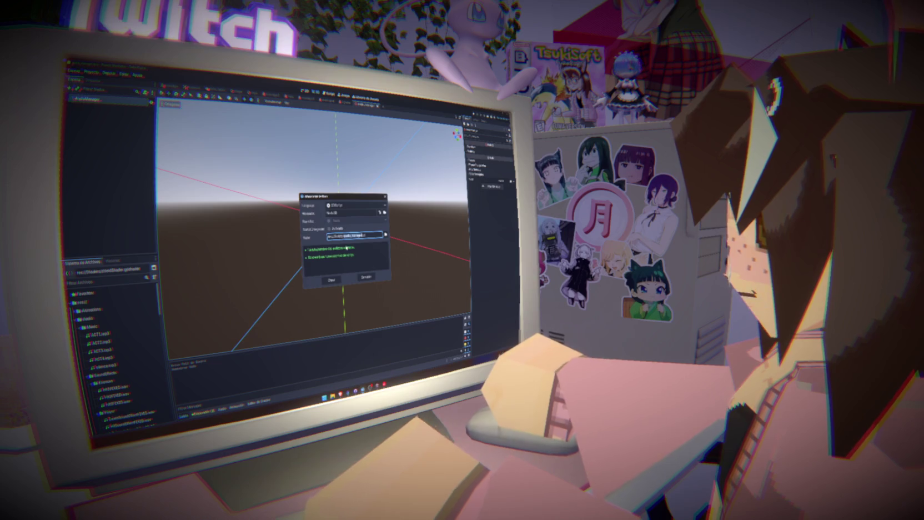
click(332, 282)
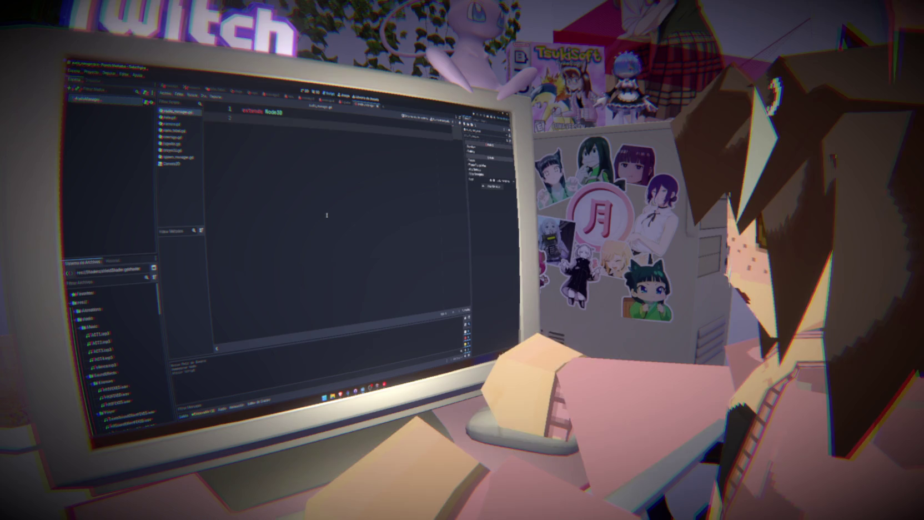
- Add an AudioStreamPlayer3D child under AudioManager, inspect ACT1.mp3, and save
key(Return)
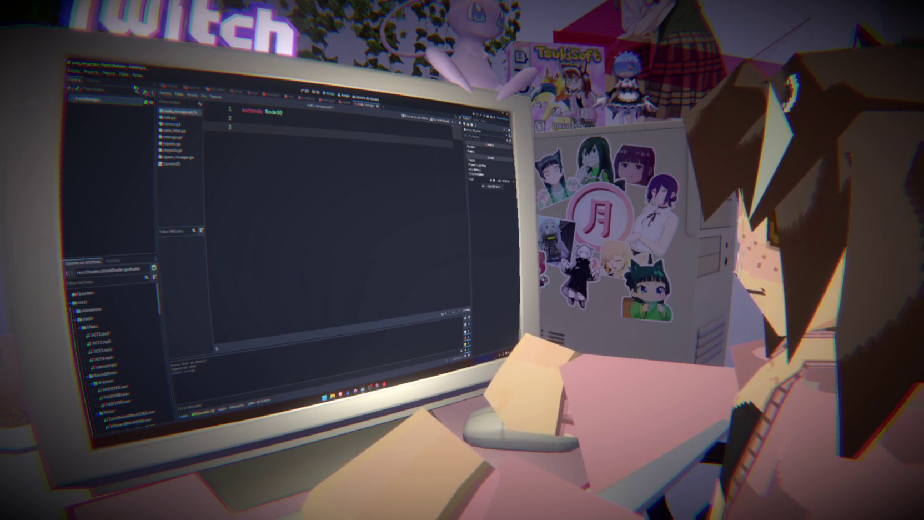
right_click(117, 103)
click(128, 118)
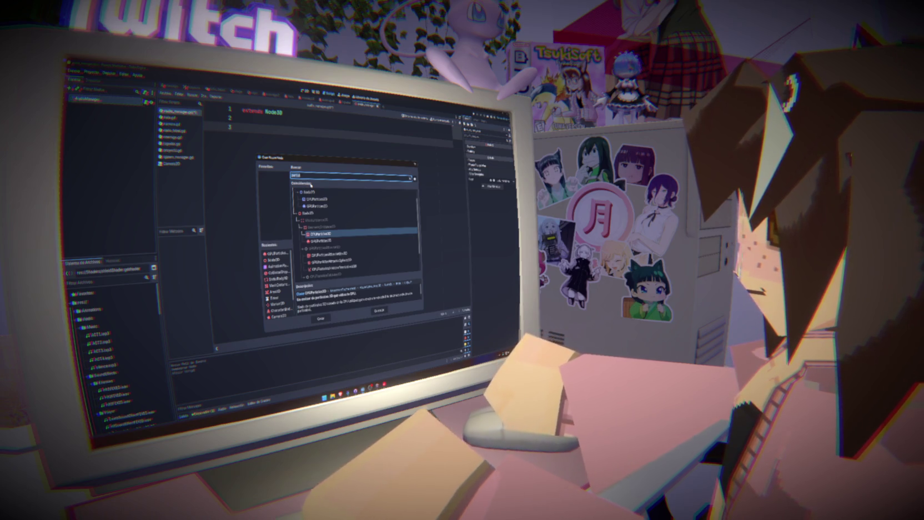
text(audio)
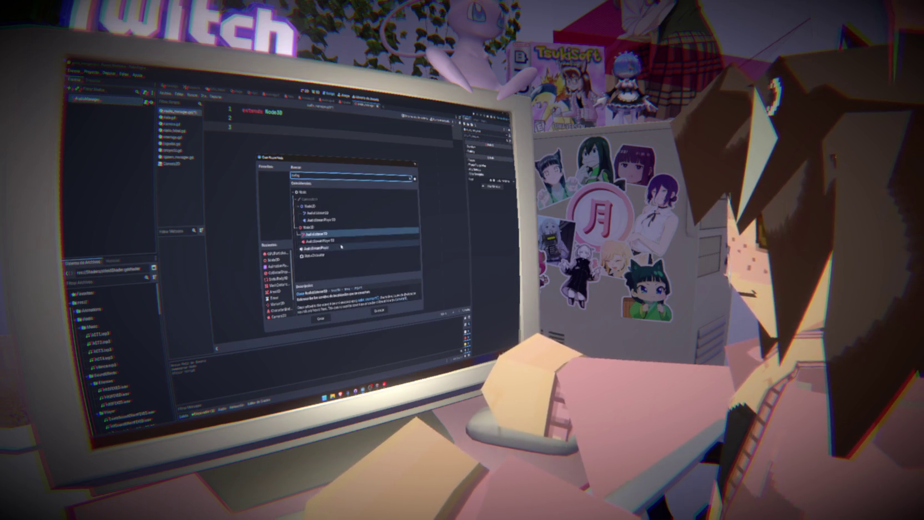
click(319, 241)
click(321, 318)
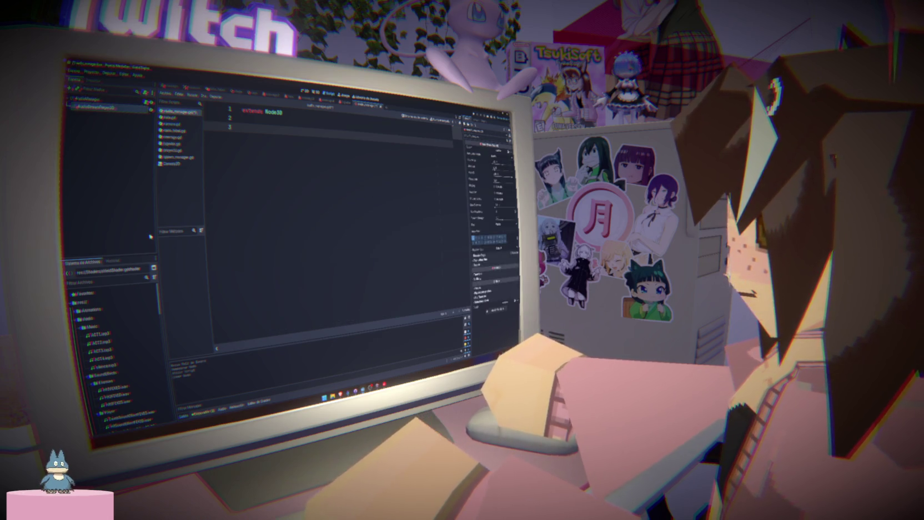
click(100, 333)
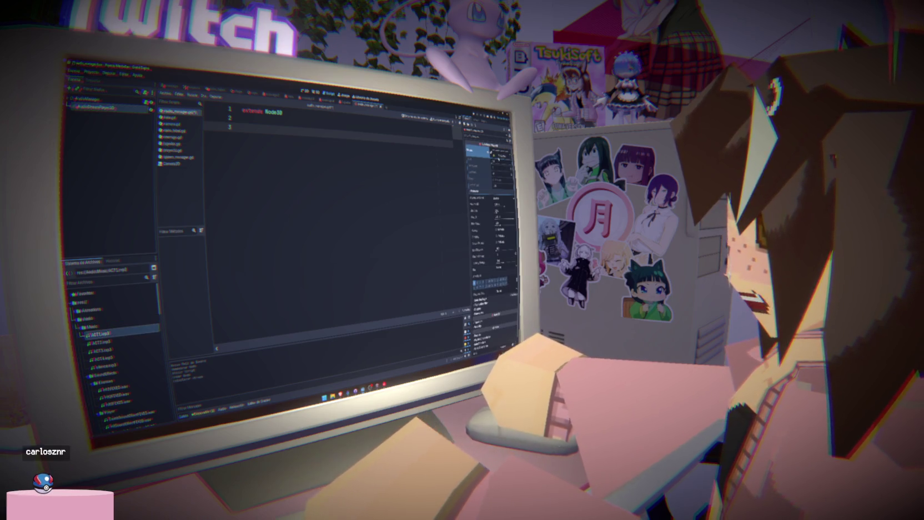
key(ctrl+s)
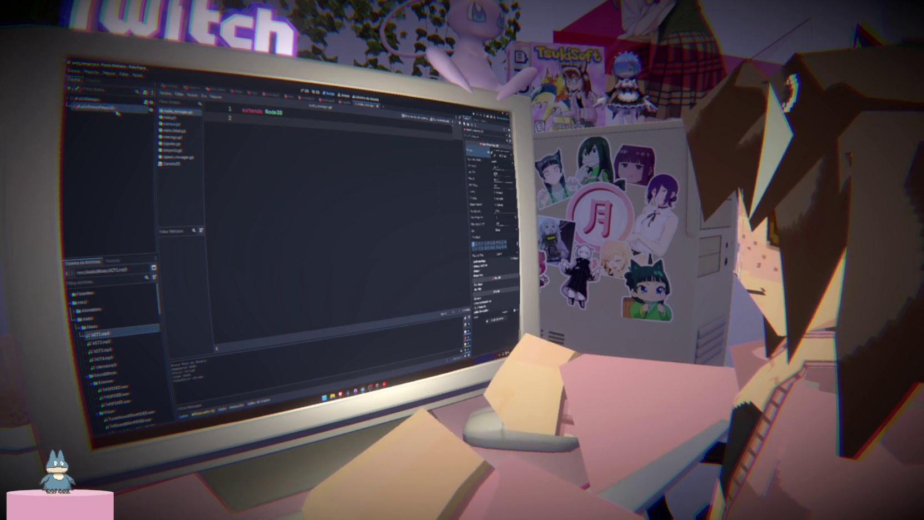
mouse_move(103, 107)
mouse_down()
mouse_move(254, 137)
mouse_move(244, 128)
mouse_up()
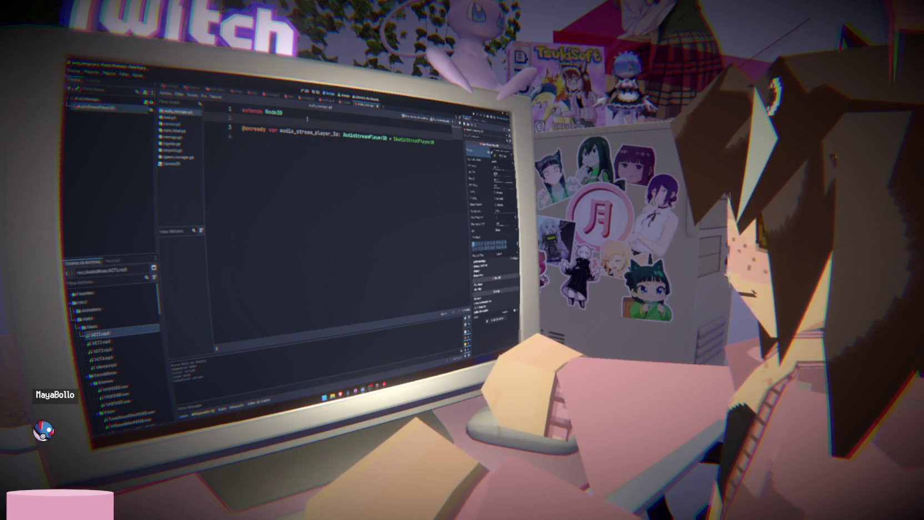
click(318, 145)
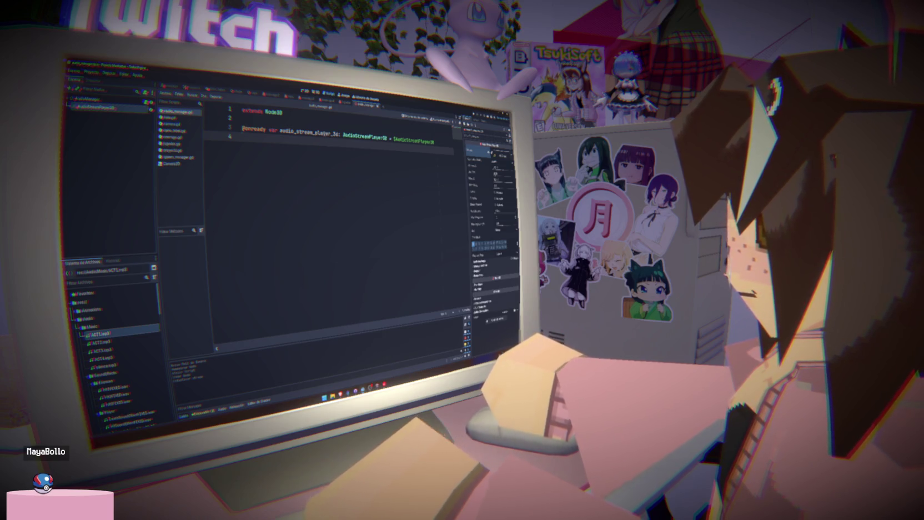
double_click(308, 132)
text(audio)
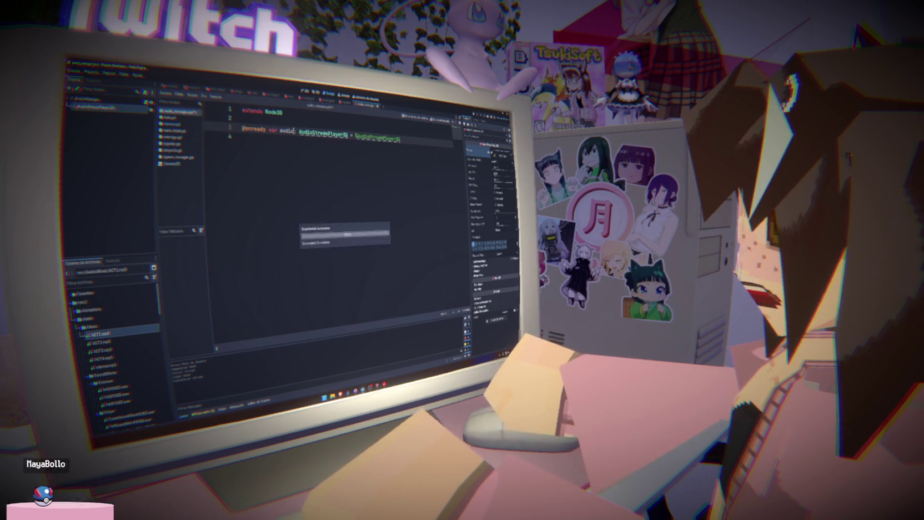
key(Escape)
click(327, 154)
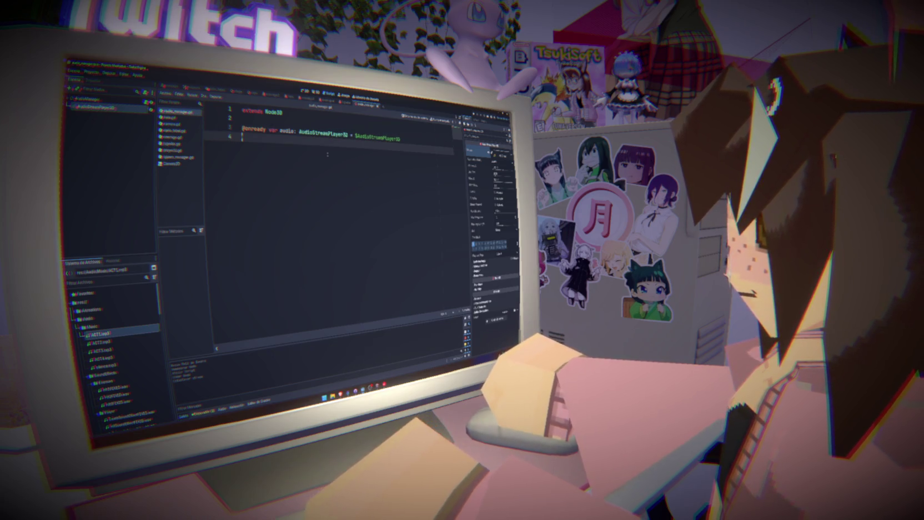
key(Return)
text(audio)
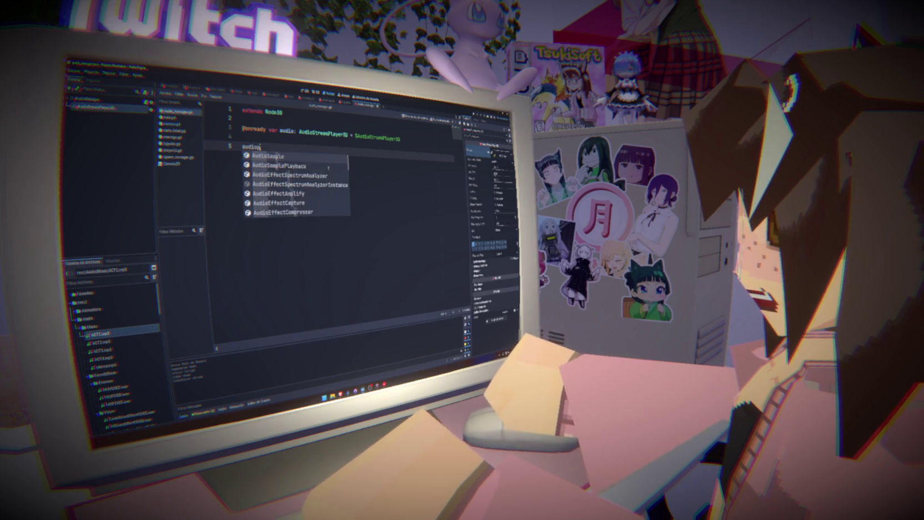
text(.)
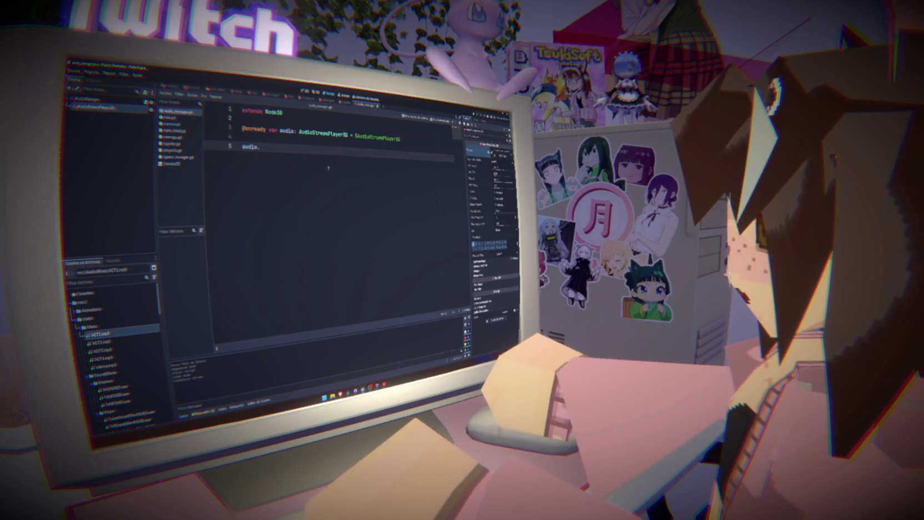
text(s)
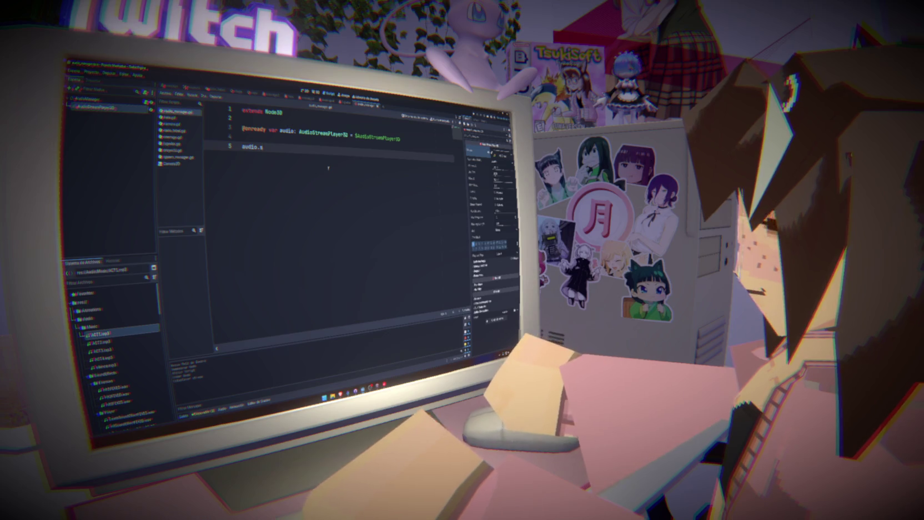
key(BackSpace)
key(BackSpace)
key(BackSpace)
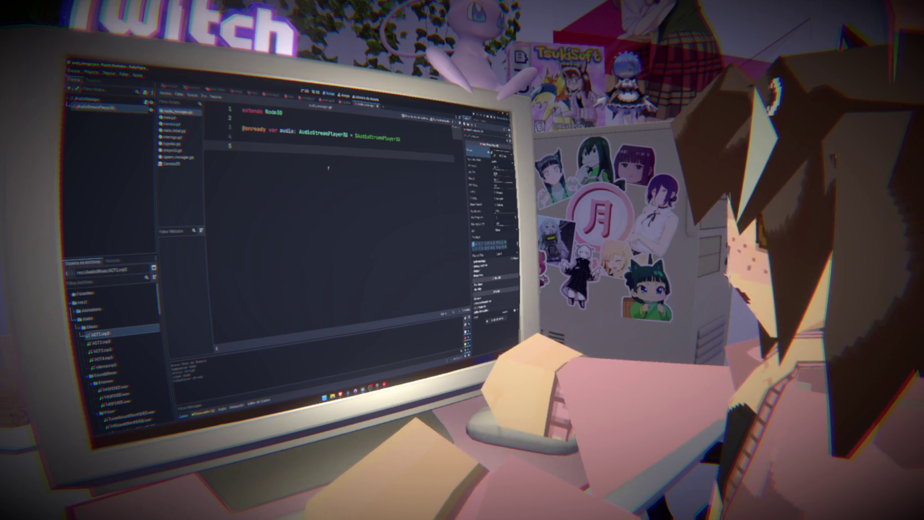
text(audio)
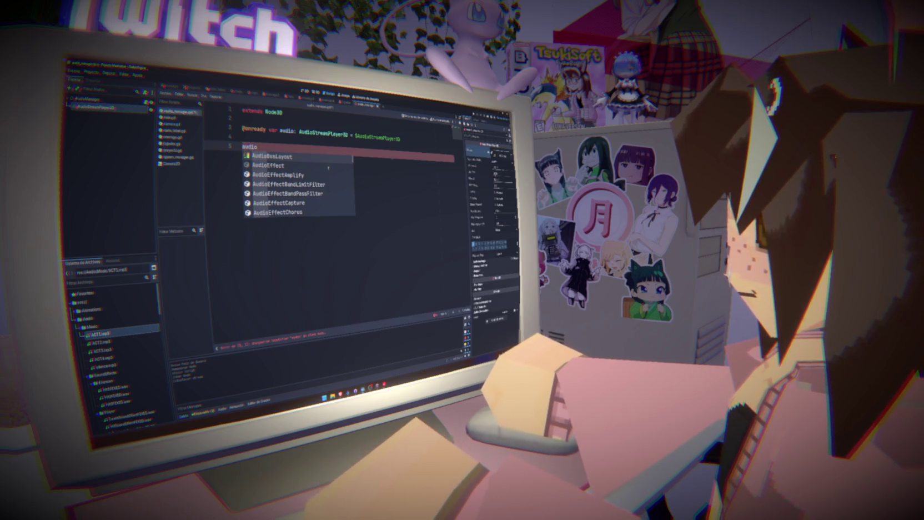
text(.)
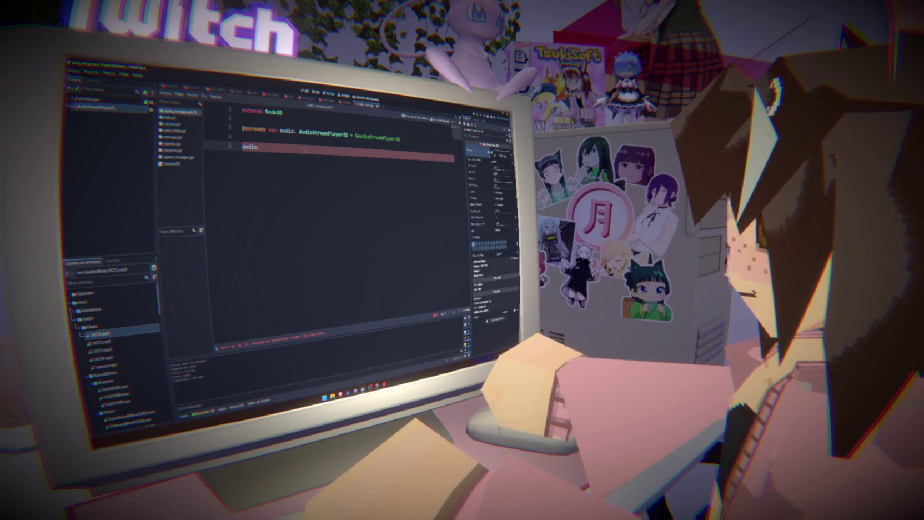
- Remove the trial line and rename the variable to manager, trying a manager. call
double_click(287, 131)
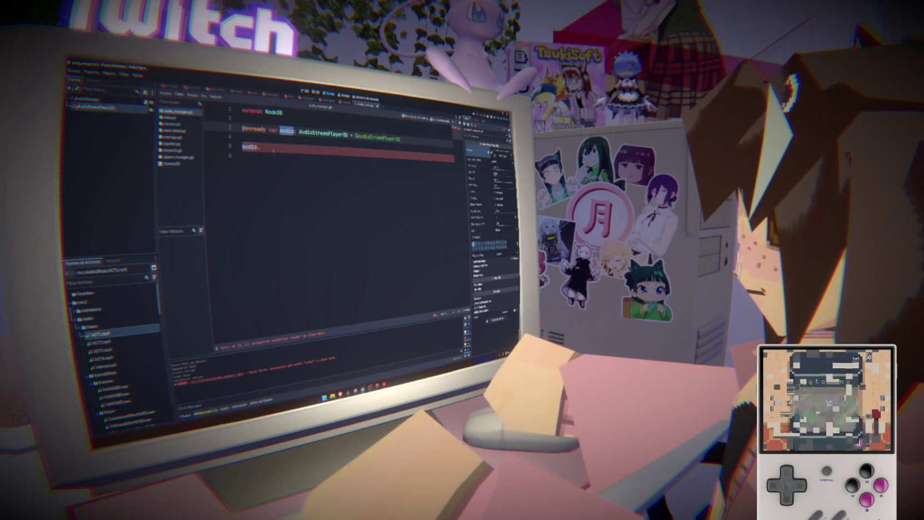
key(BackSpace)
key(BackSpace)
key(BackSpace)
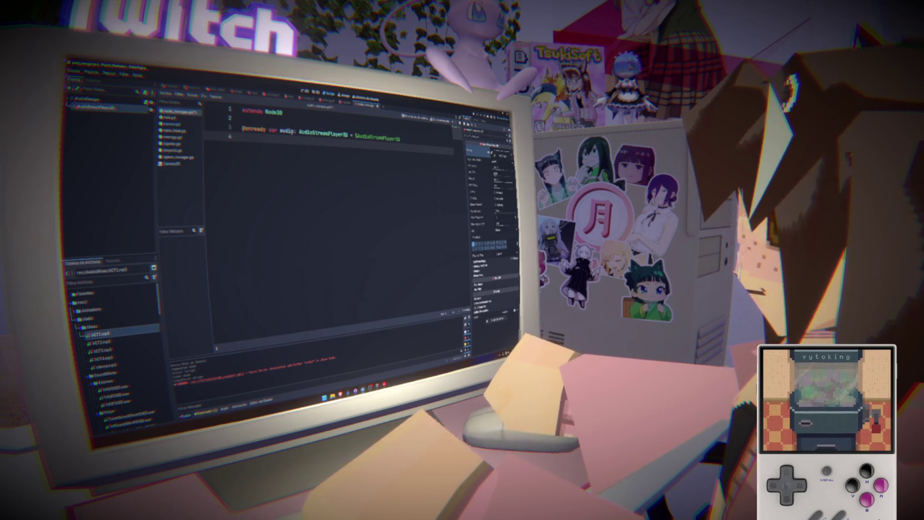
key(BackSpace)
double_click(287, 130)
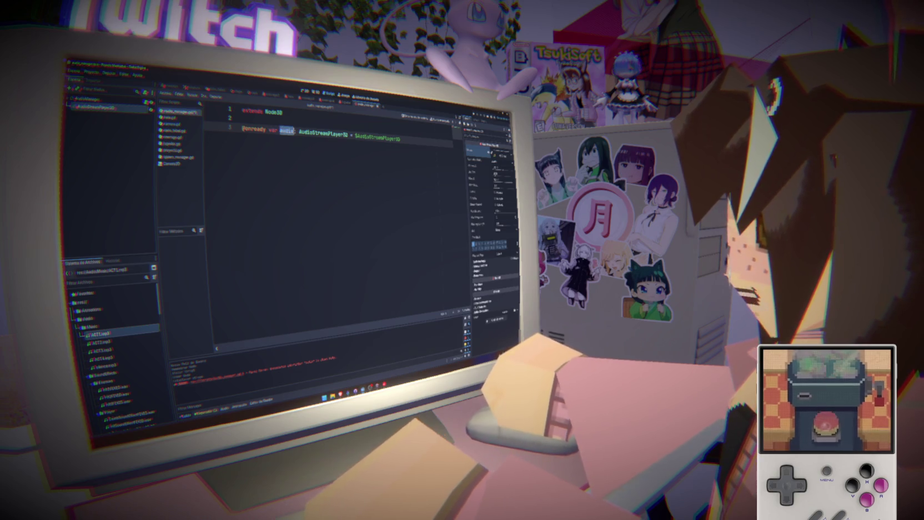
text(manager)
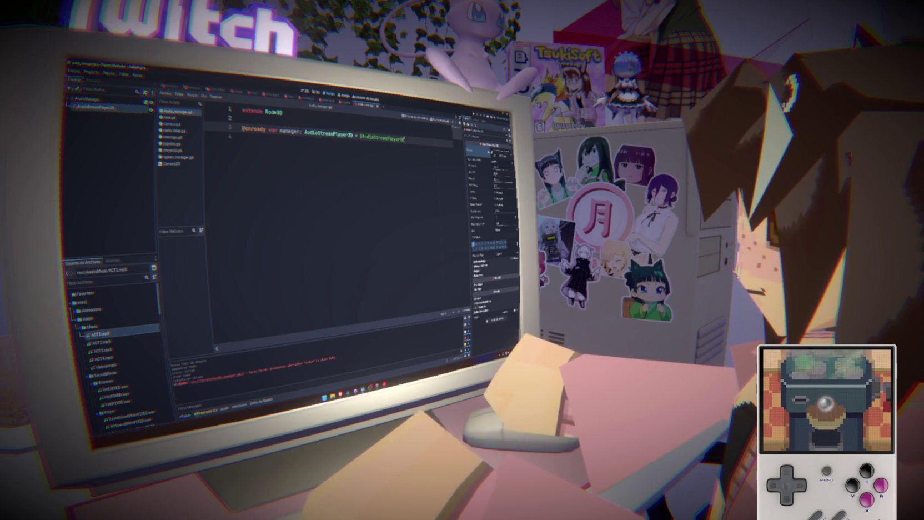
key(Return)
key(Return)
text(manager.)
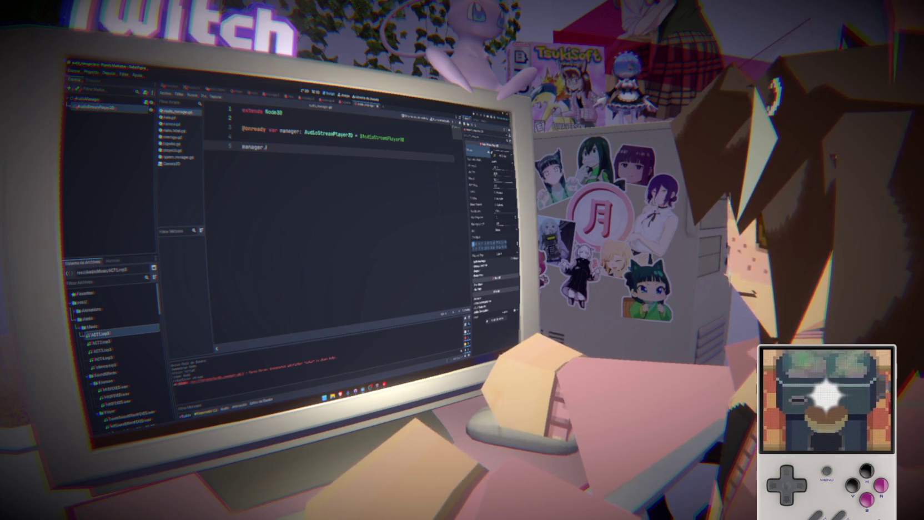
key(Return)
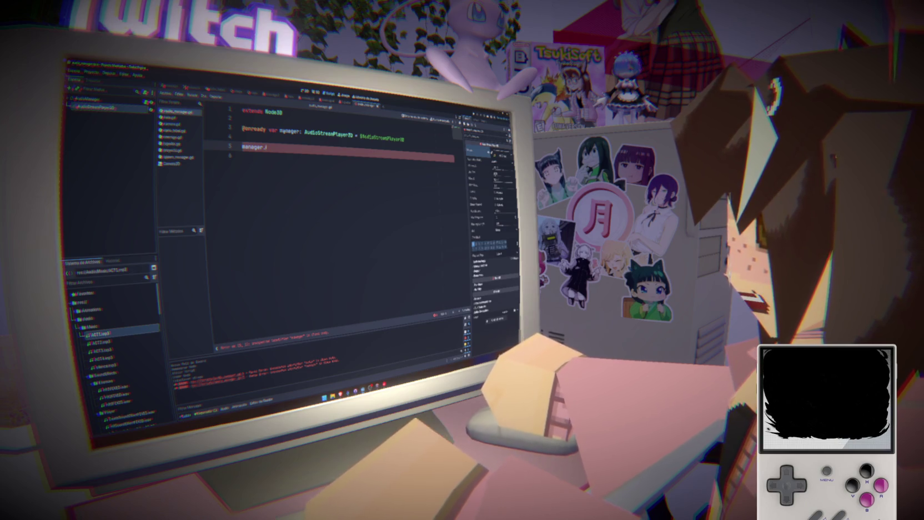
- Delete the declaration and trial lines, leaving only extends Node3D
drag(285, 146, 211, 138)
key(BackSpace)
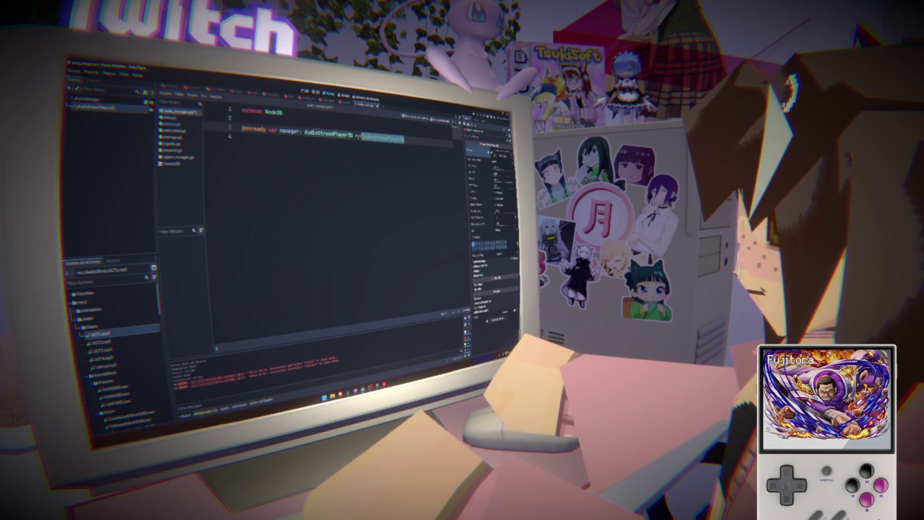
click(261, 137)
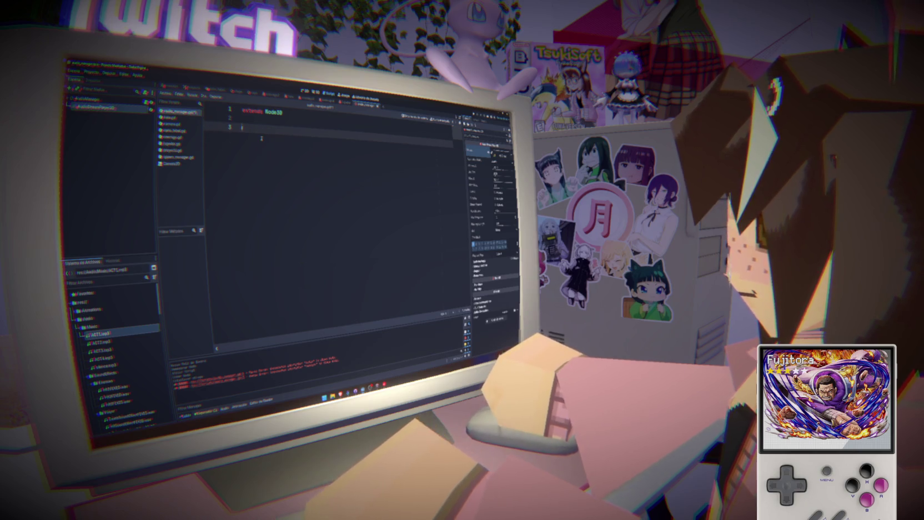
key(BackSpace)
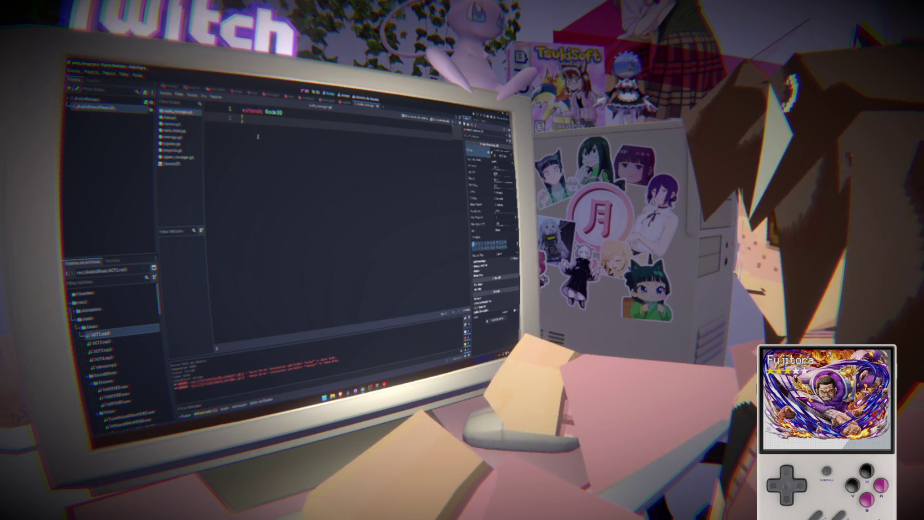
- Type 'var manager: AudioStream' as a new line 3 of the script
key(Return)
text(var manager: )
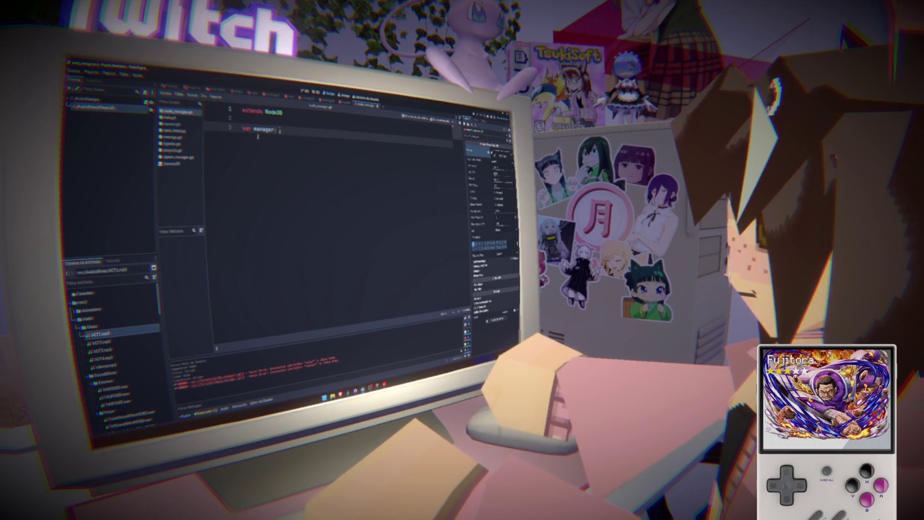
text(AudioSt)
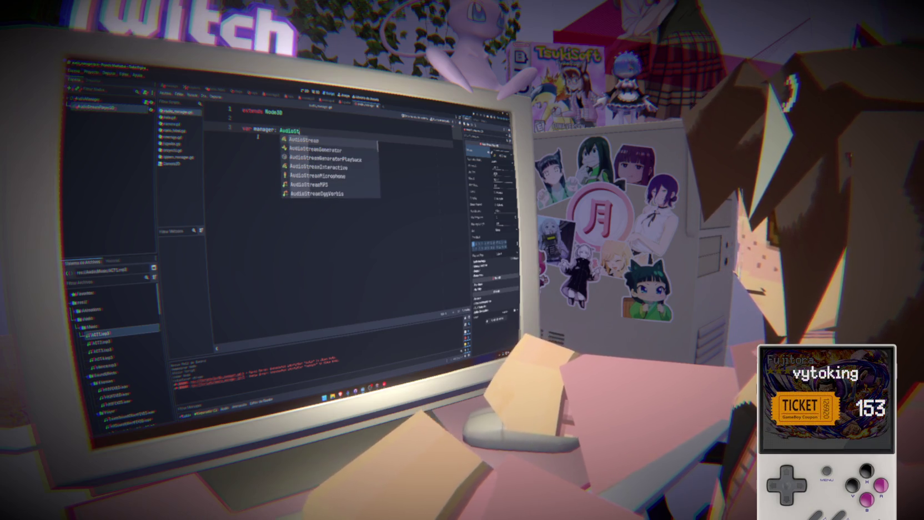
text(ream)
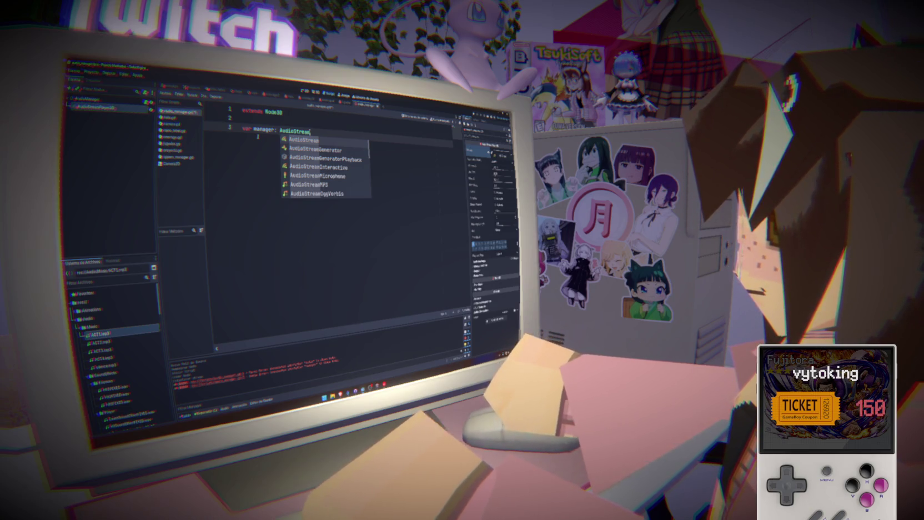
text(Player)
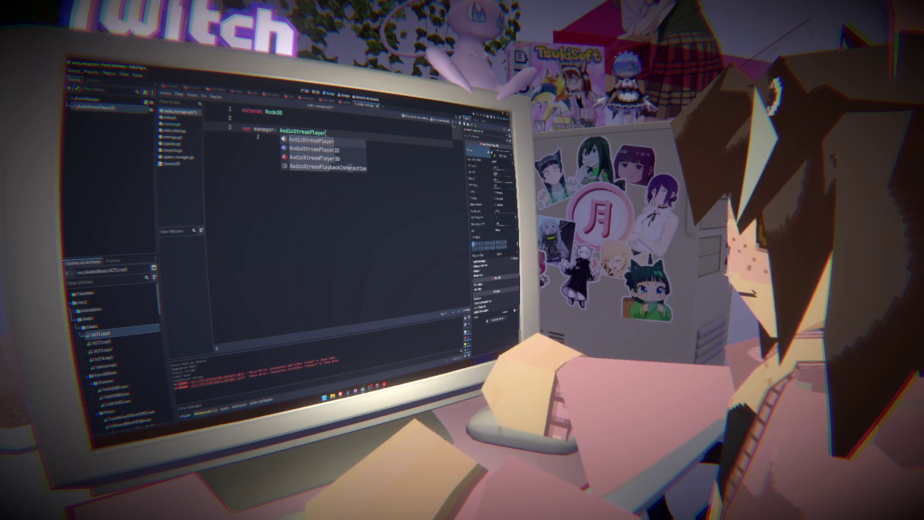
key(Return)
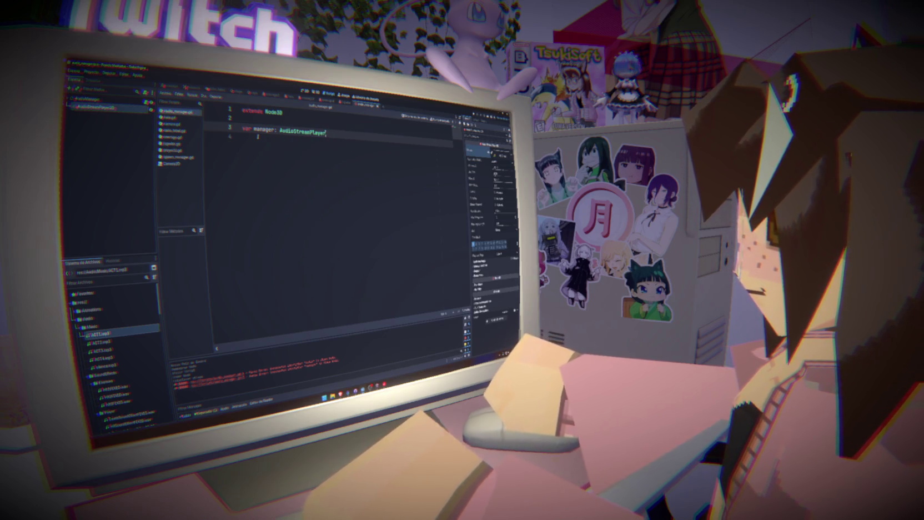
key(BackSpace)
key(BackSpace)
key(BackSpace)
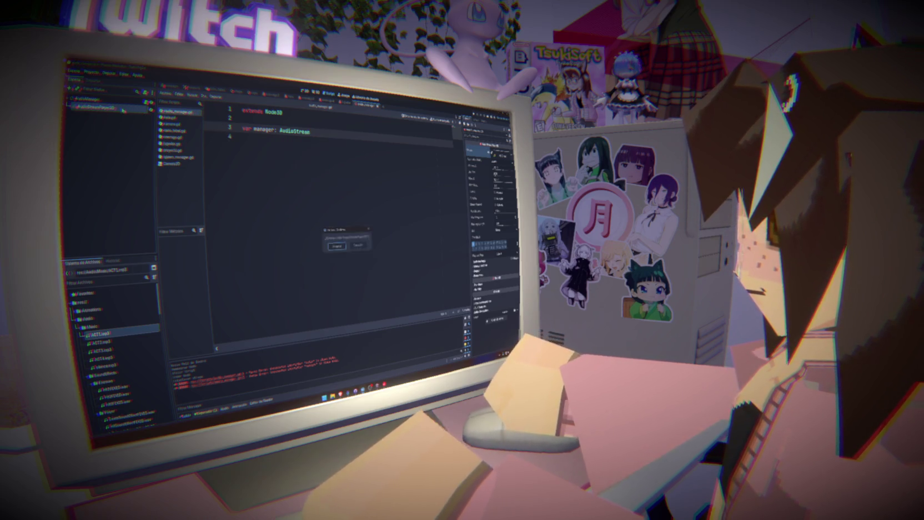
- Replace the audio node with a fresh AudioStreamPlayer3D and type manager as AudioStreamPlayer3D
click(337, 245)
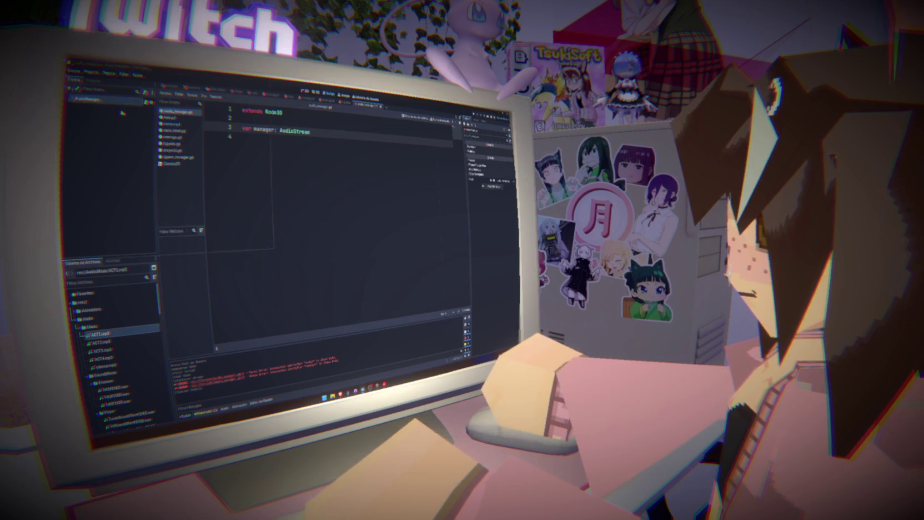
key(ctrl+a)
text(Stream)
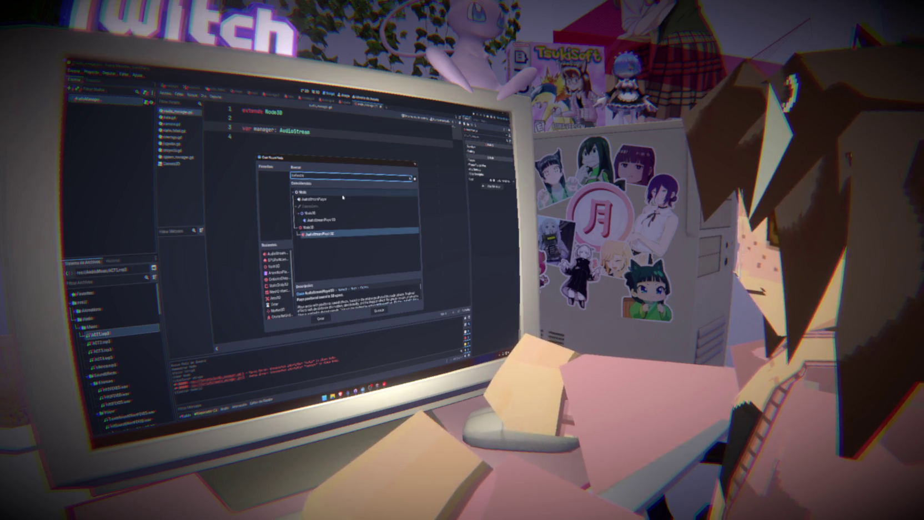
double_click(333, 233)
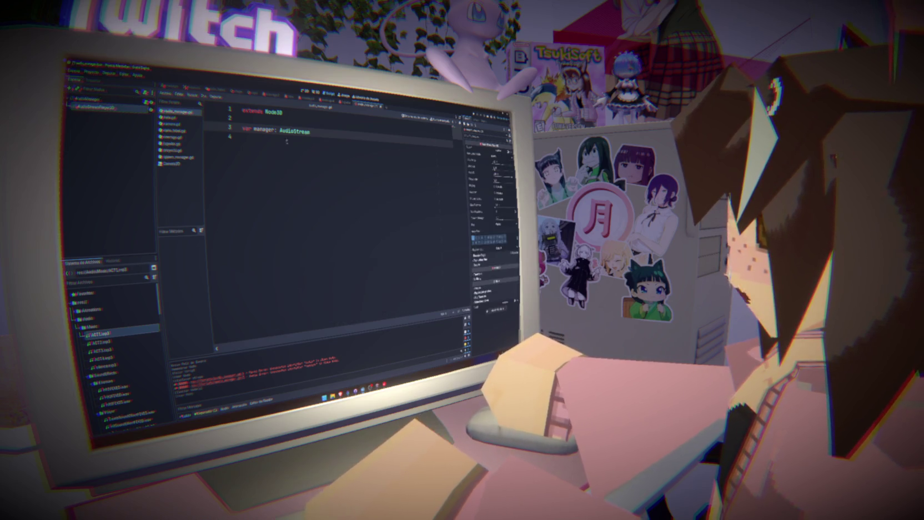
text(Playe)
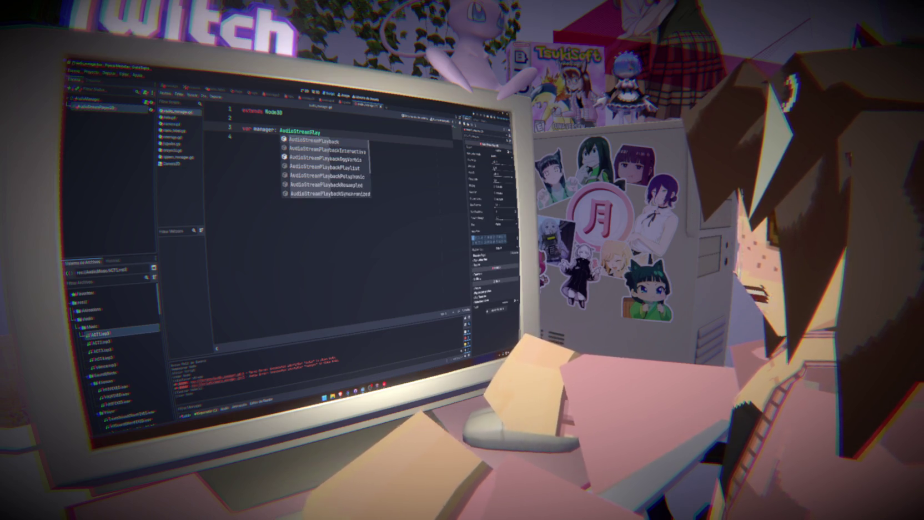
key(Return)
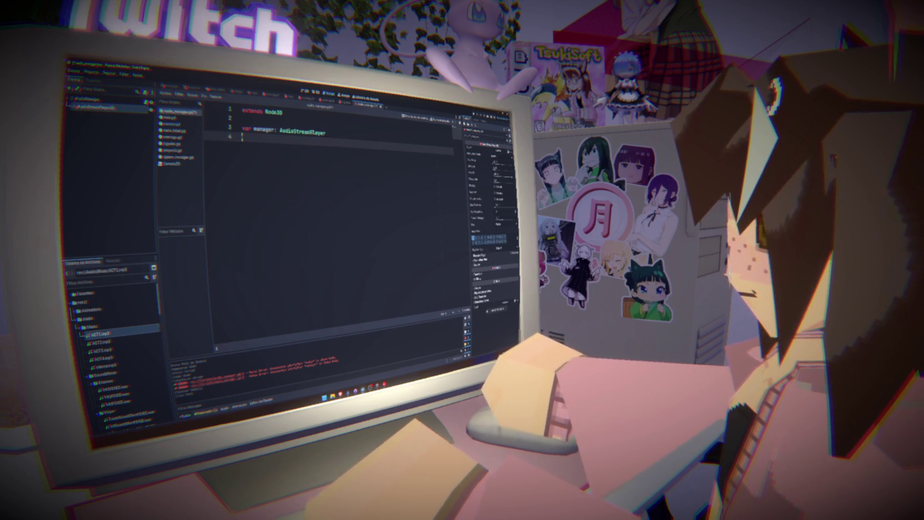
text(D)
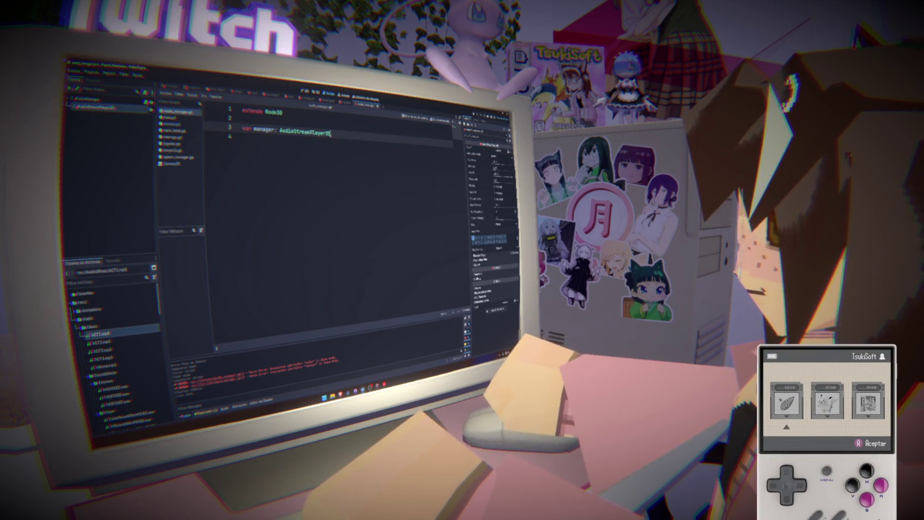
click(315, 155)
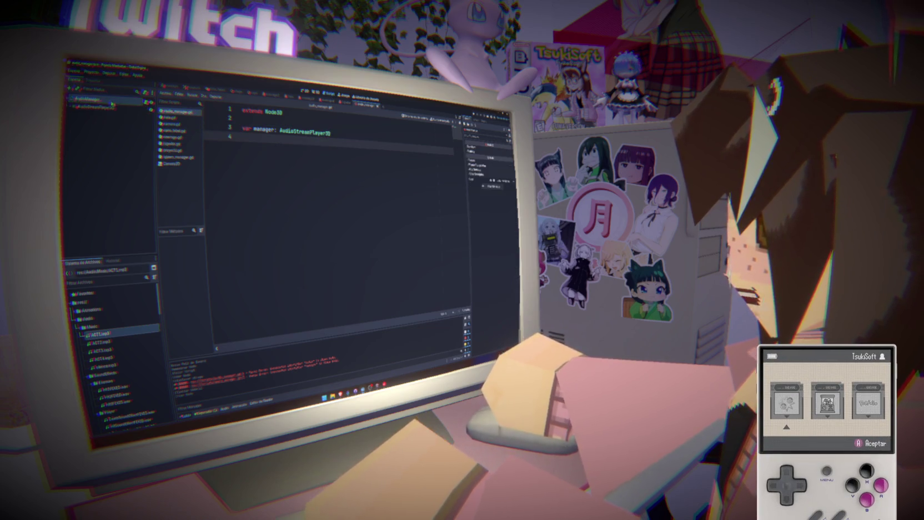
click(242, 127)
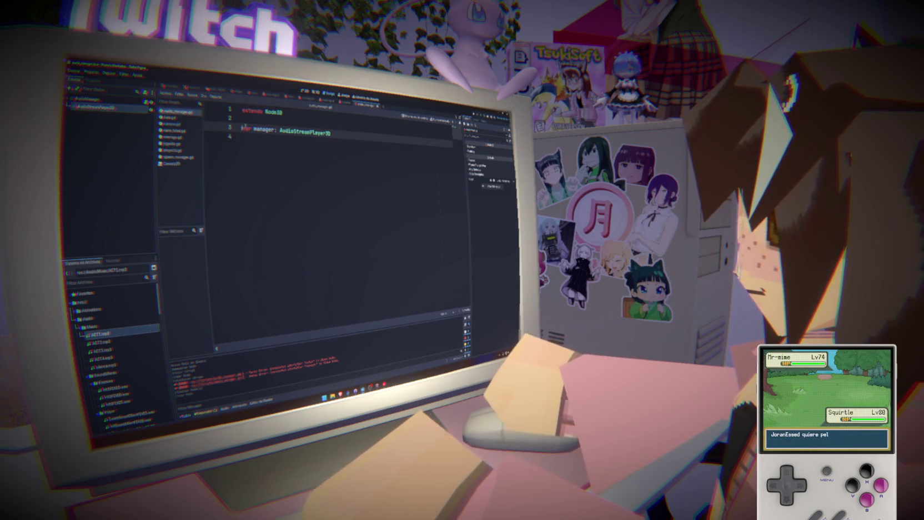
text(@export)
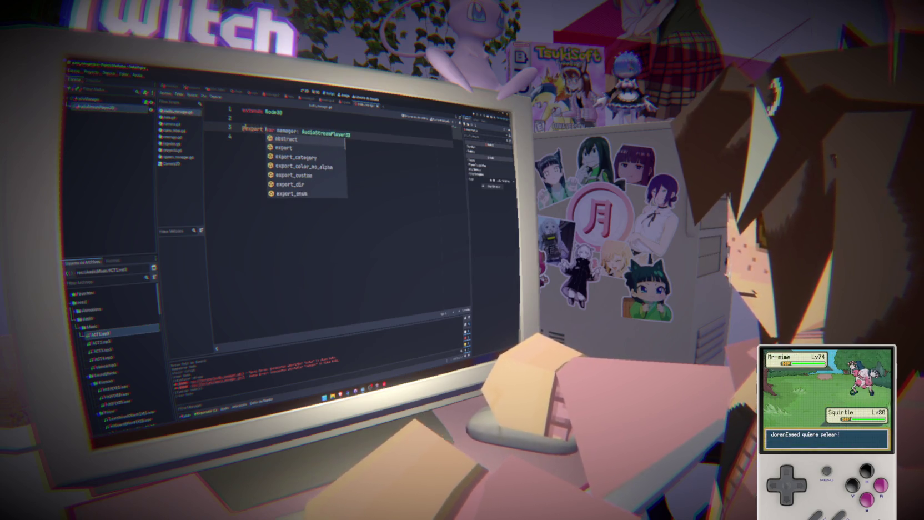
key(ctrl+s)
key(Escape)
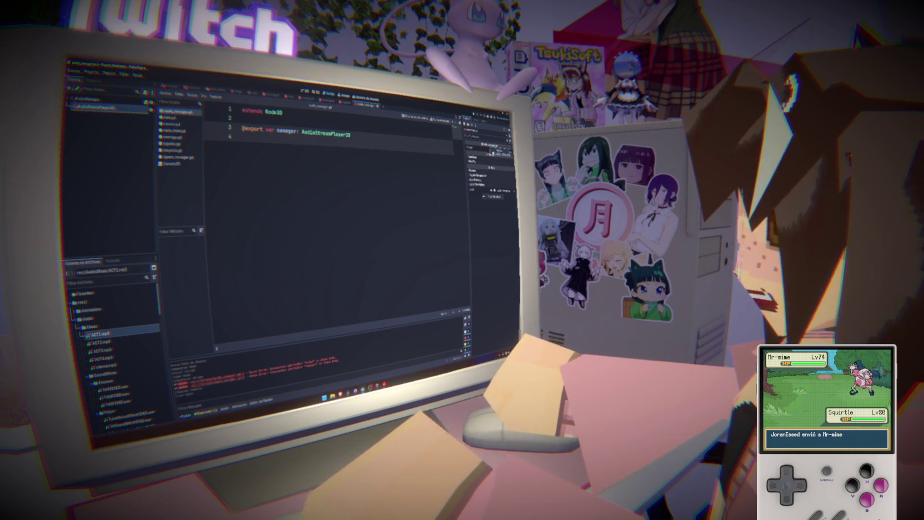
key(Down)
key(Return)
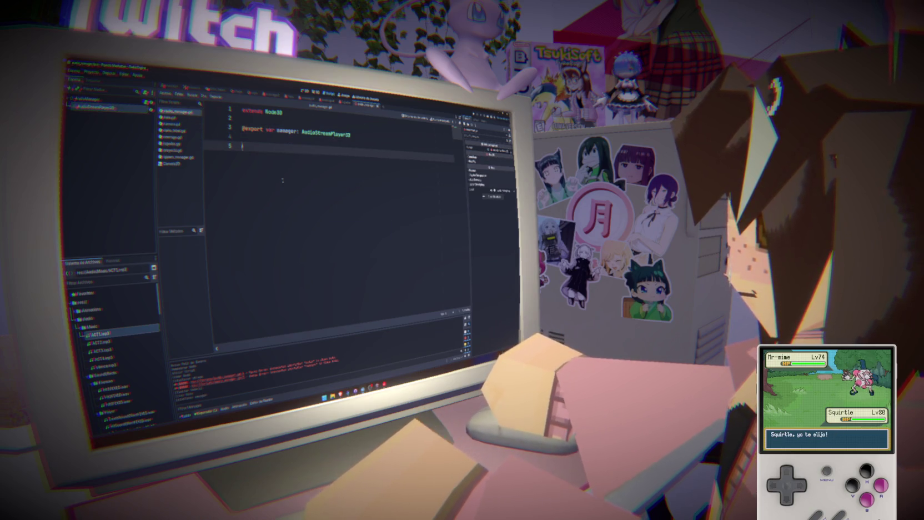
text(func)
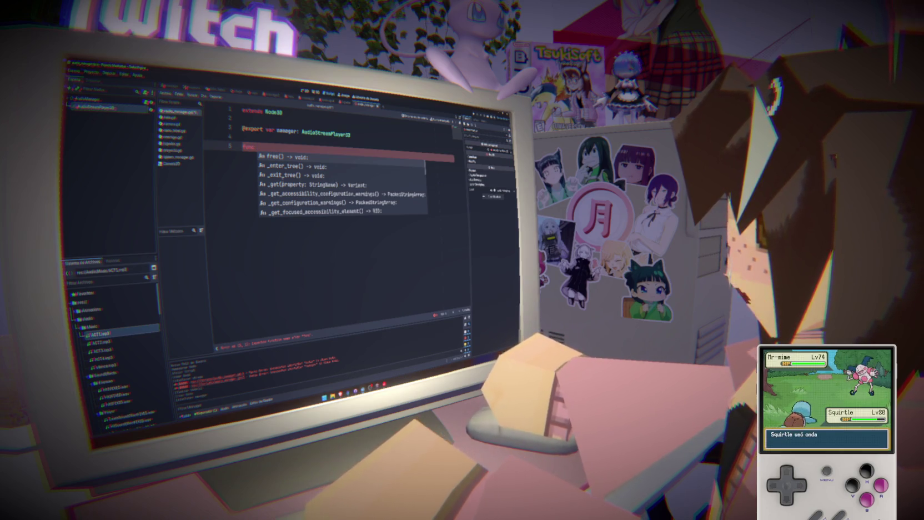
- Write func reproducir(nombre: StringName) -> void: with a 'manager.stream =' line in its body
text(repro)
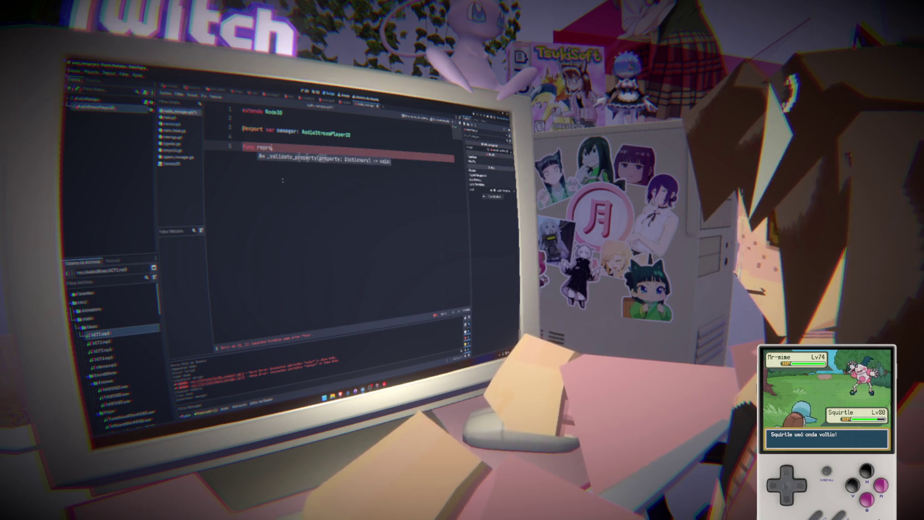
text(ducir())
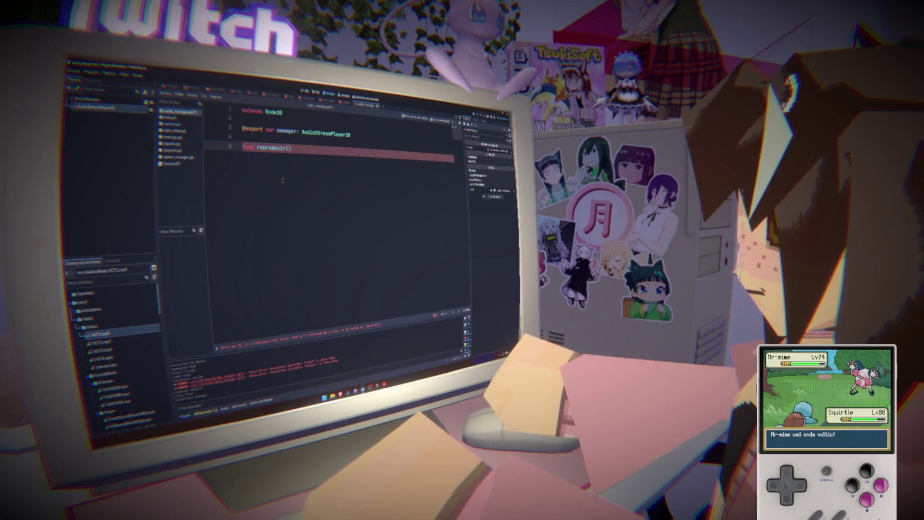
text(nombre: )
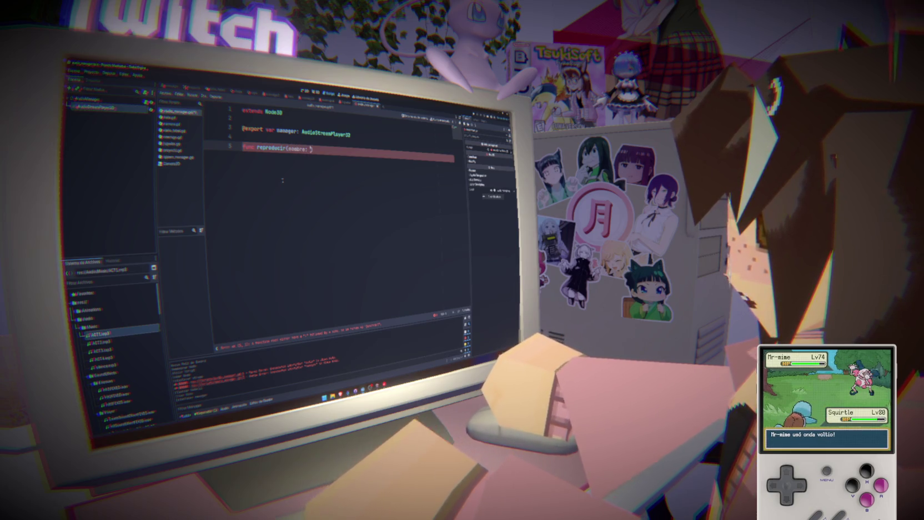
text(String)
key(Return)
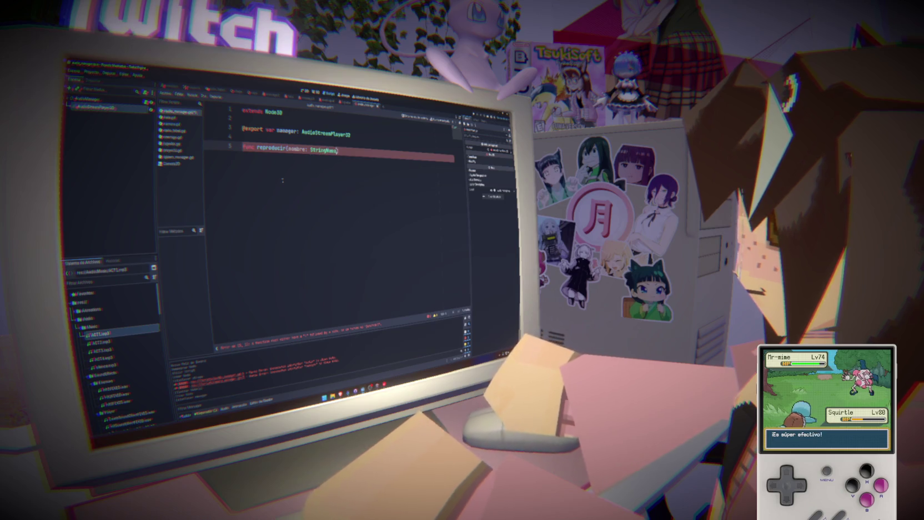
text(>)
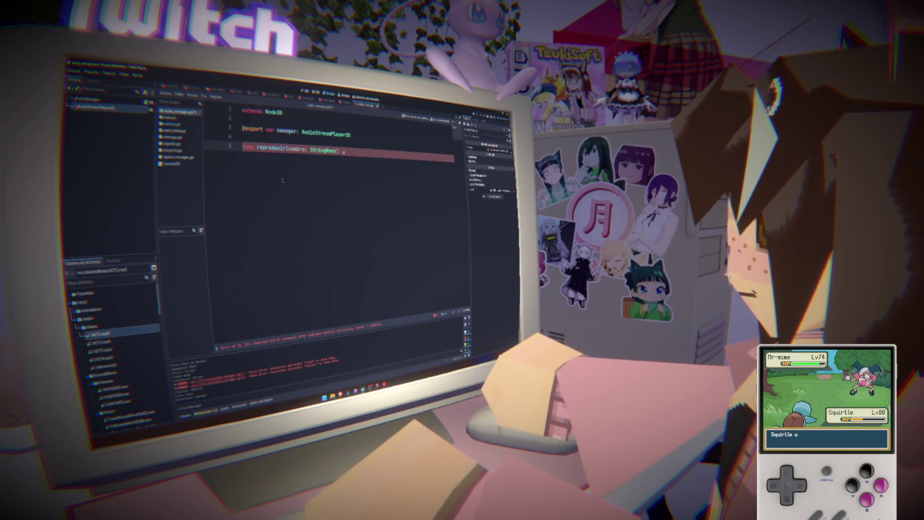
text( void:)
key(Return)
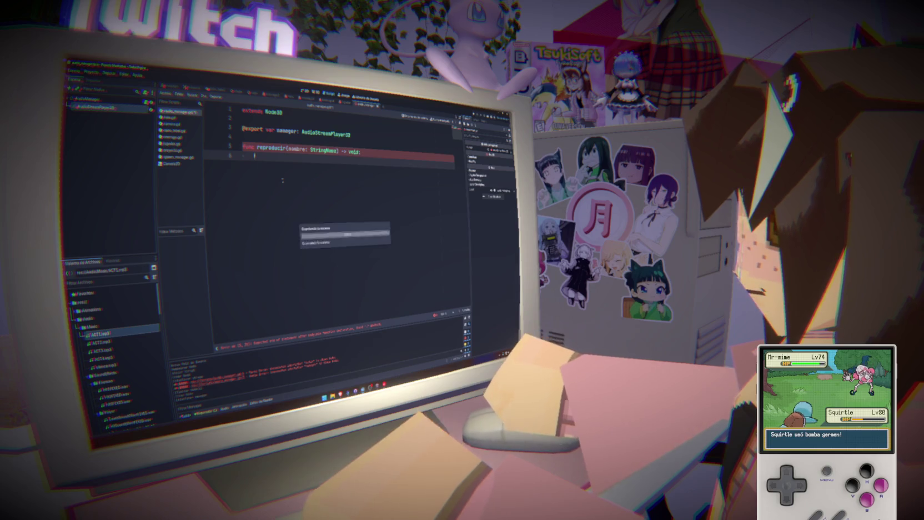
text(manager.)
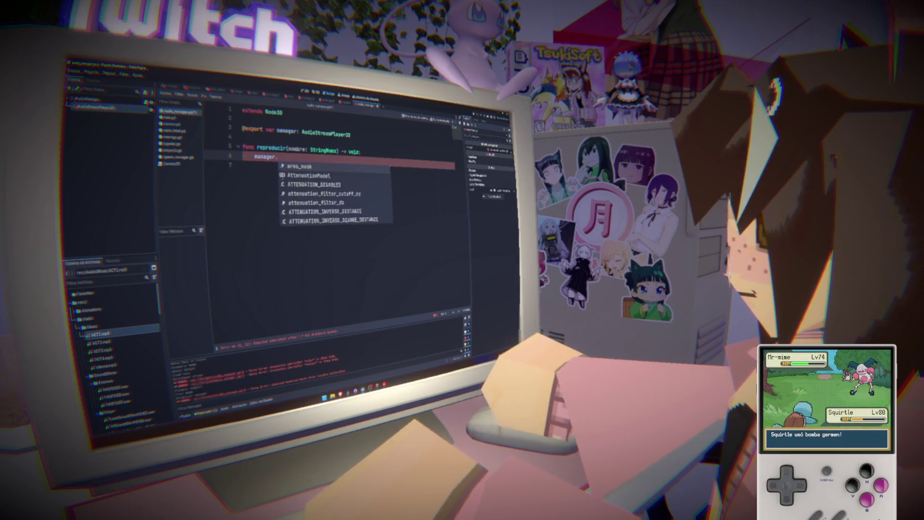
text(stream)
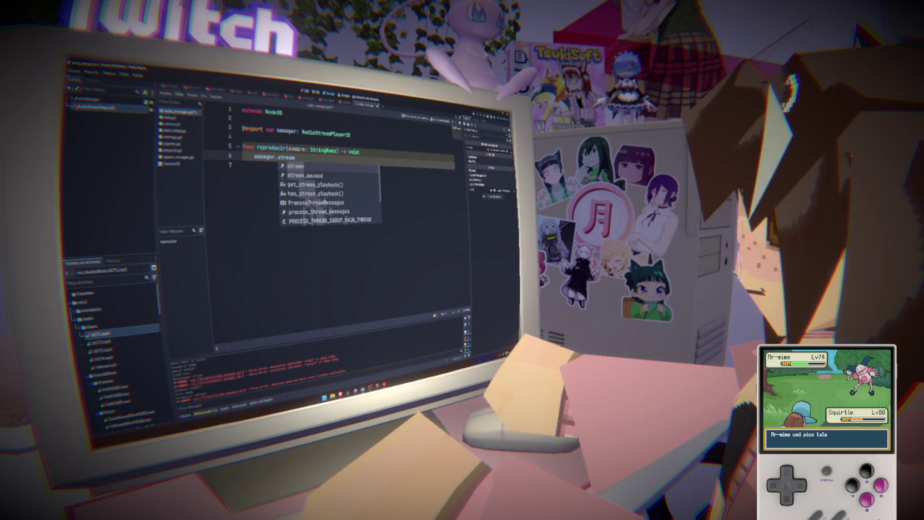
text( =)
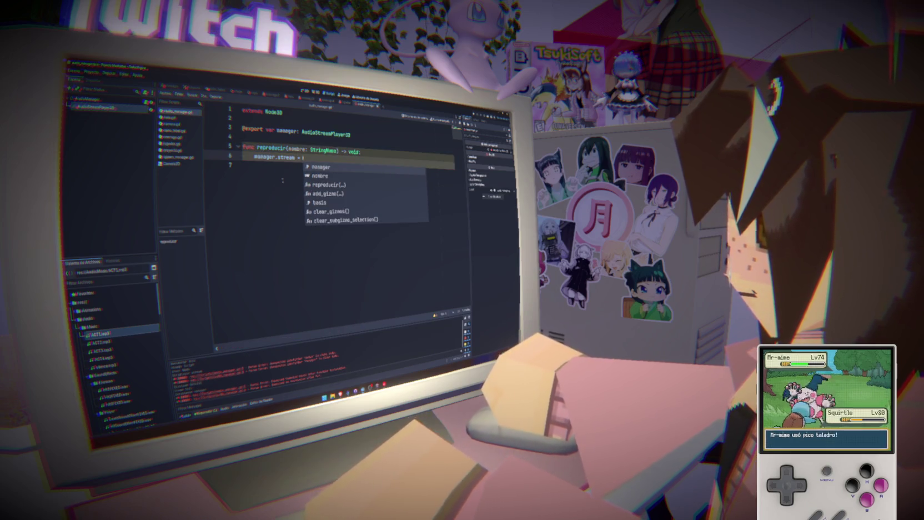
mouse_move(279, 161)
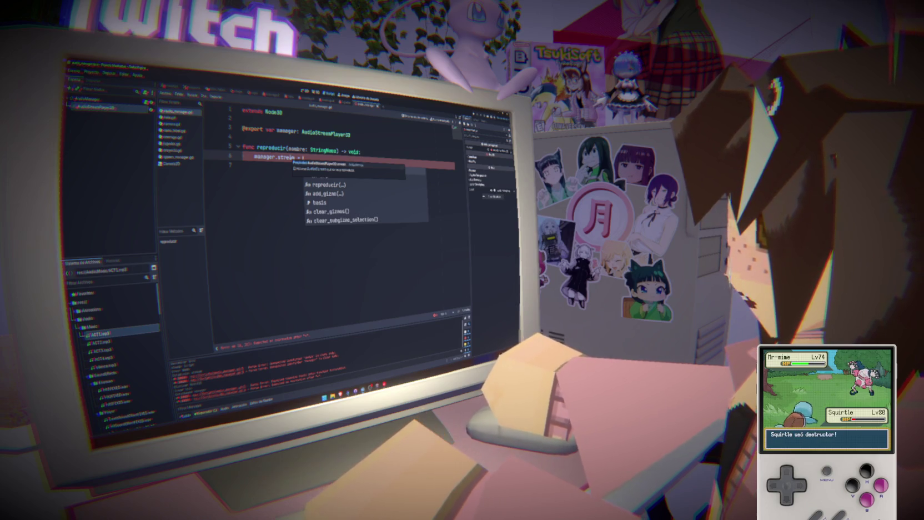
key(Escape)
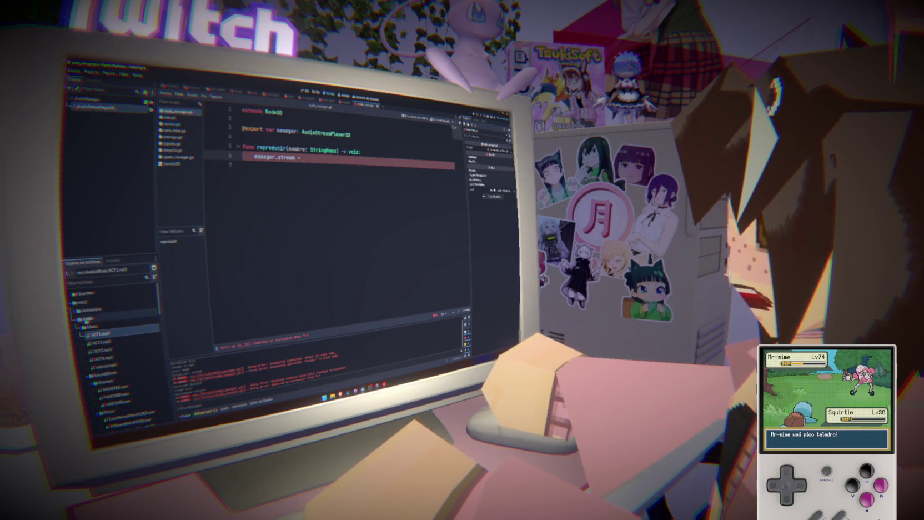
- Rename the clemencia.mp3 music track to SILENCIO.mp3
click(101, 341)
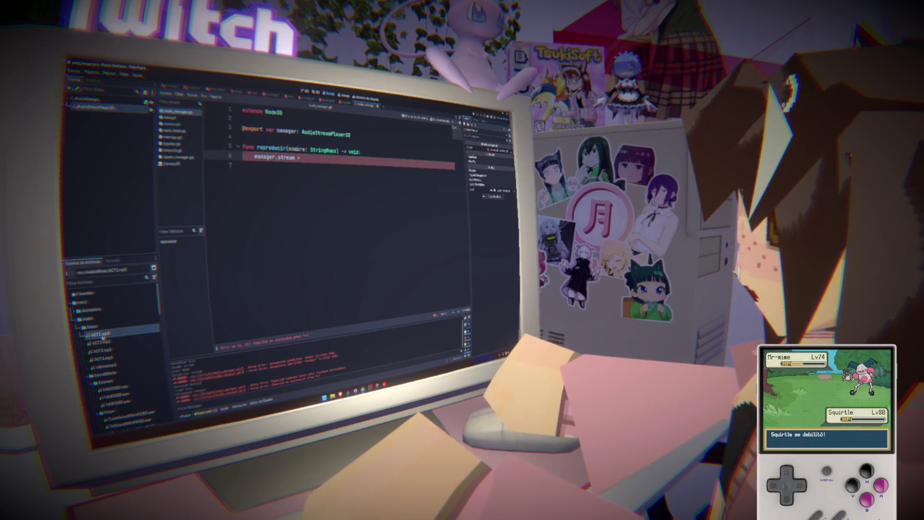
click(102, 358)
click(104, 366)
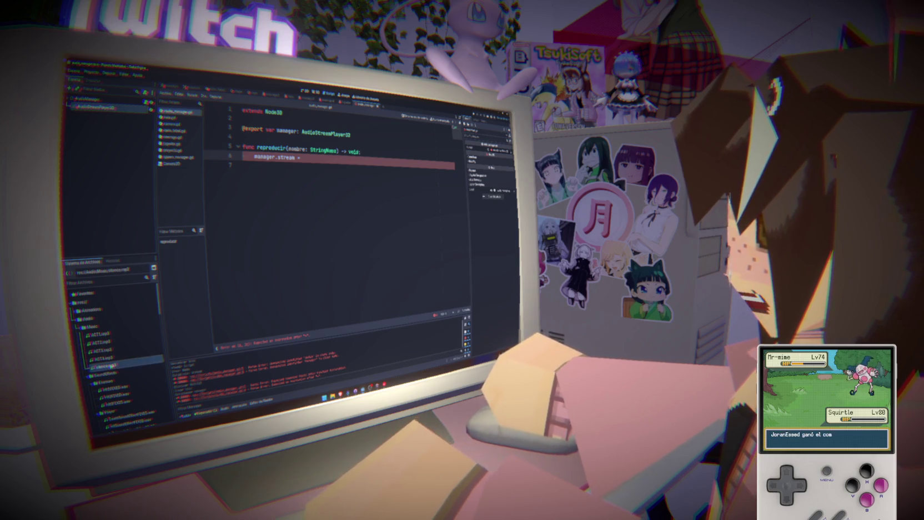
right_click(111, 365)
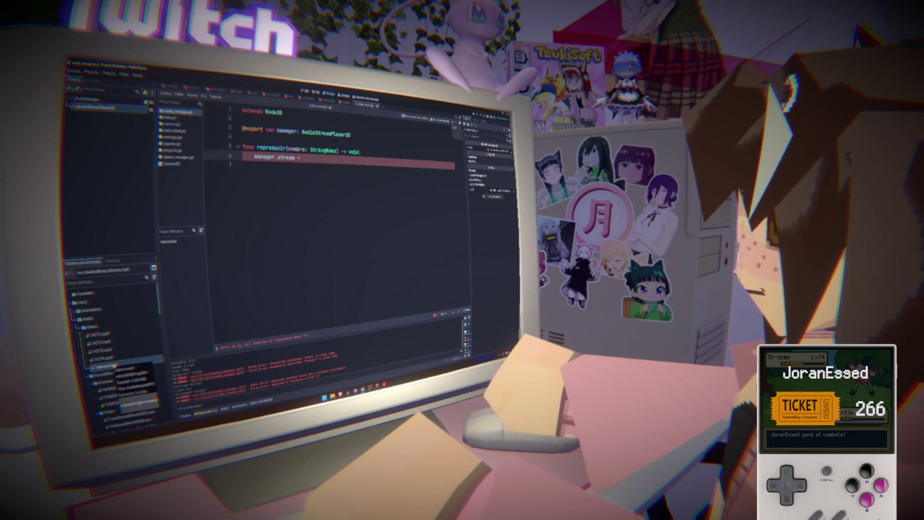
key(F2)
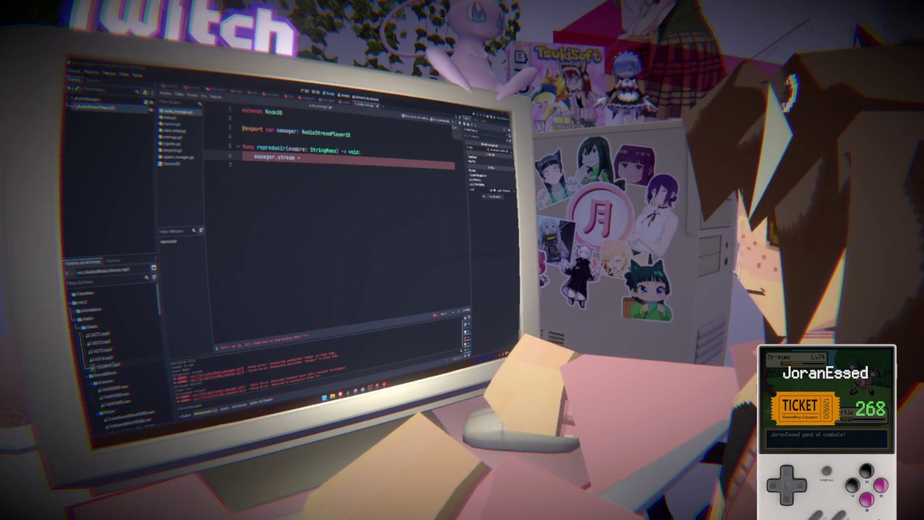
key(Return)
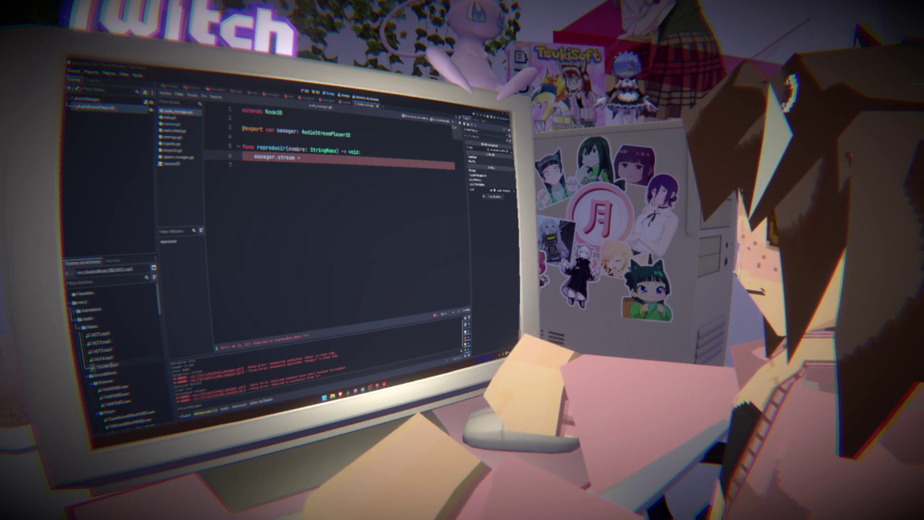
click(119, 366)
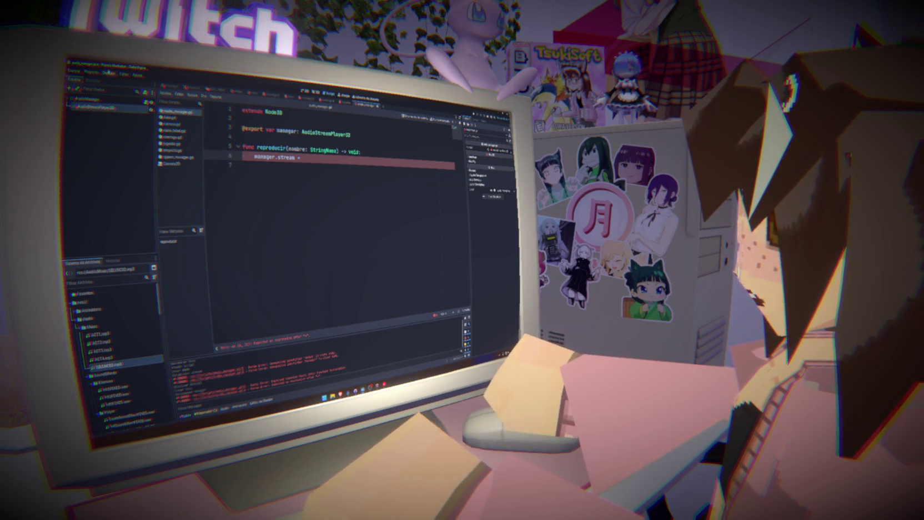
- Enable Loop in the track's import settings, reimport it, and clear the output log
click(94, 78)
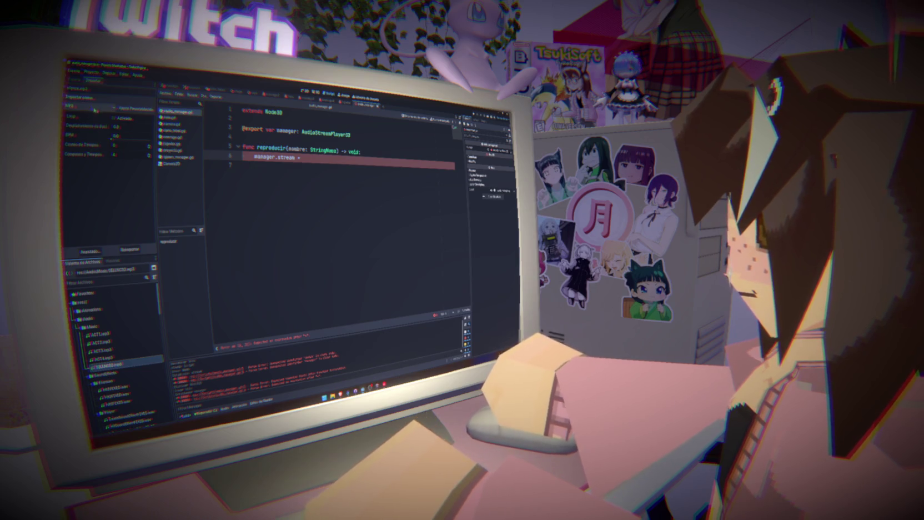
click(116, 119)
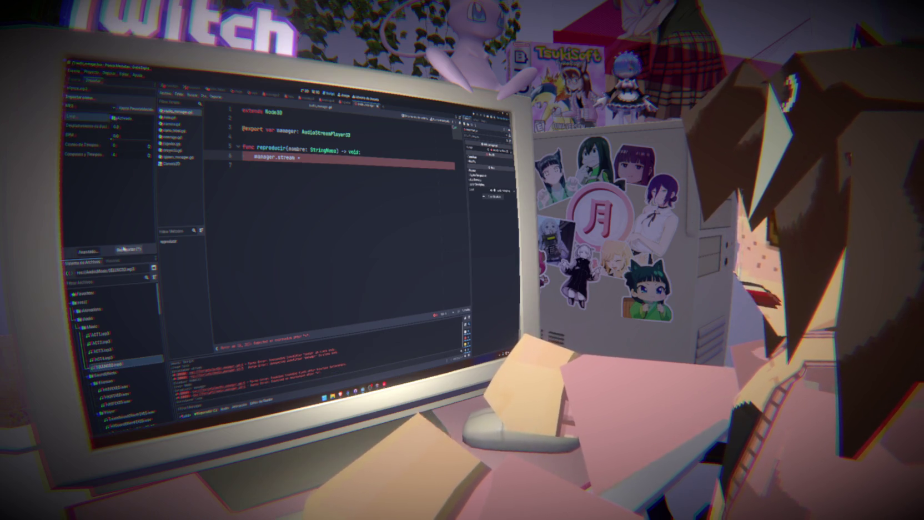
click(123, 250)
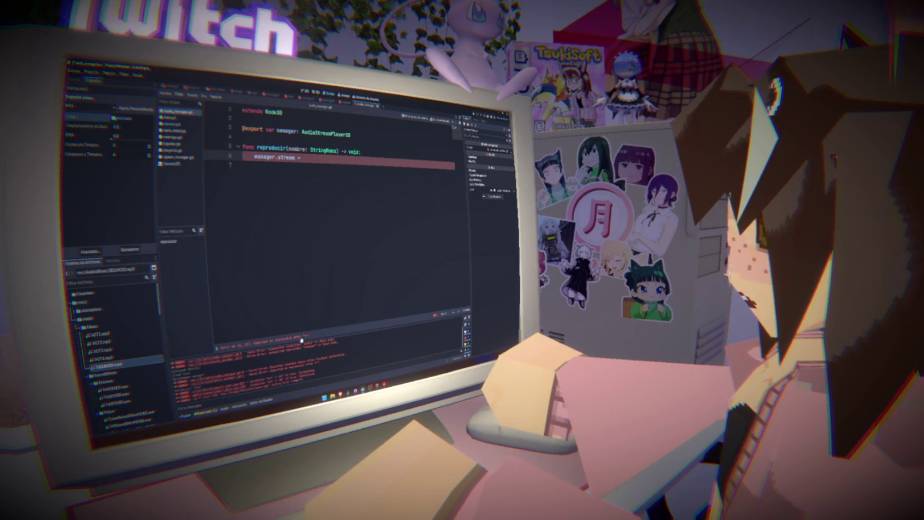
click(465, 318)
- Add a new line below the manager.stream assignment and save the script
click(327, 277)
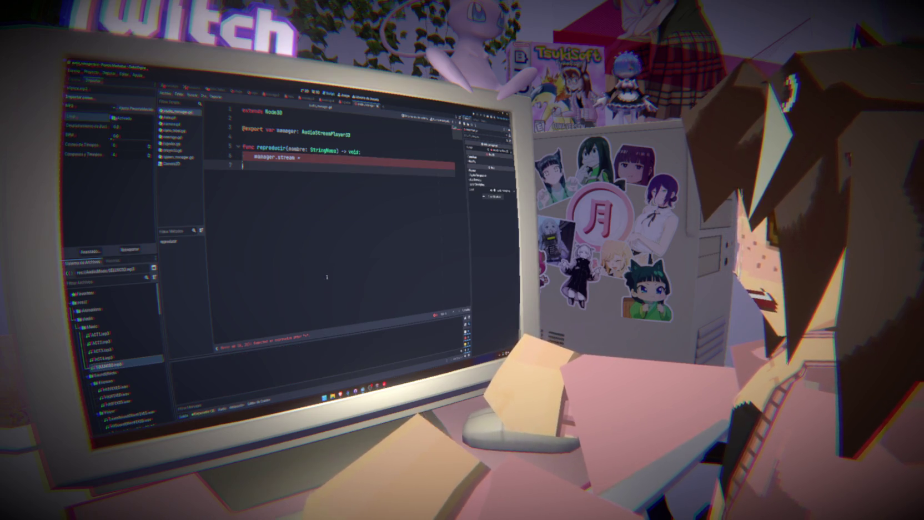
click(331, 159)
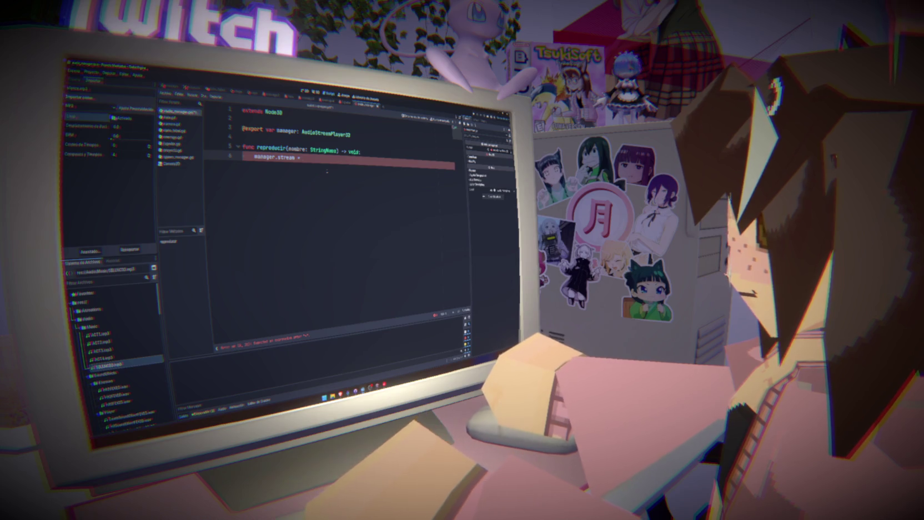
key(Return)
key(ctrl+s)
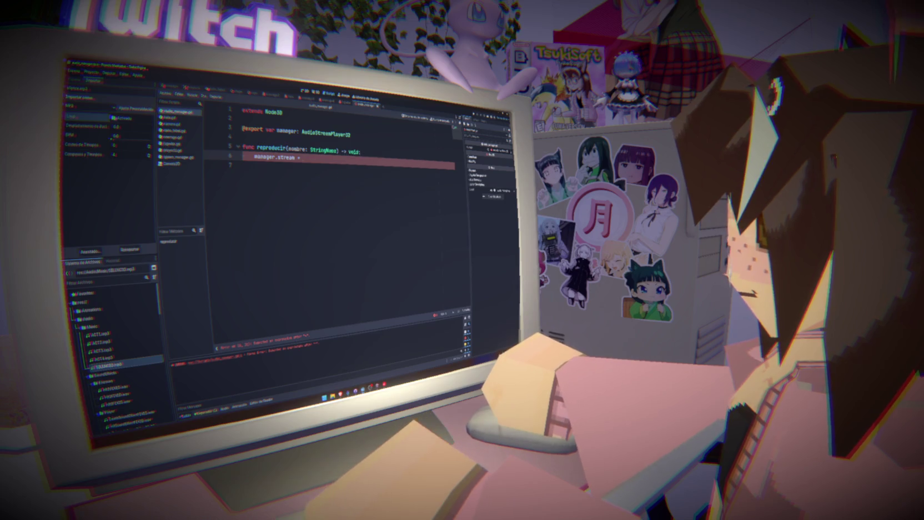
- Rename the function to reproducir_sfx and save the script
click(285, 150)
text(_SFX)
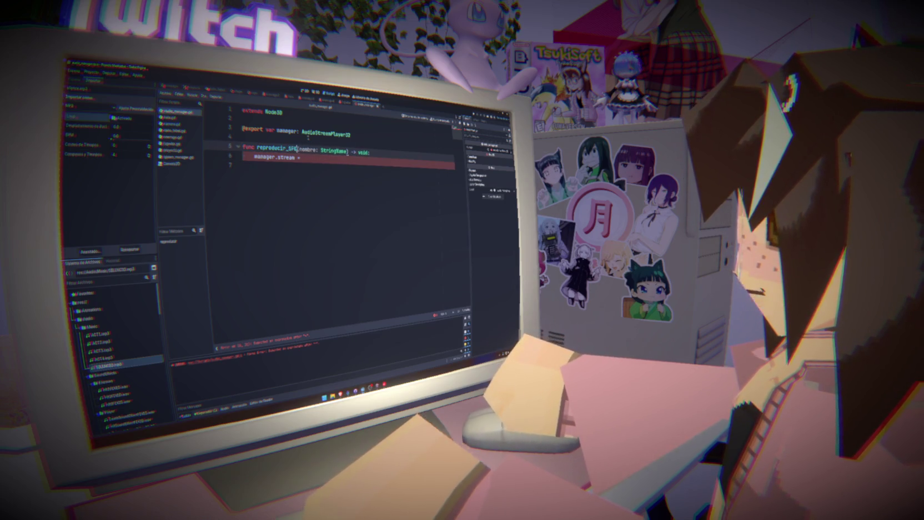
key(BackSpace)
key(BackSpace)
key(BackSpace)
text(sfx)
key(ctrl+s)
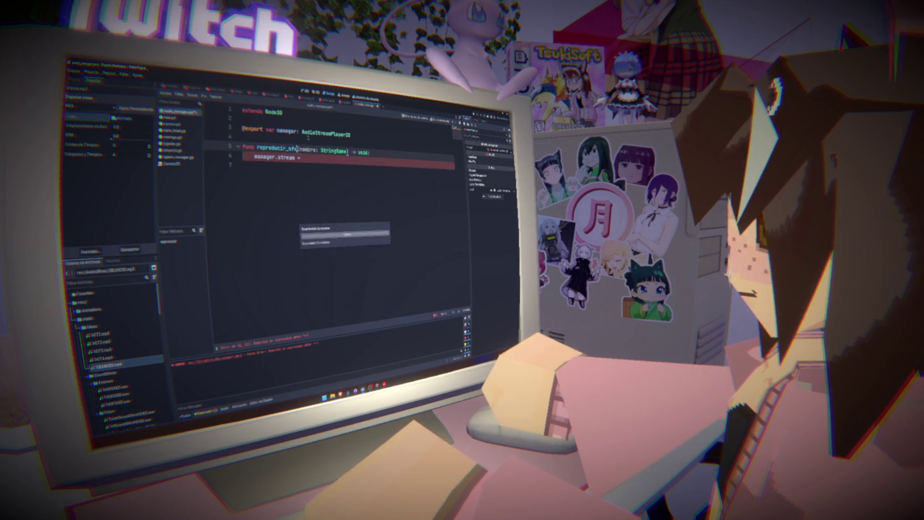
- Drag the SoundEffects folder path into the stream assignment and append a + sign
click(322, 160)
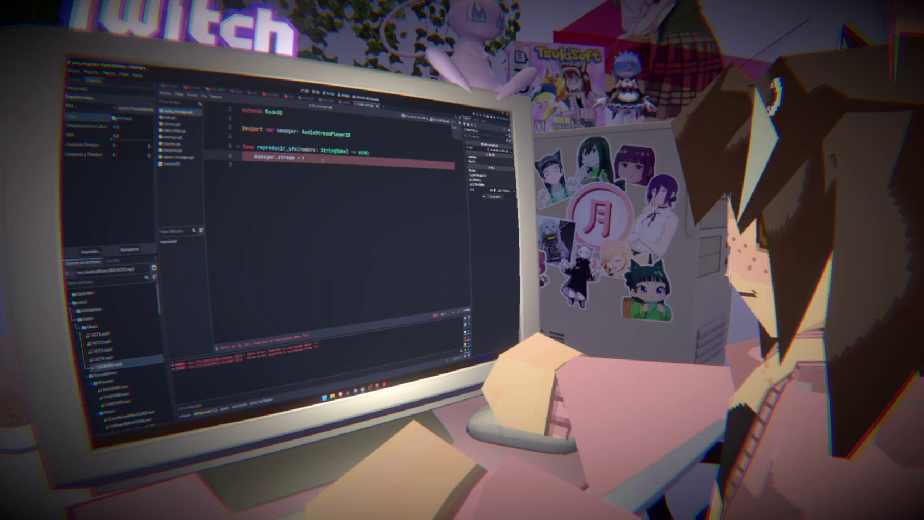
click(106, 373)
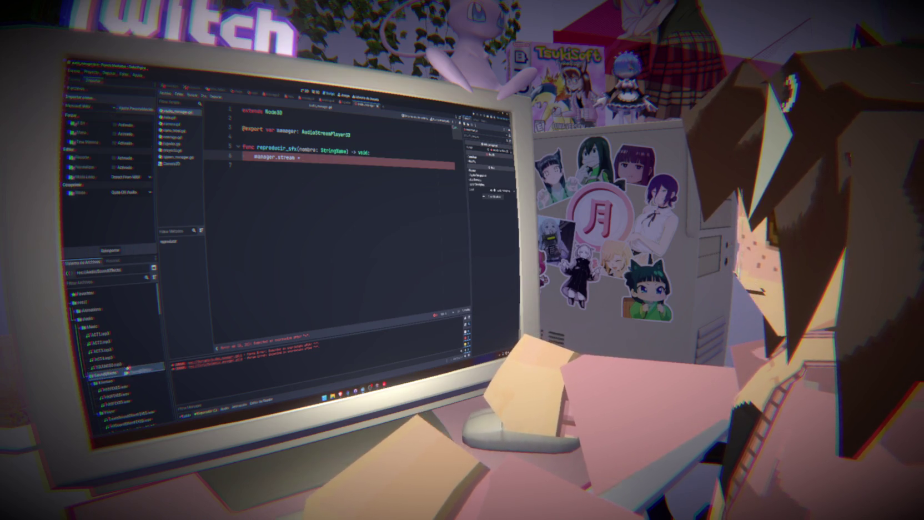
drag(105, 374, 363, 193)
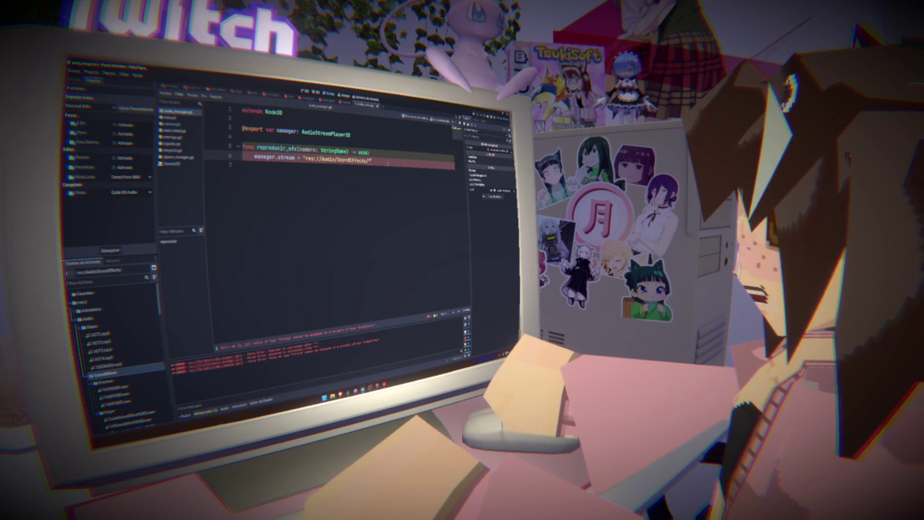
text(+)
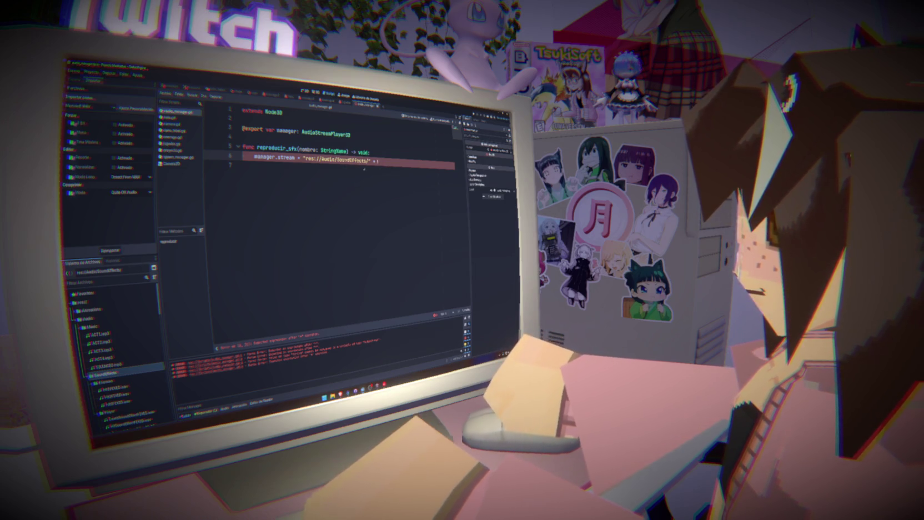
- Add a comma after the nombre parameter, remove it again, and save
click(345, 151)
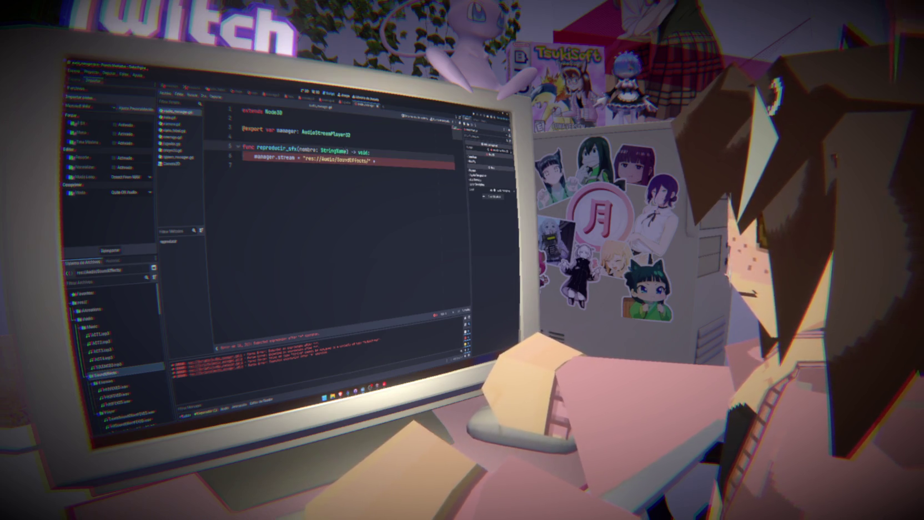
text(,)
key(BackSpace)
key(BackSpace)
key(ctrl+s)
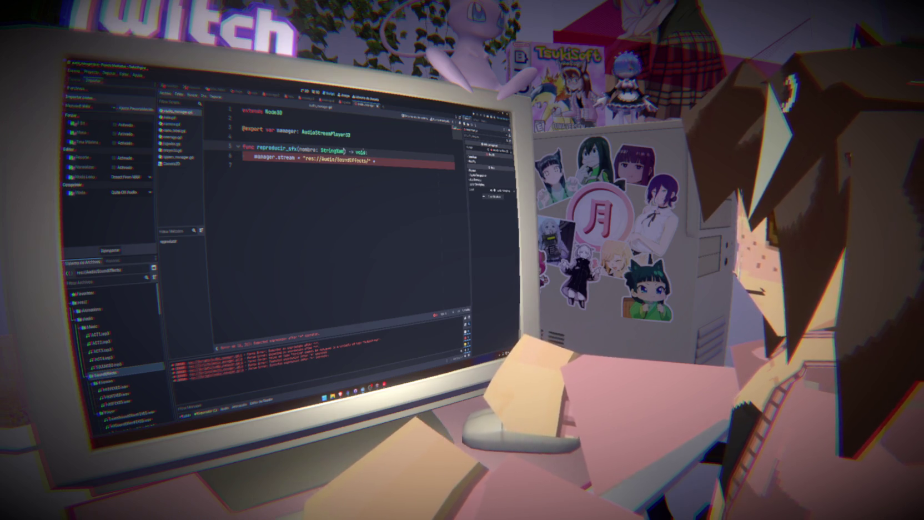
- Look over the audio files in the FileSystem dock, then return to the function signature
click(377, 161)
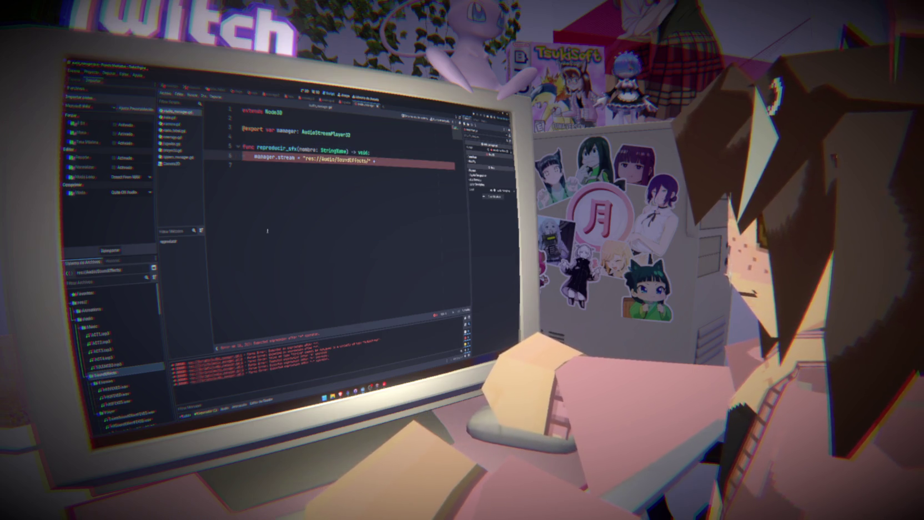
scroll(123, 306, down, 3)
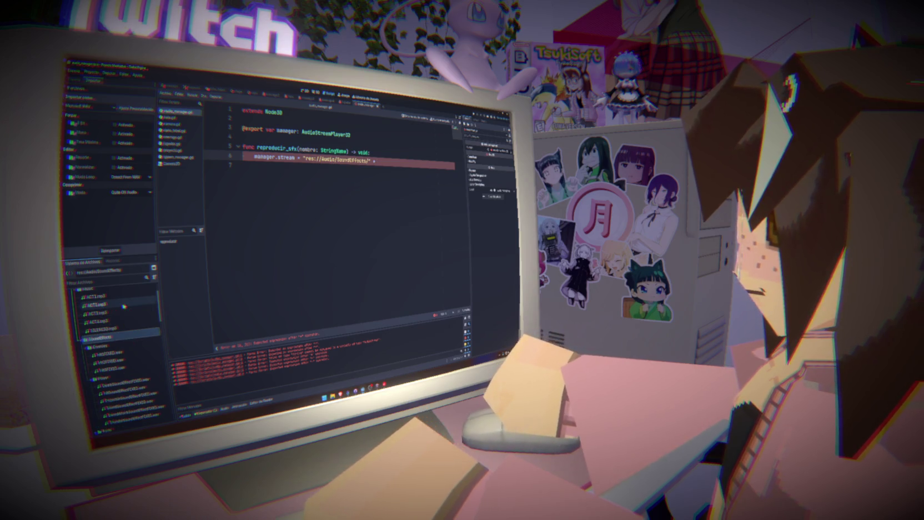
mouse_move(124, 305)
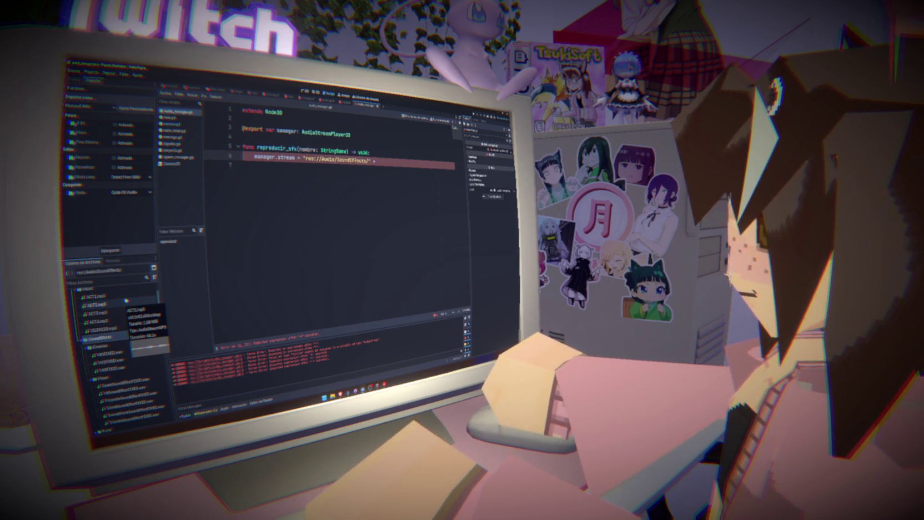
mouse_move(127, 321)
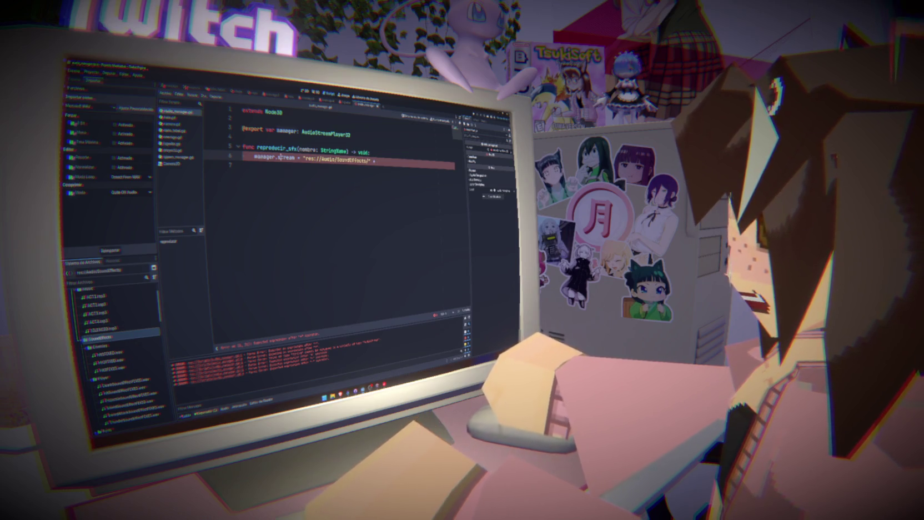
text(()
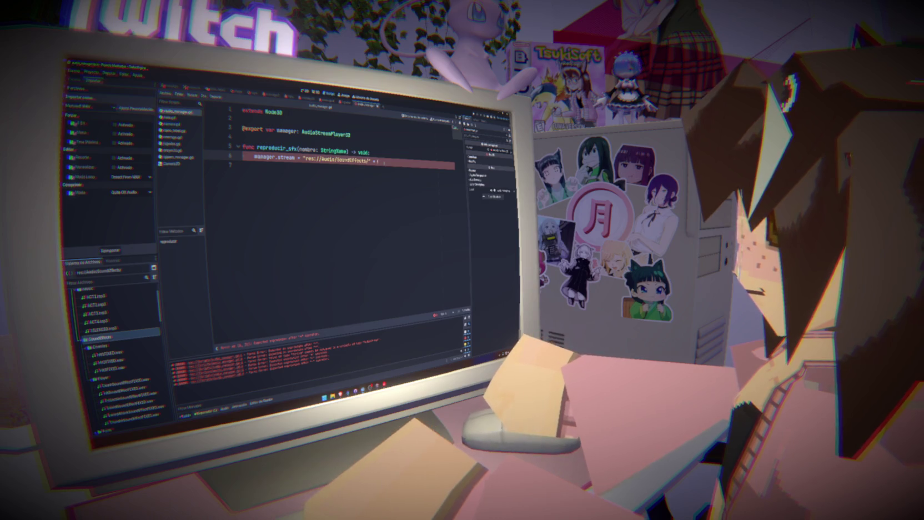
text(n)
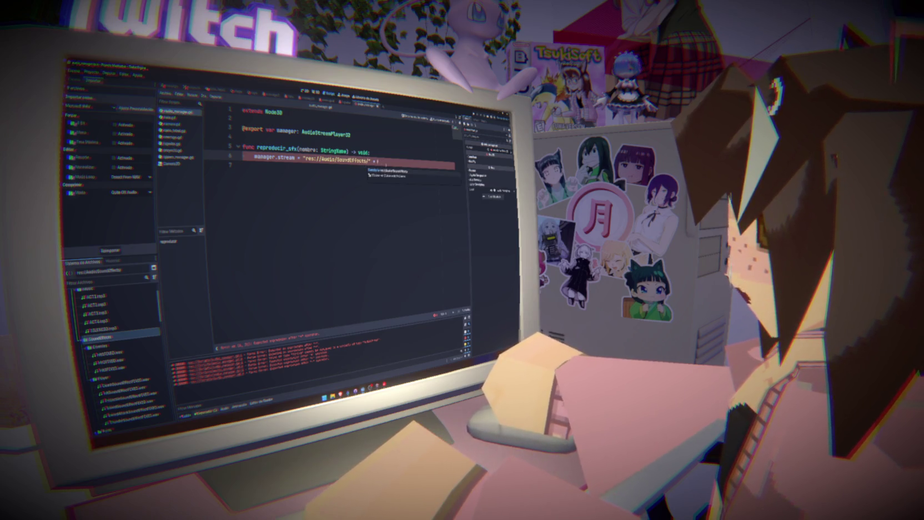
key(Escape)
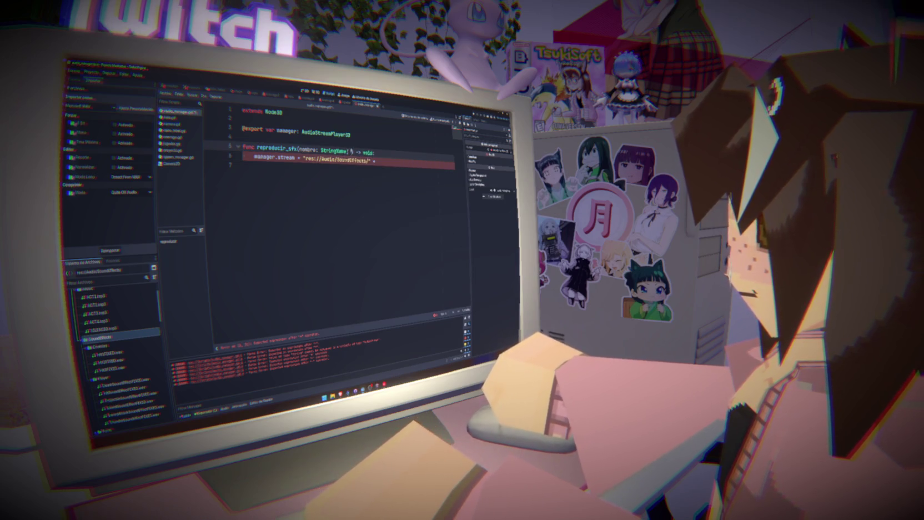
mouse_move(348, 151)
- Type tipo as Array[StringName] defaulting to ["Enemigo", "Jugador"], then save the script
text(: Array)
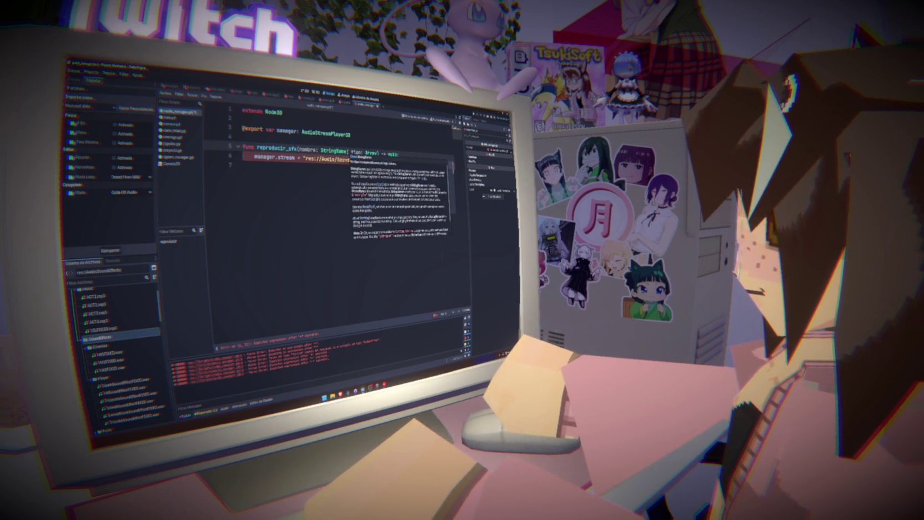
text([Str)
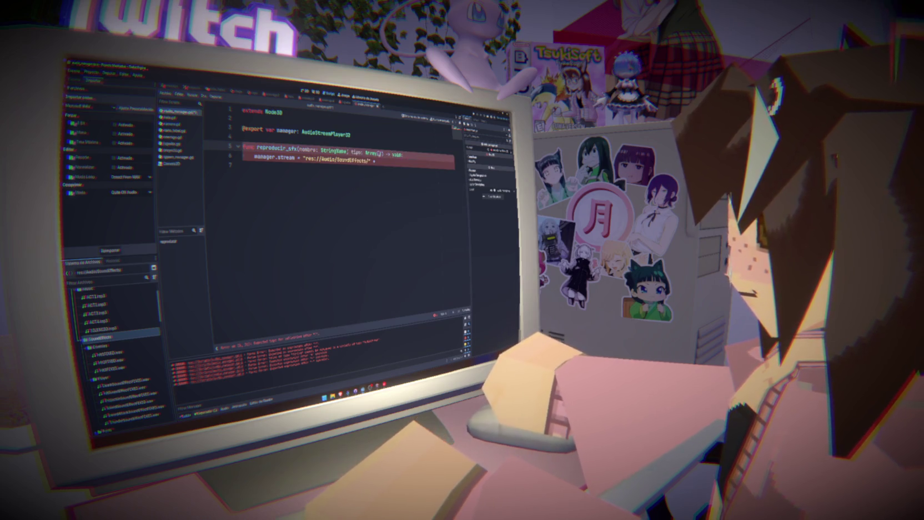
text(ing)
key(Return)
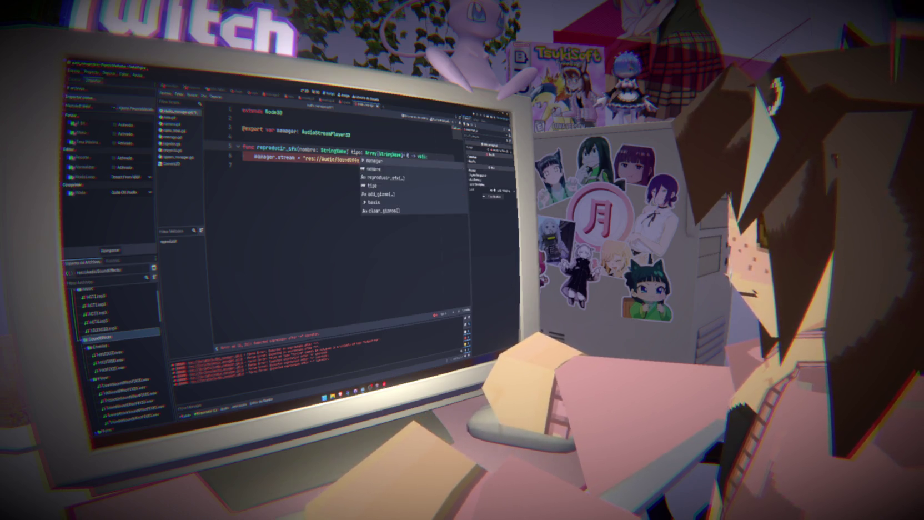
key(ctrl+space)
text("enemi)
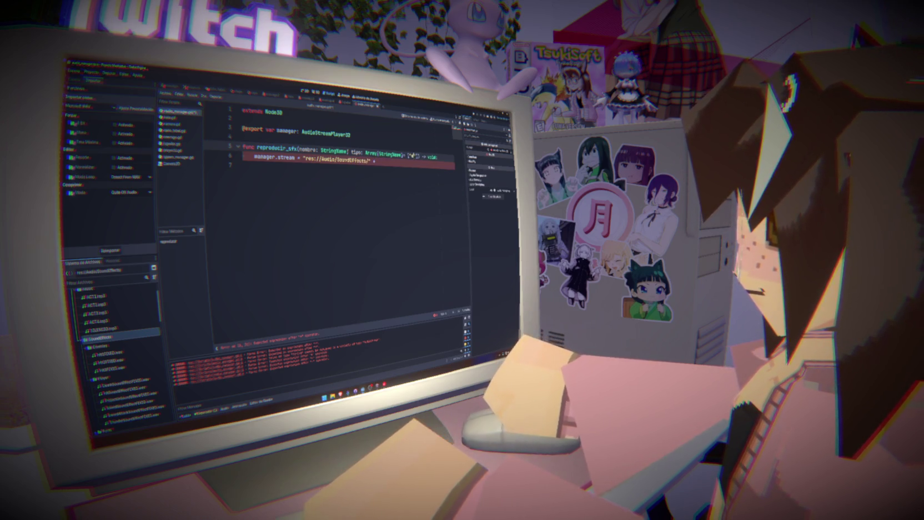
text(go)
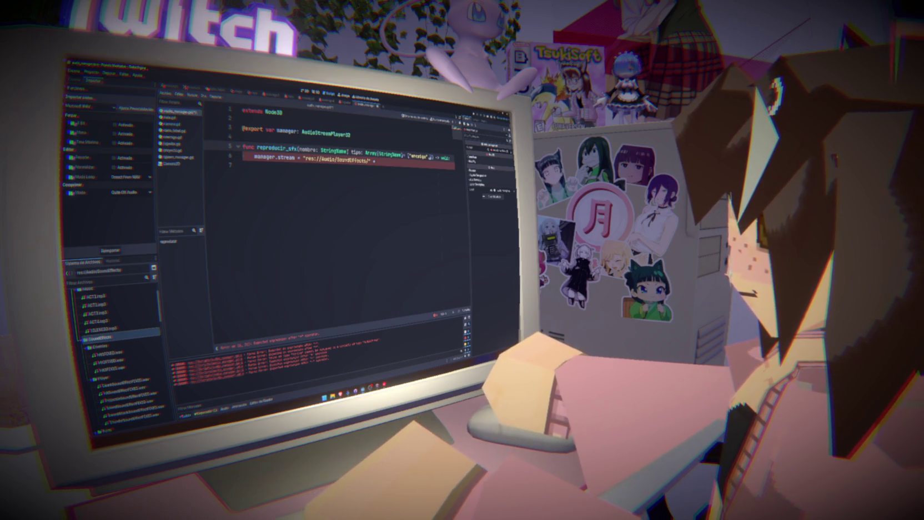
text(", "jugador"])
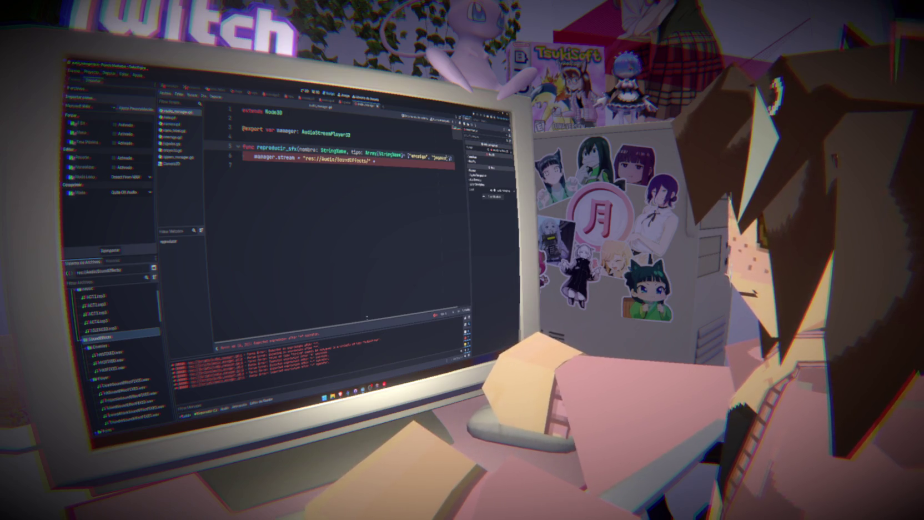
text() -> void:)
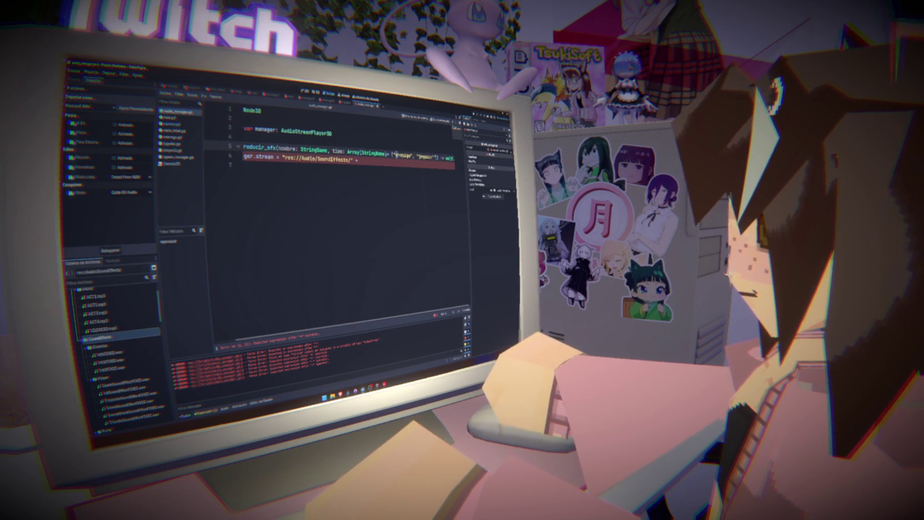
key(Home)
text(E)
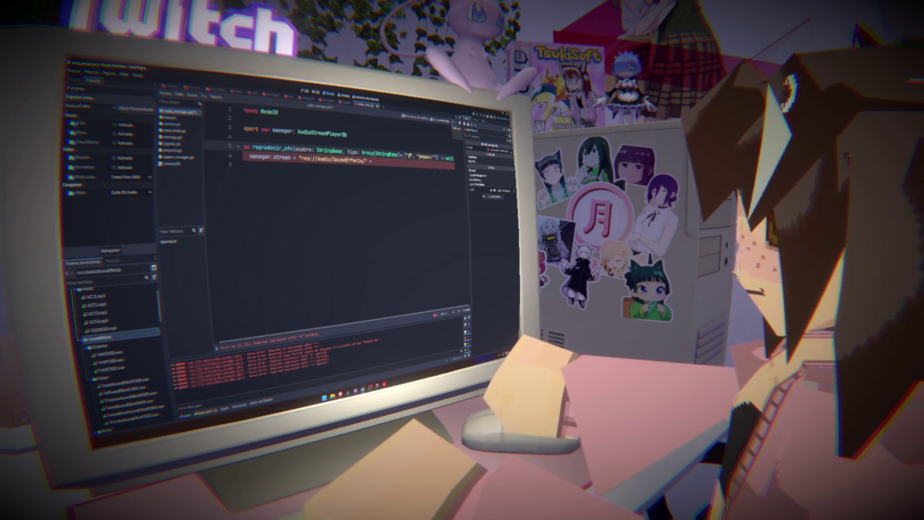
text(nemigos)
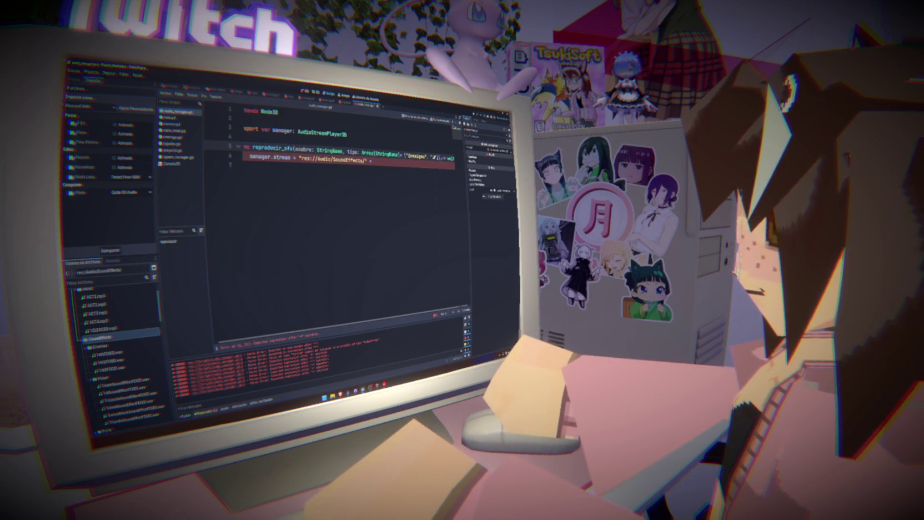
key(ctrl+s)
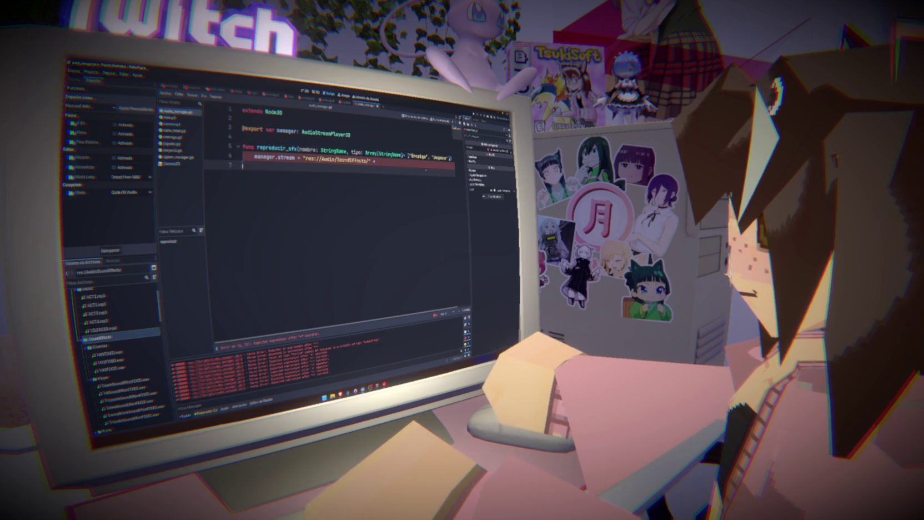
- Save the script and rename the Player sound effects folder to Jugador
key(ctrl+s)
click(100, 346)
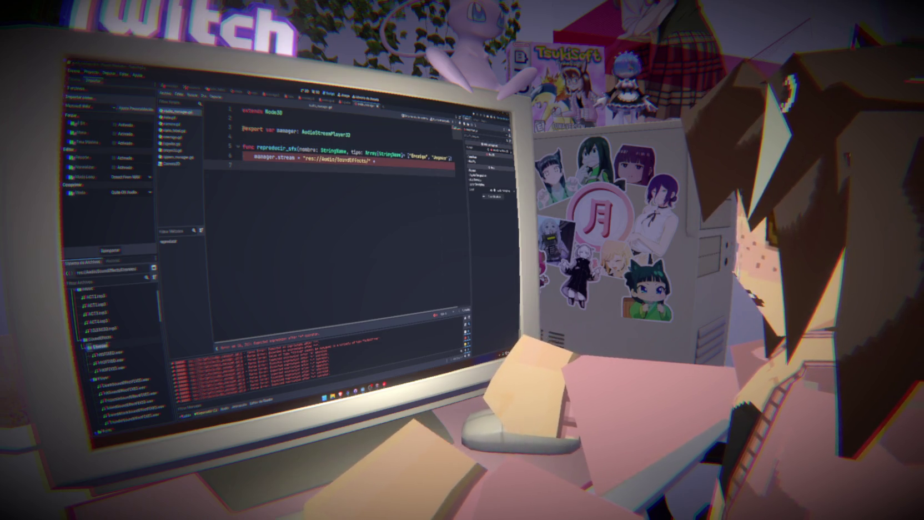
click(88, 347)
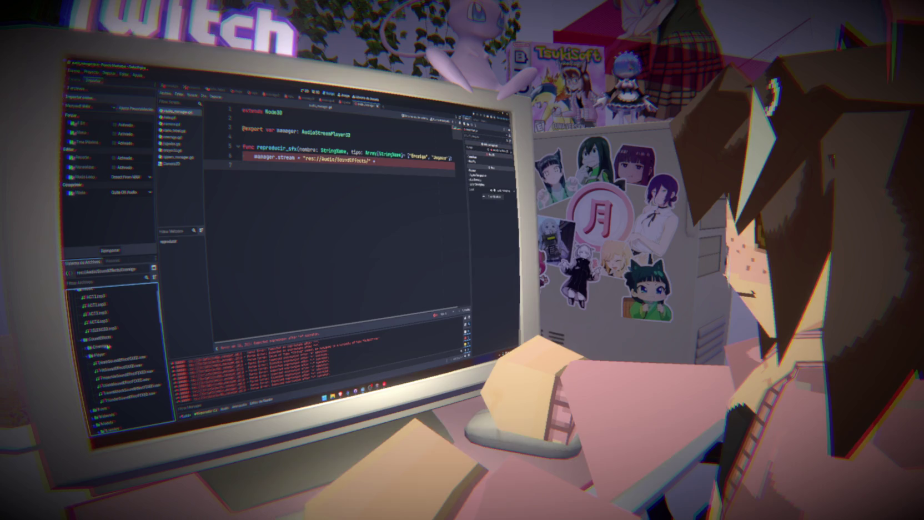
click(113, 353)
text(Jugador)
key(Return)
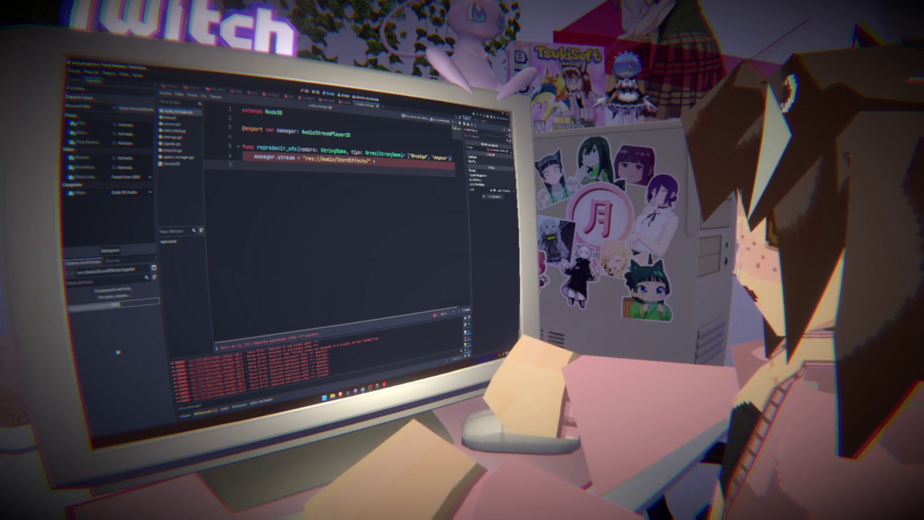
- Expand the Enemigo folder and inspect its three hit sound files
click(88, 345)
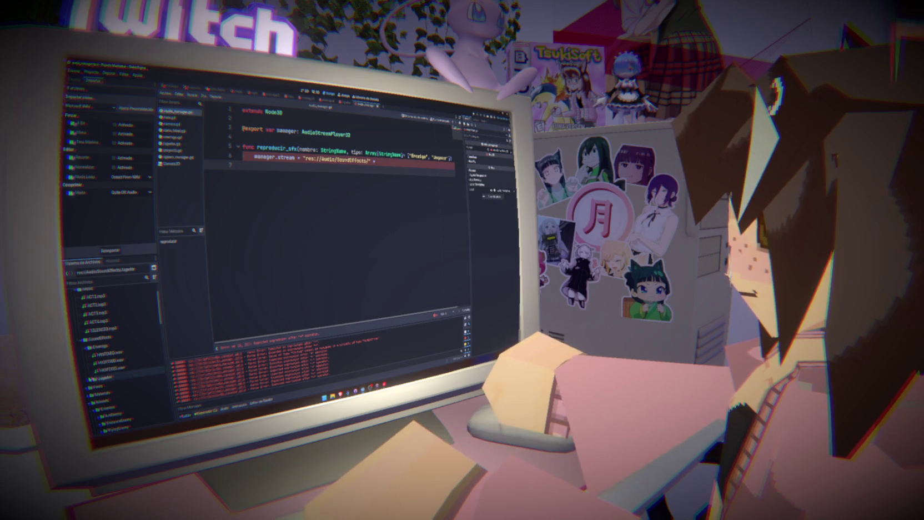
click(114, 353)
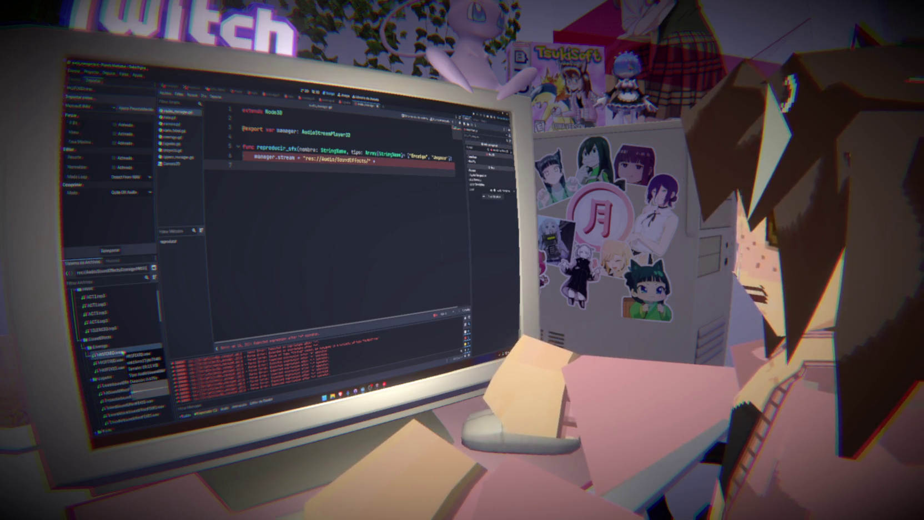
double_click(122, 353)
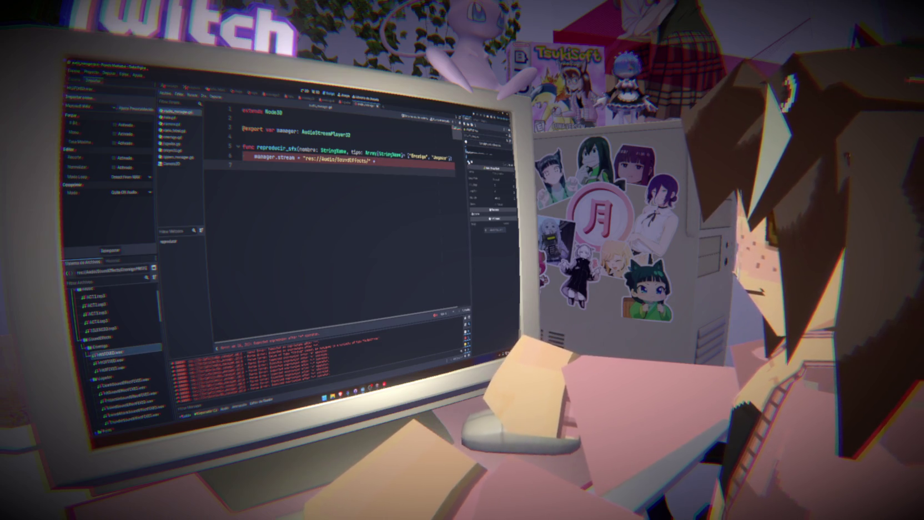
click(111, 361)
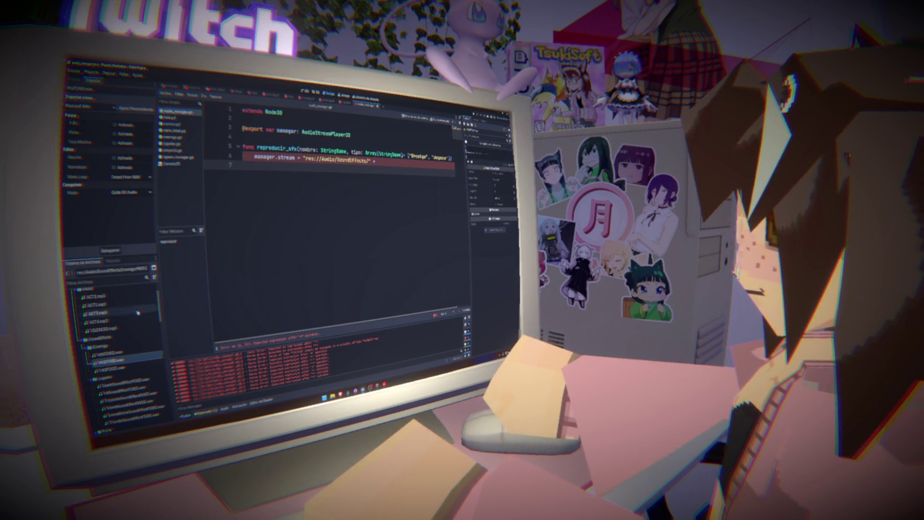
click(117, 369)
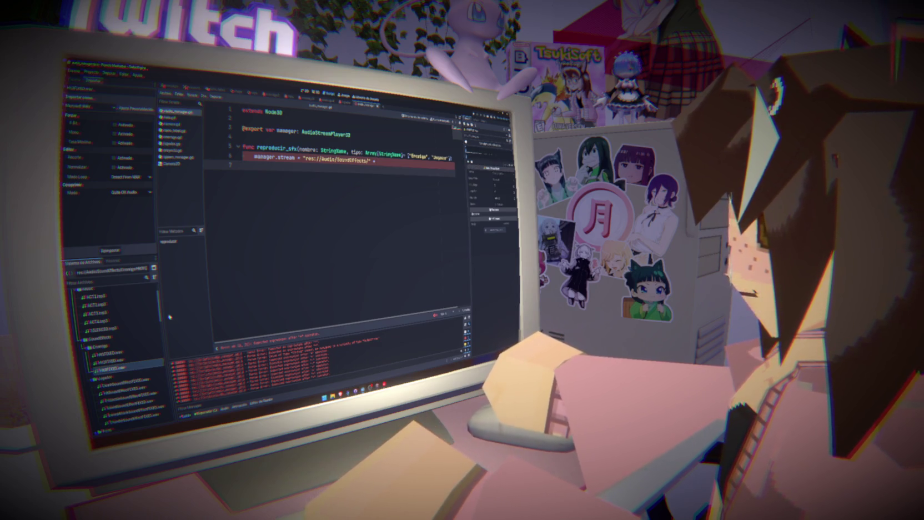
click(111, 360)
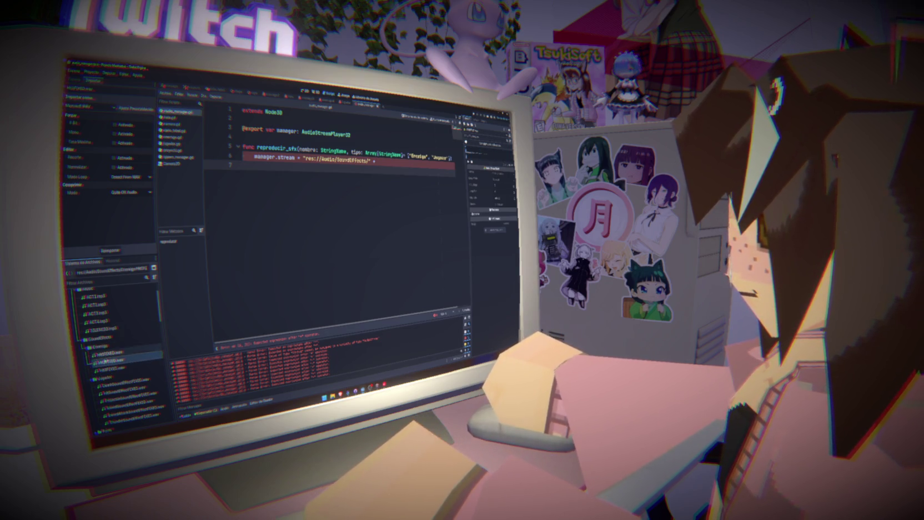
click(114, 367)
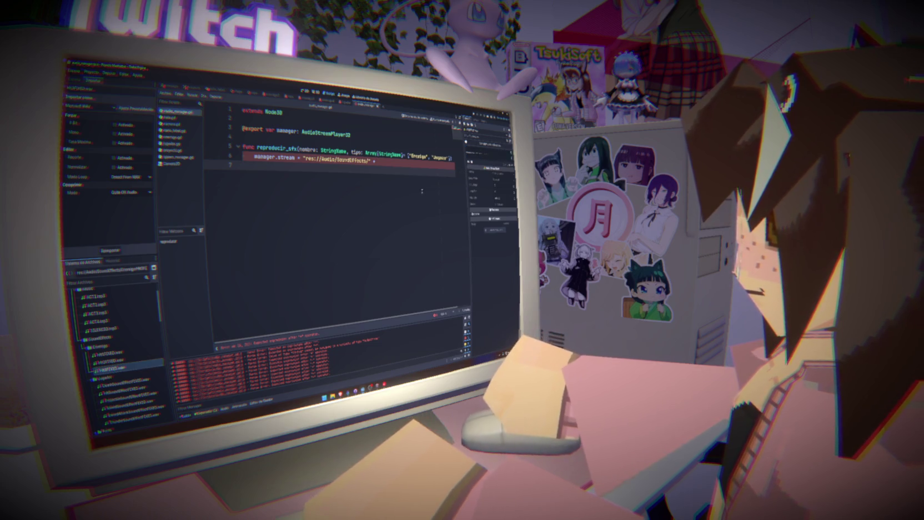
click(123, 352)
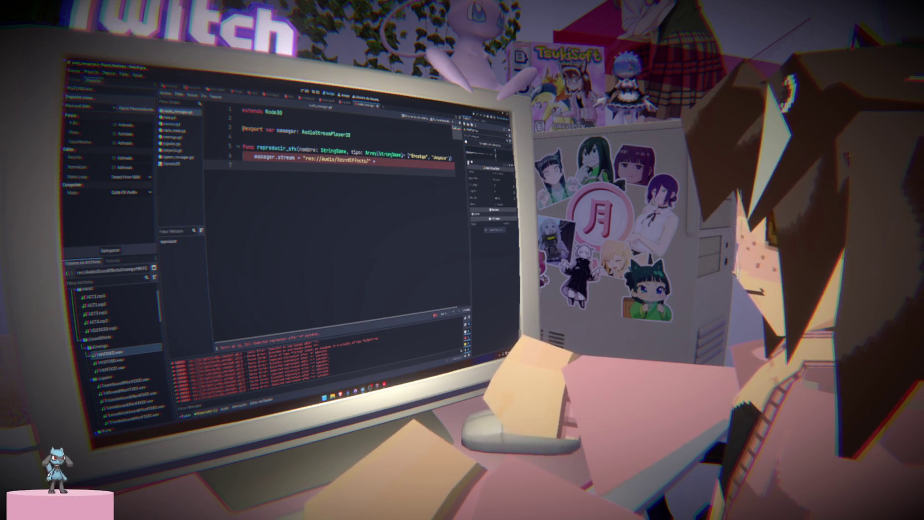
- Return to the stream path line and check the names of the .wav files
click(376, 160)
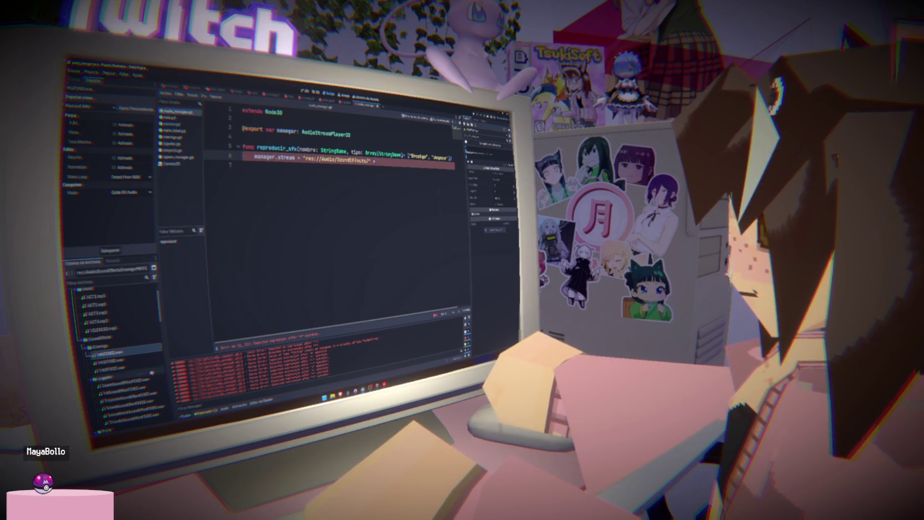
click(119, 355)
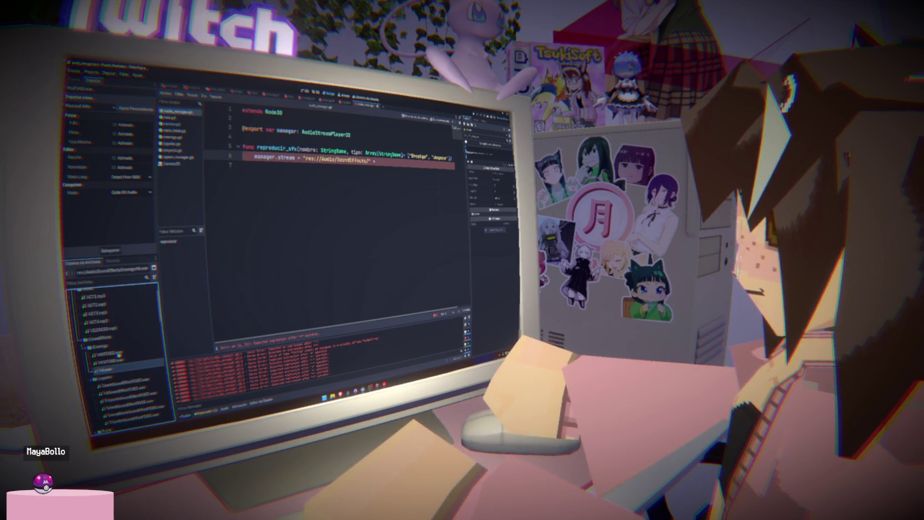
click(114, 369)
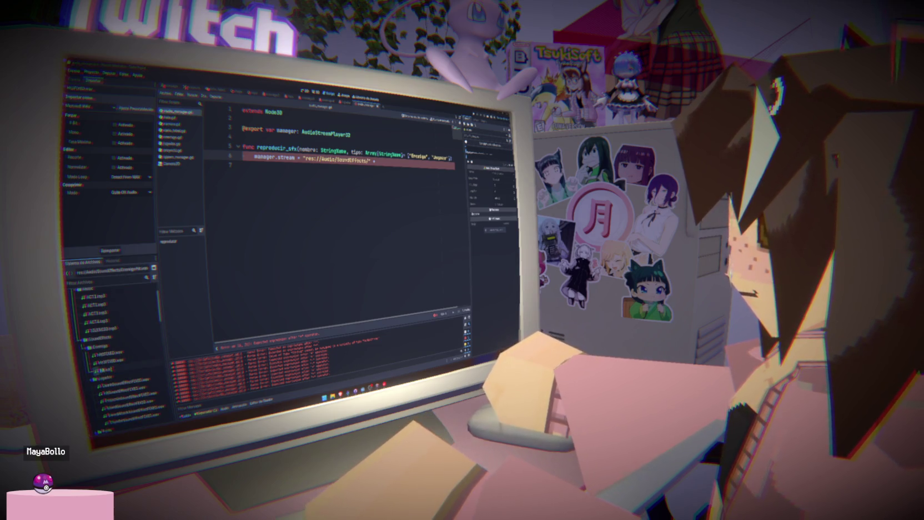
click(108, 369)
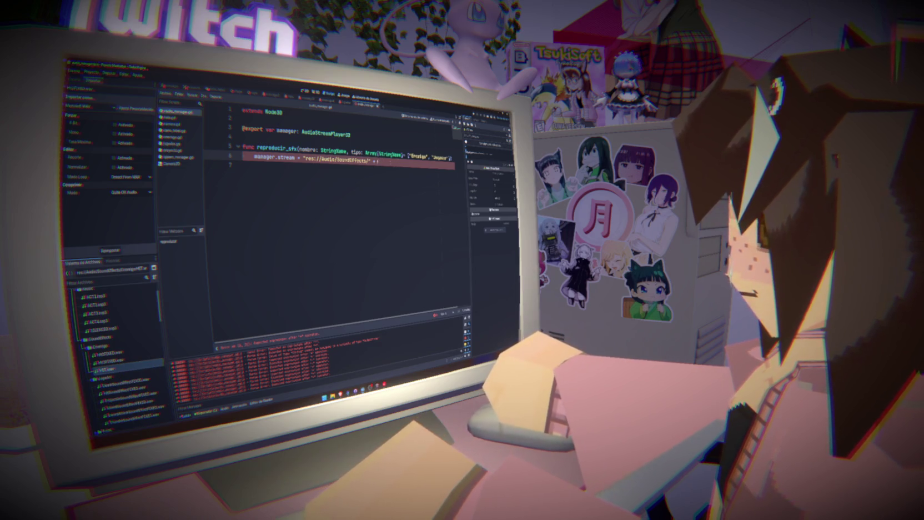
- Continue the stream path with tipo + "/" + nombre + ".w", saving partway through
text(tipo)
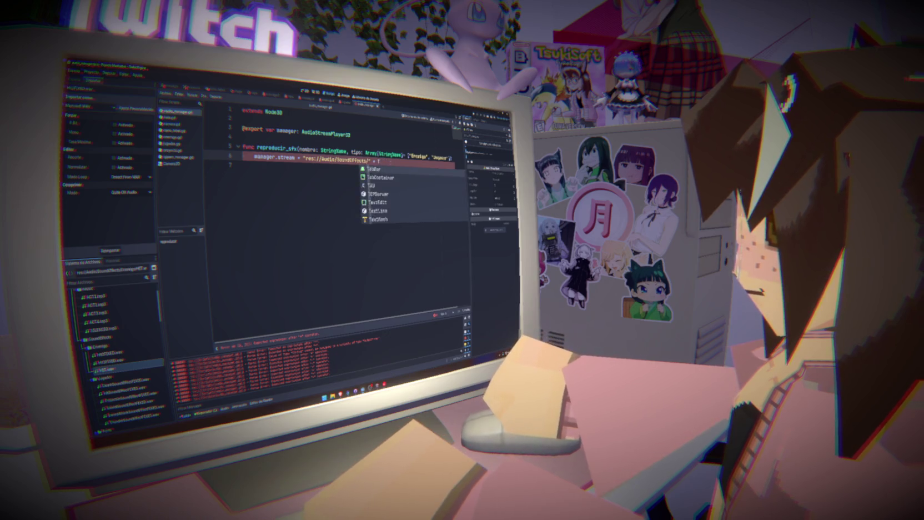
text( + "/)
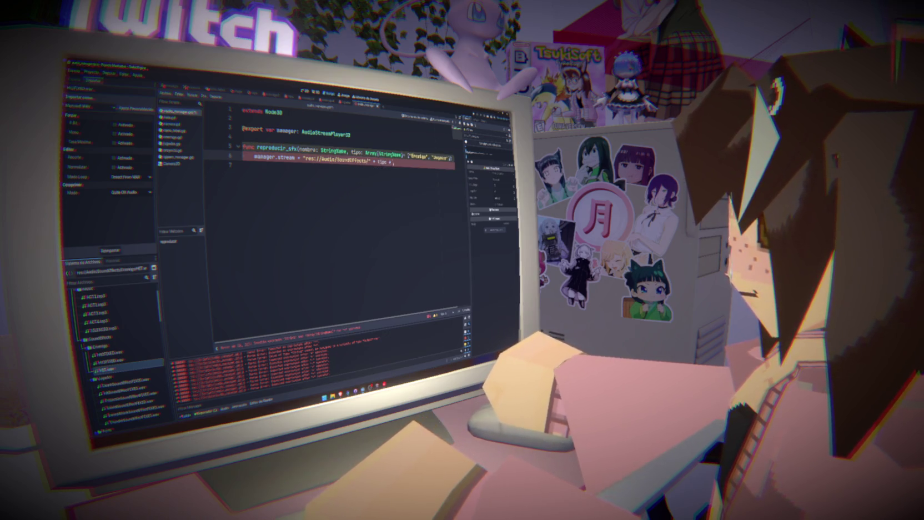
key(ctrl+s)
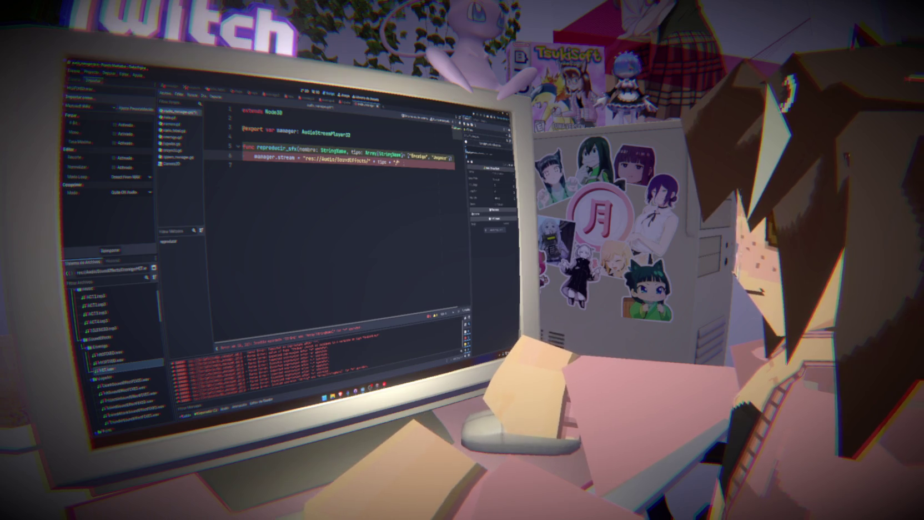
text(+ n)
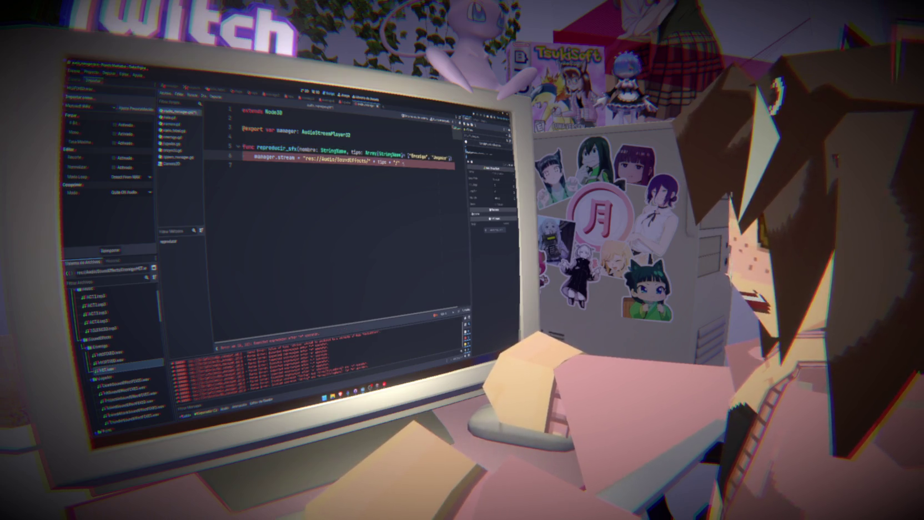
text(ombre)
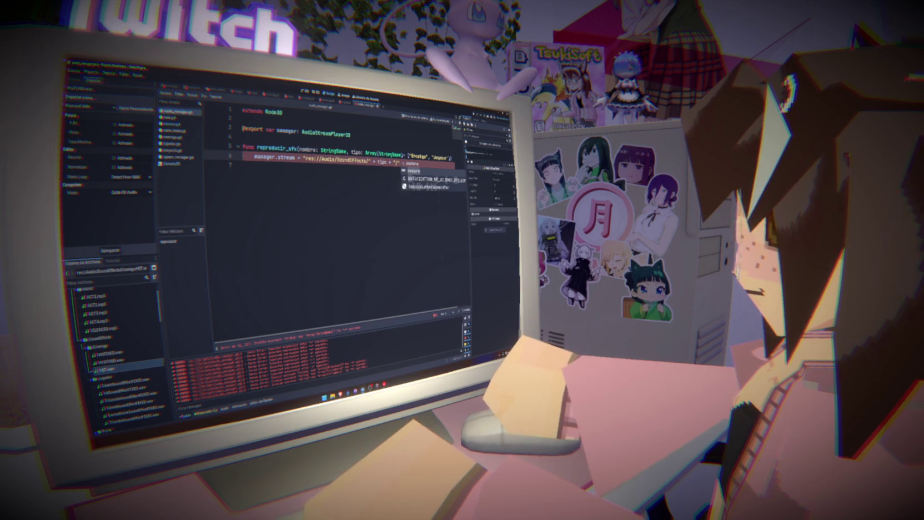
key(Return)
text(+ nombre +)
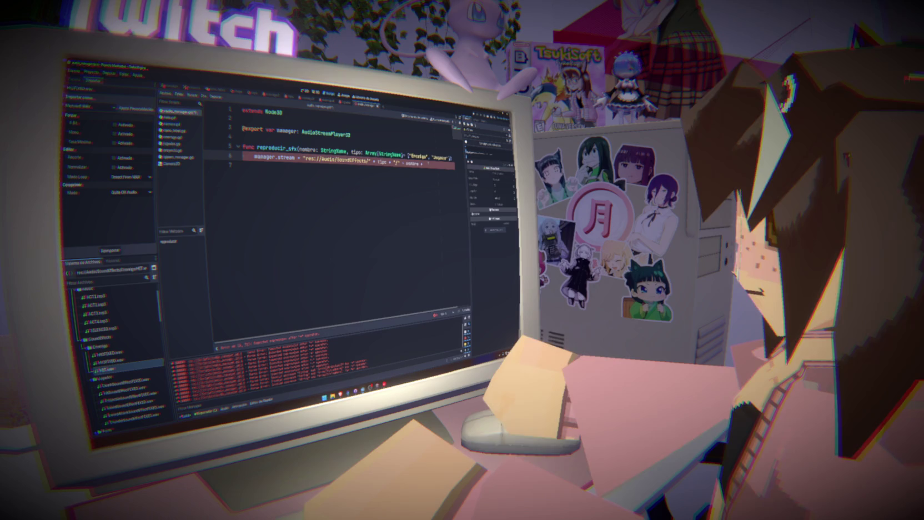
text(".)
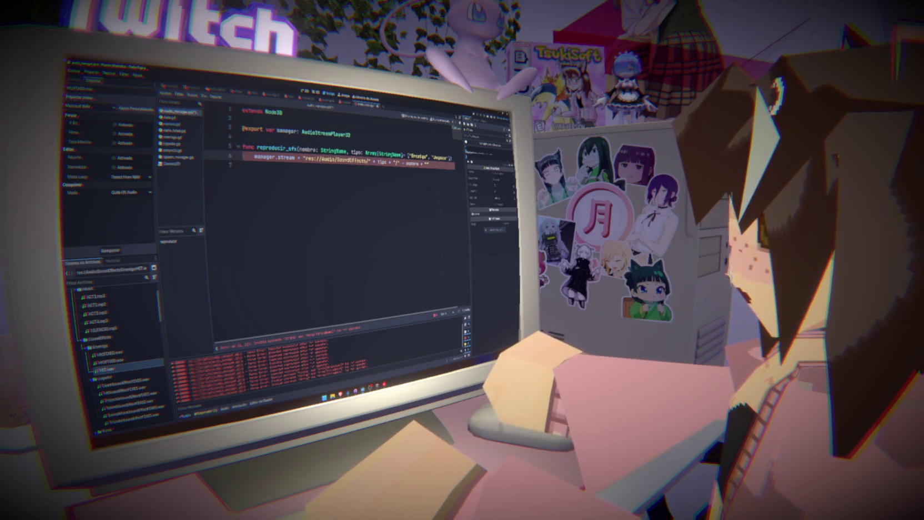
text(wav)
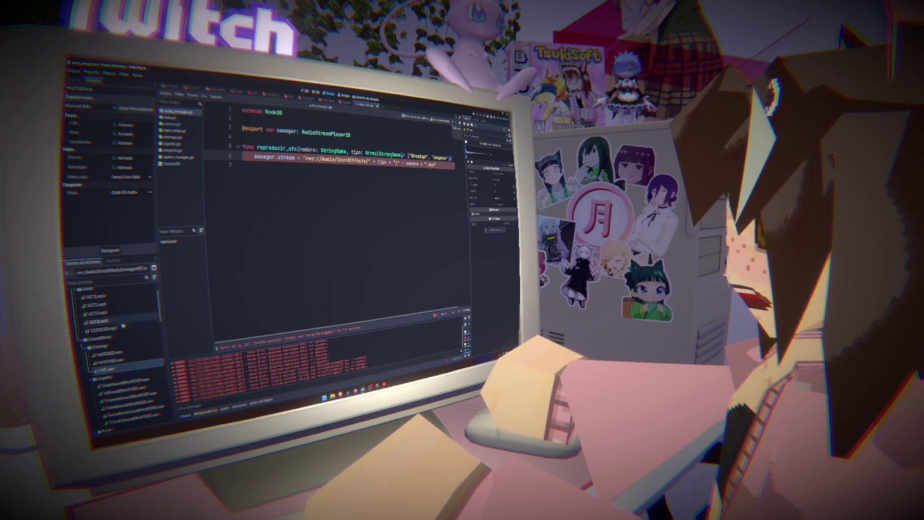
- Show the AudioManager node tree and start renaming the AudioStreamPlayer3D child
scroll(123, 327, down, 3)
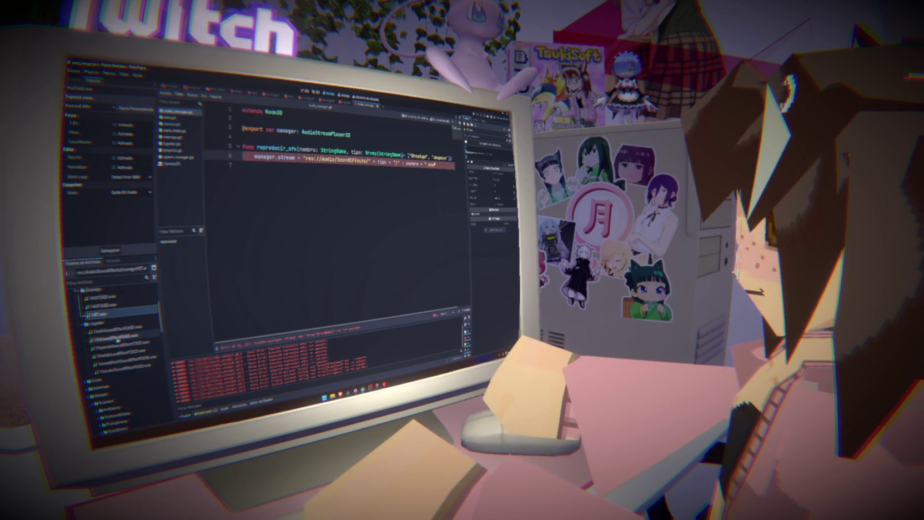
scroll(115, 313, up, 4)
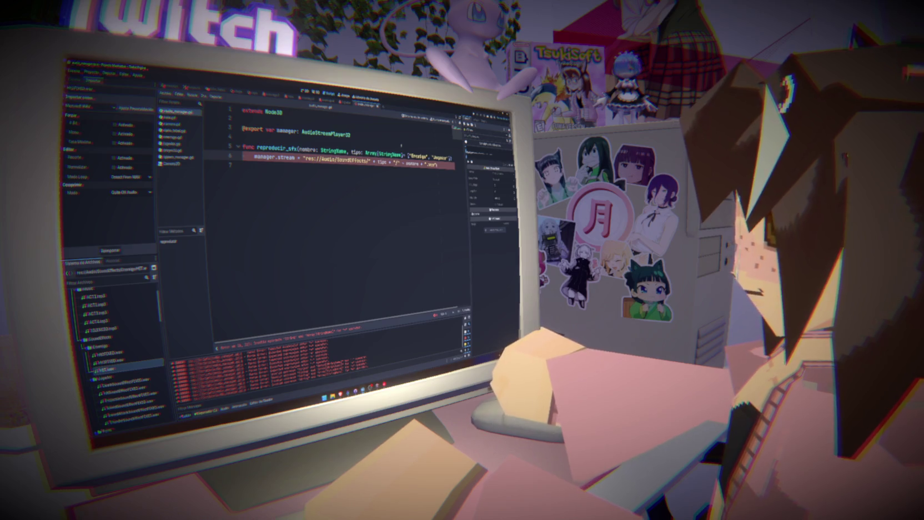
mouse_move(344, 103)
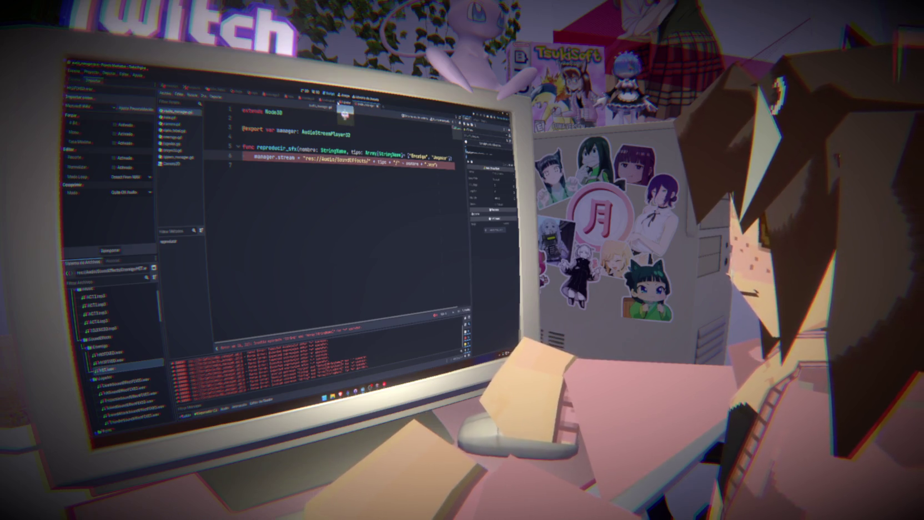
click(73, 81)
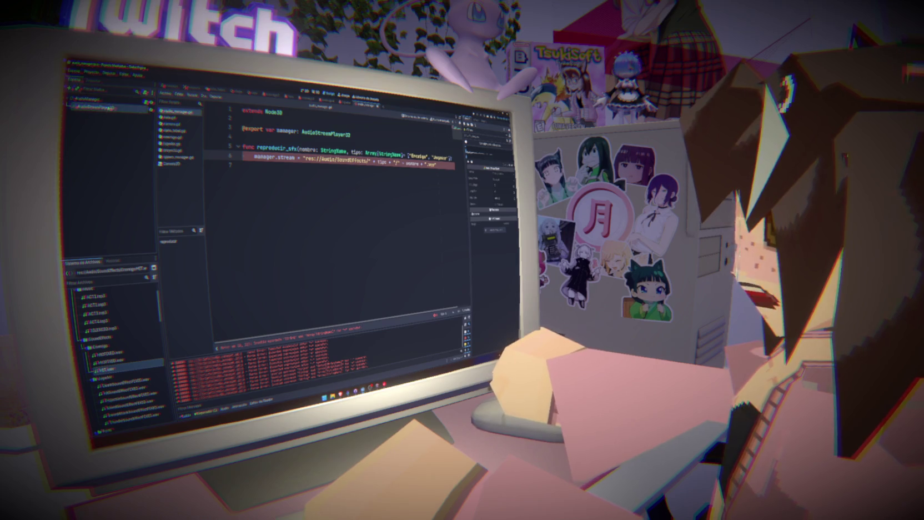
double_click(92, 107)
- Name the player node SFX and duplicate it as a MUSICA node
text(SFX)
key(Return)
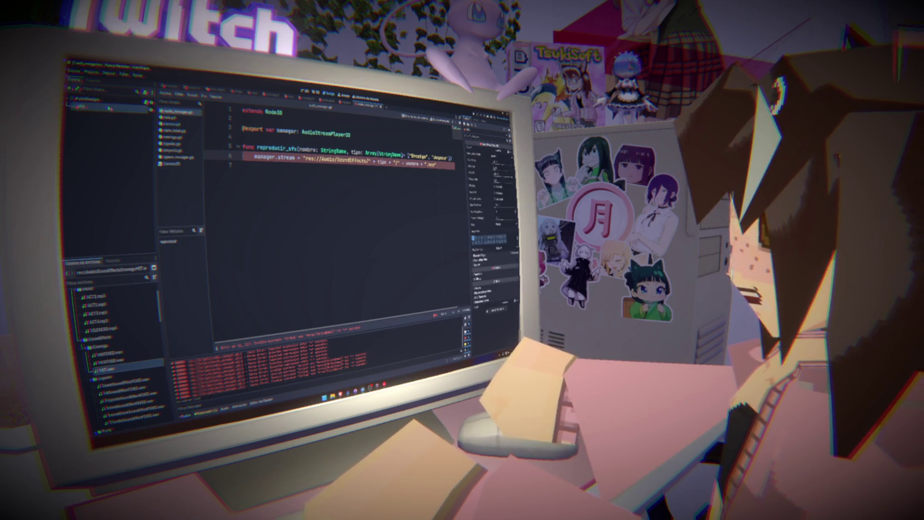
key(ctrl+d)
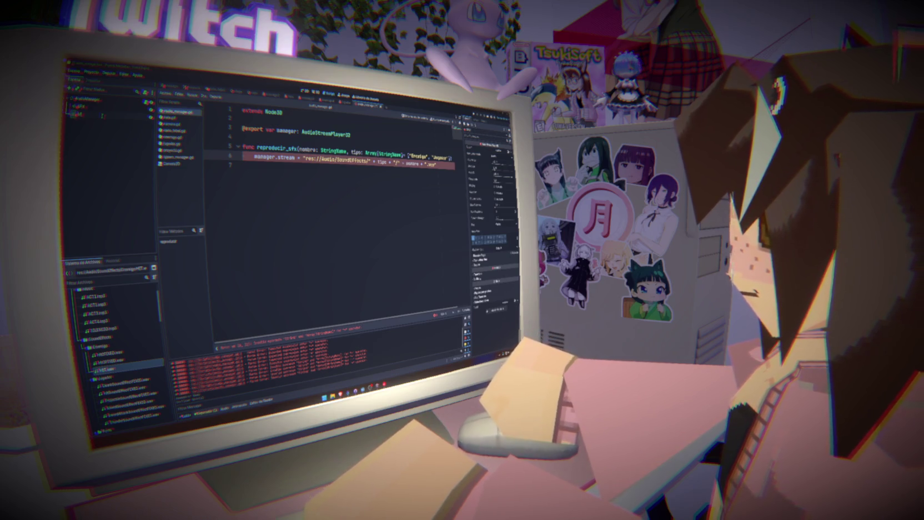
text(MUSICA)
key(Return)
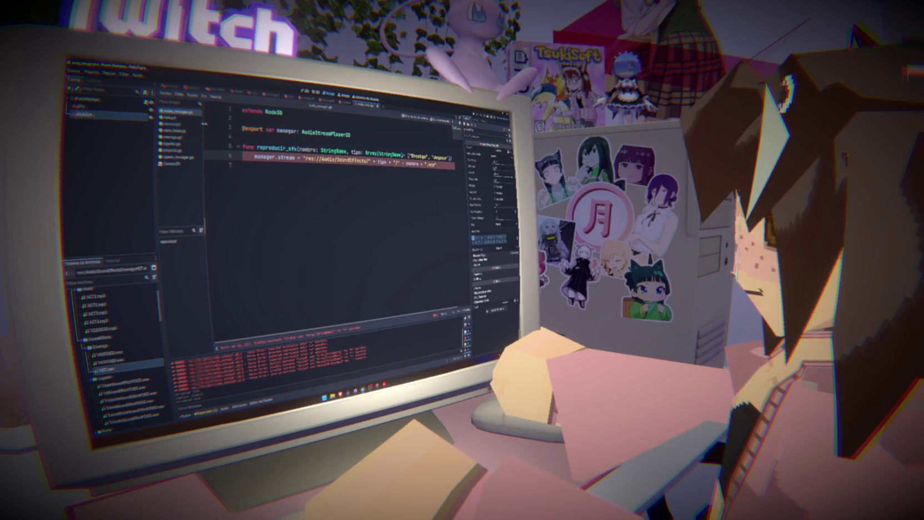
- Rename the manager export to manager_sfx and duplicate it as manager_musica
drag(242, 129, 350, 135)
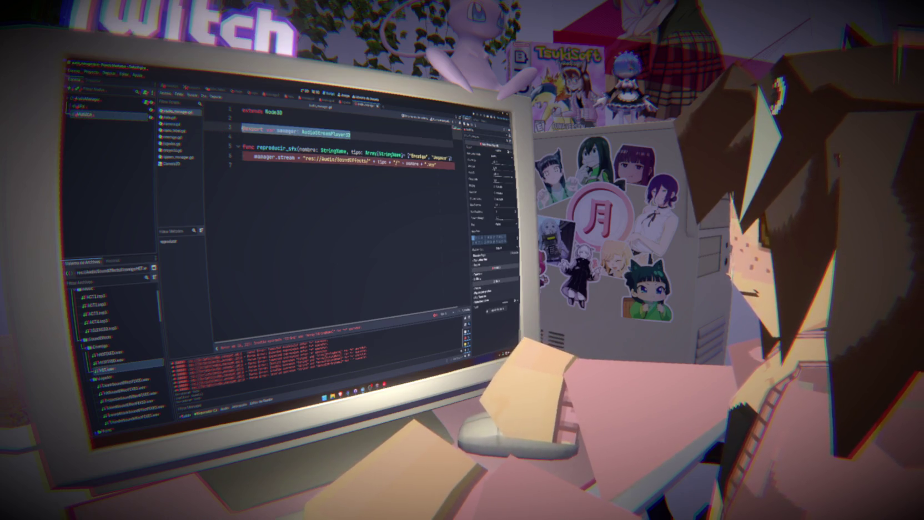
click(297, 135)
text(_sfx)
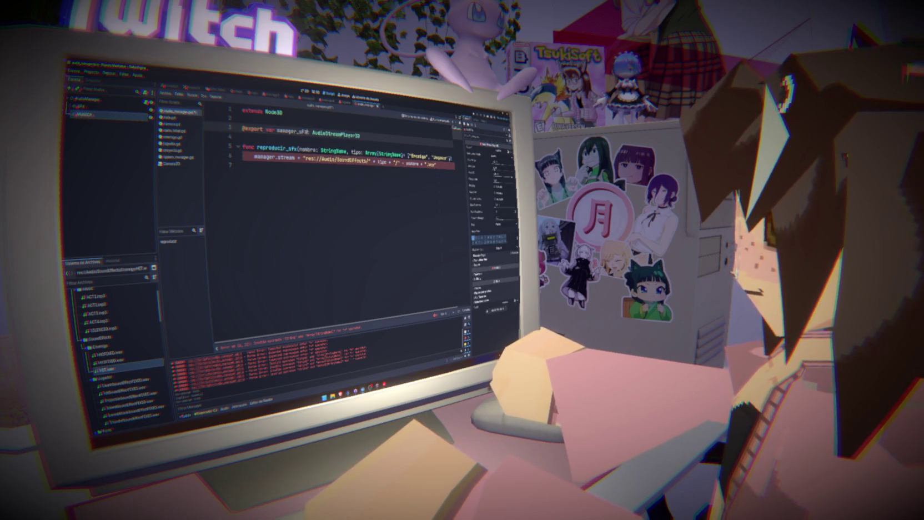
click(382, 136)
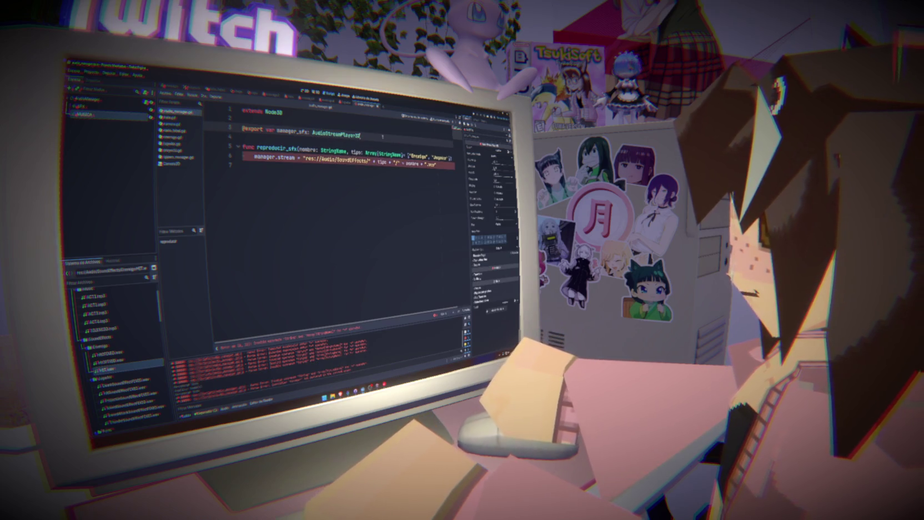
key(ctrl+shift+d)
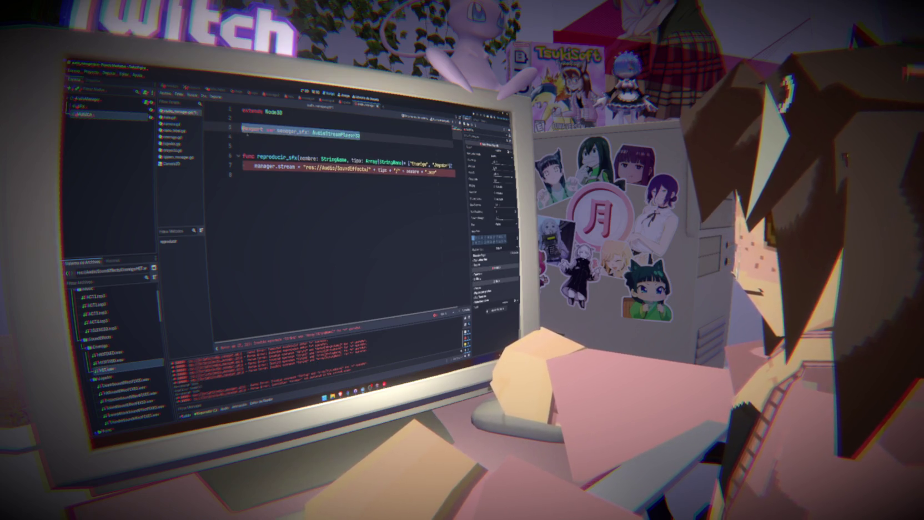
text(musica: AudioStreamPlayer3D)
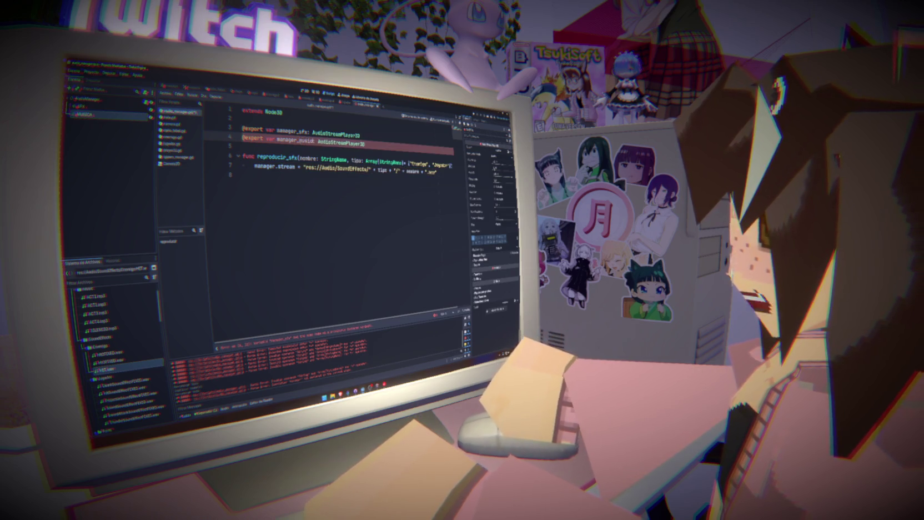
- Replace manager with manager_sfx in the stream assignment on line 7
double_click(291, 131)
key(ctrl+c)
double_click(266, 166)
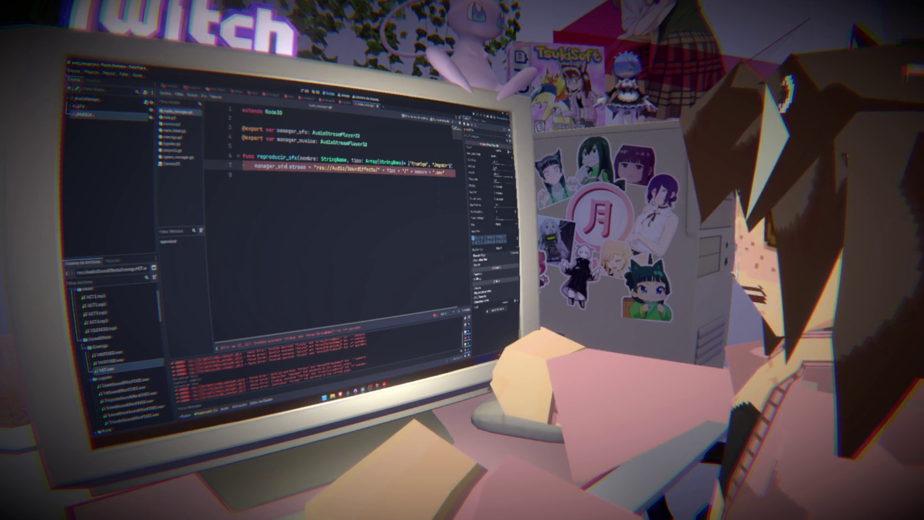
key(ctrl+v)
click(332, 188)
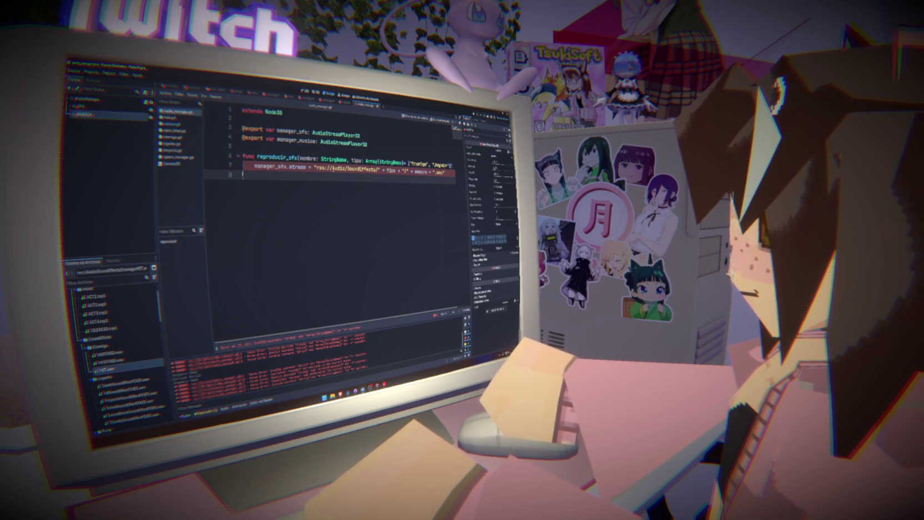
- Select the Array[StringName] type and default list after tipo in the signature
click(89, 99)
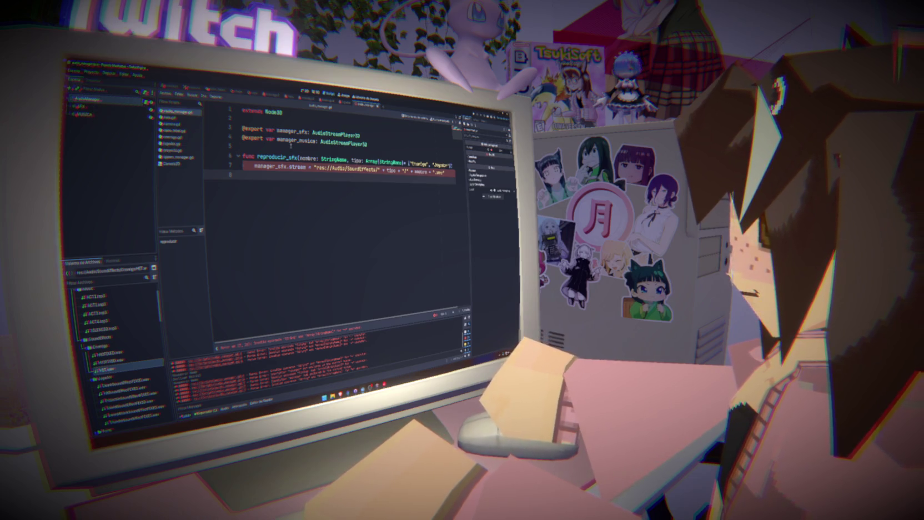
click(395, 147)
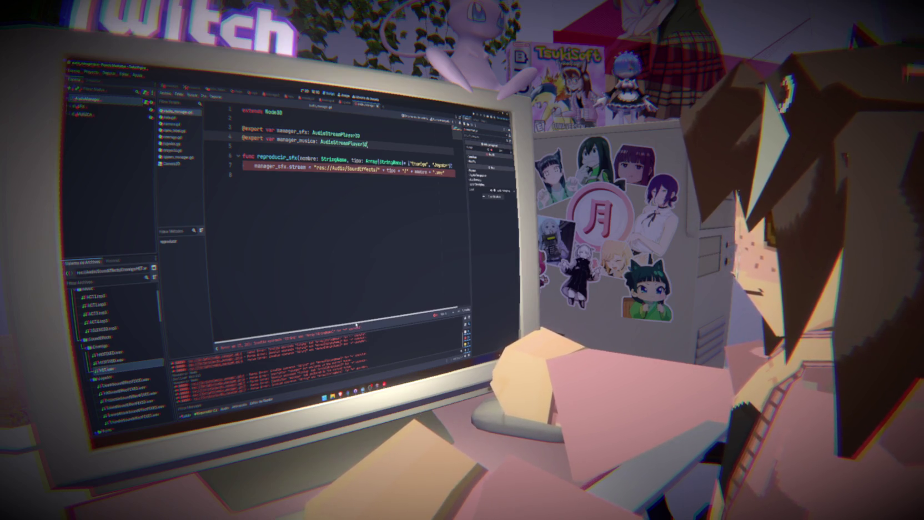
drag(356, 323, 376, 322)
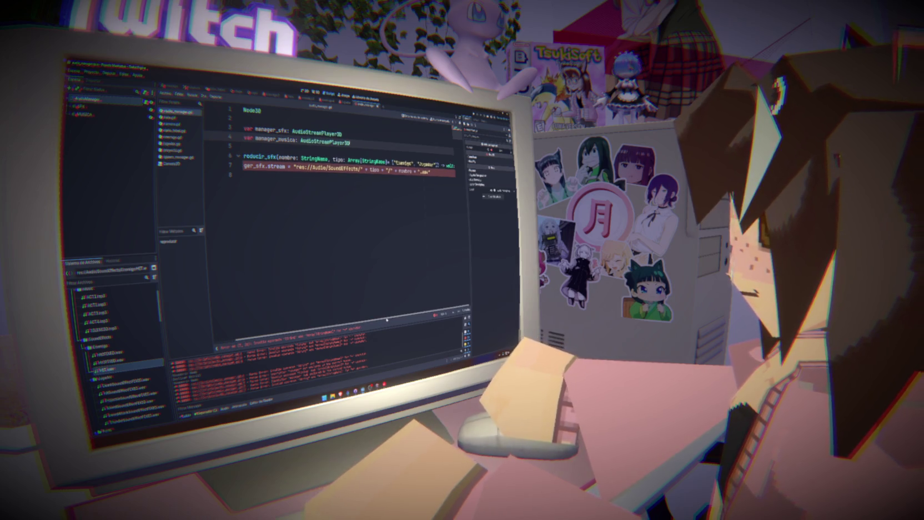
scroll(416, 315, left, 2)
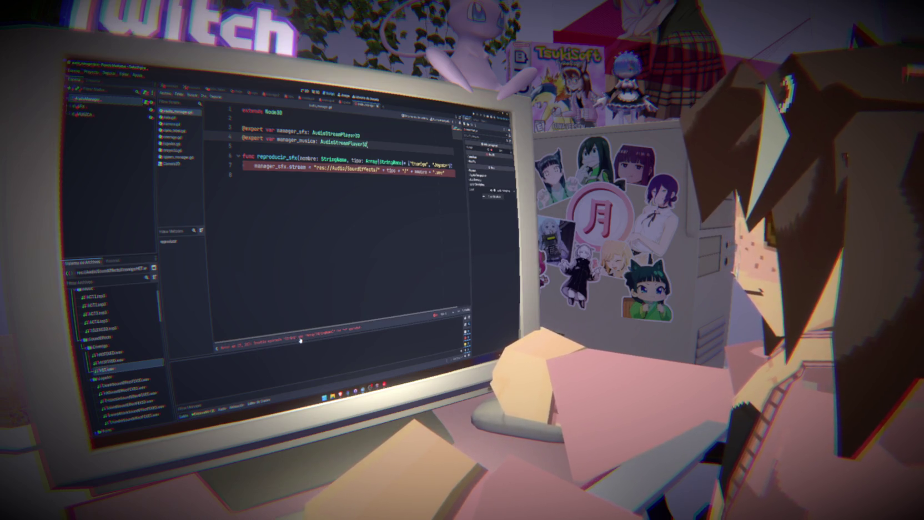
drag(335, 327, 363, 326)
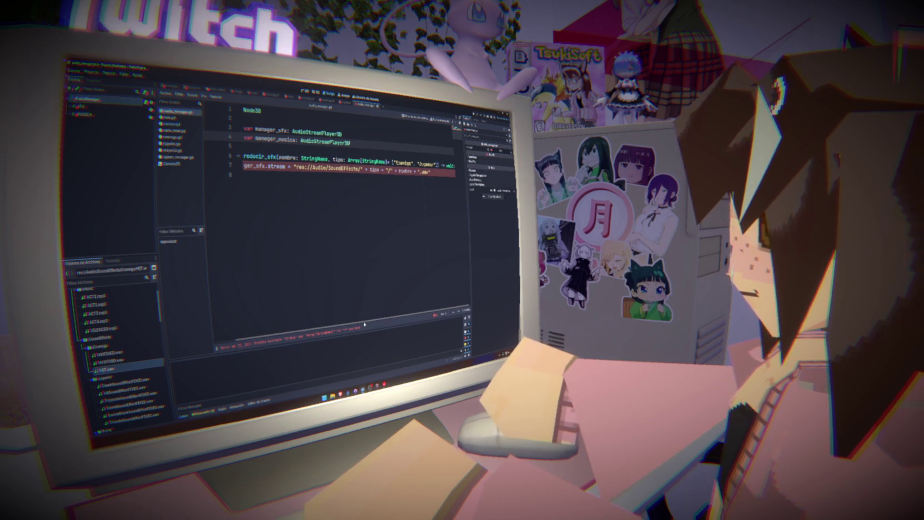
drag(347, 161, 439, 162)
- Retype tipo as String, change nombre from StringName to String, and save
key(BackSpace)
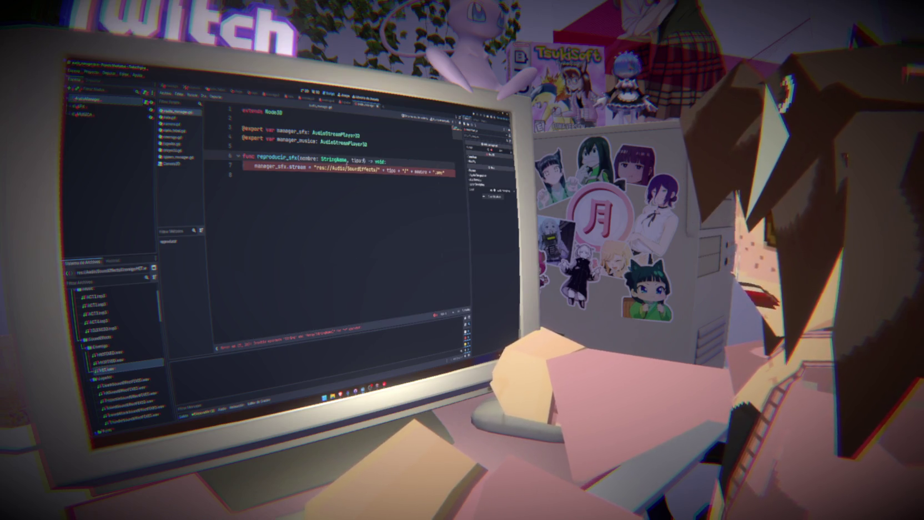
text(String)
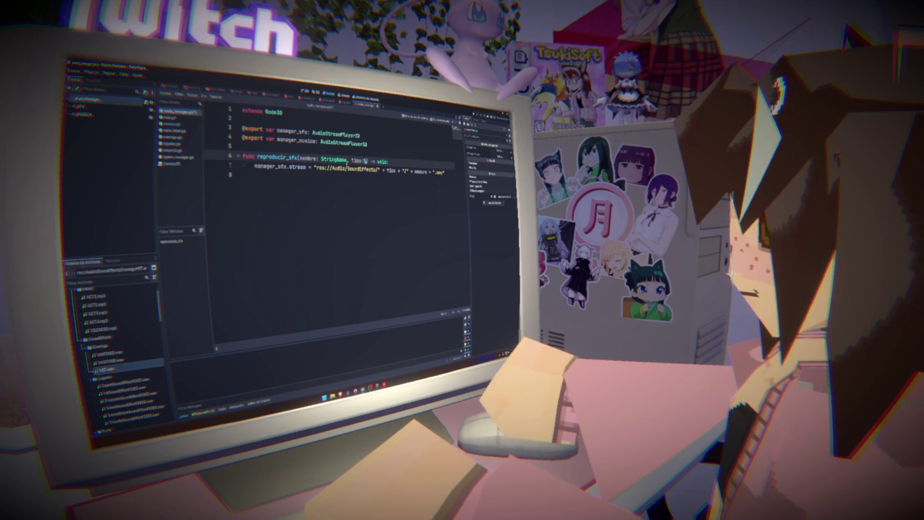
key(Down)
key(Return)
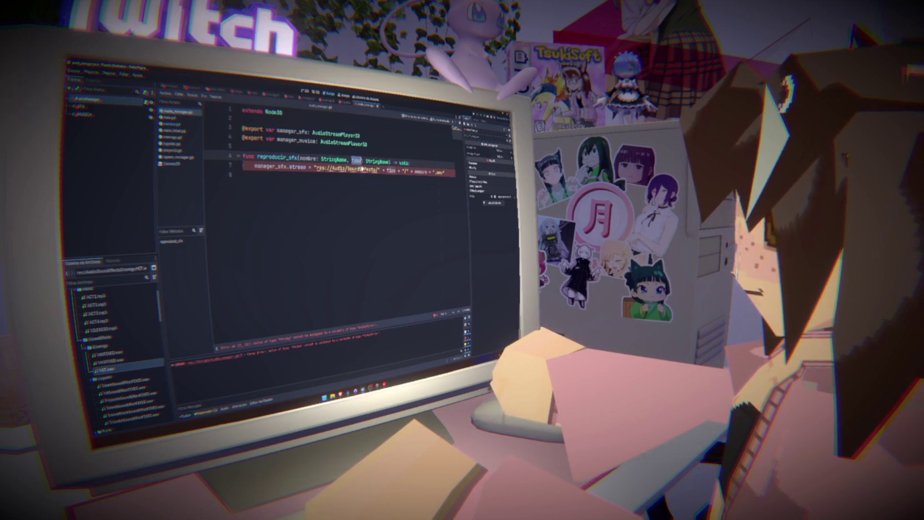
double_click(391, 172)
click(409, 183)
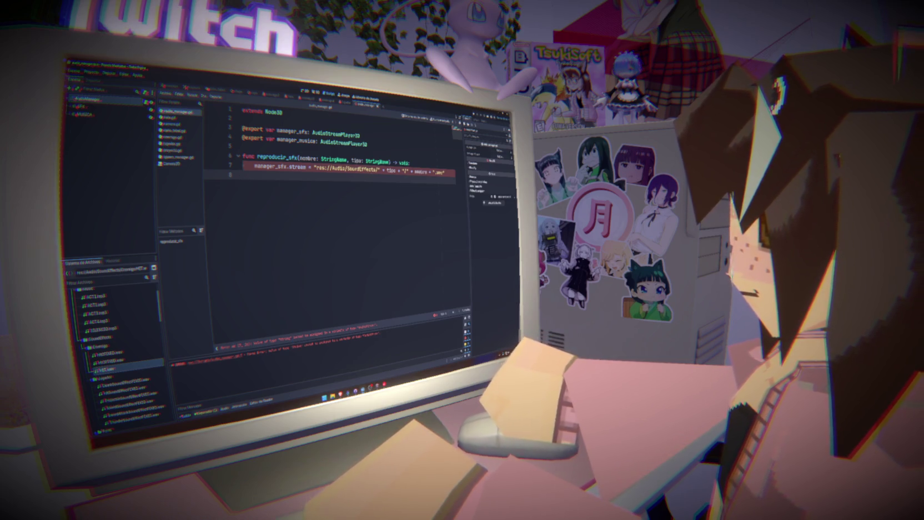
click(383, 161)
key(BackSpace)
key(BackSpace)
key(BackSpace)
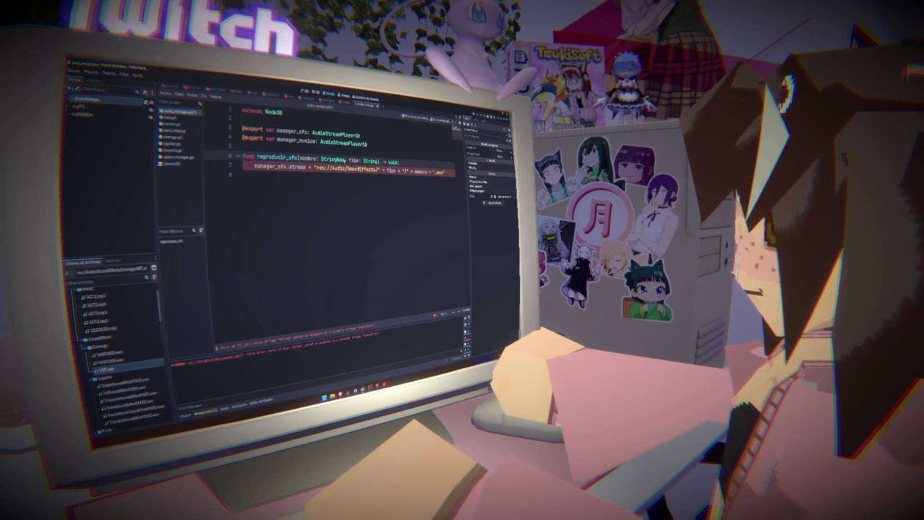
click(357, 211)
key(ctrl+s)
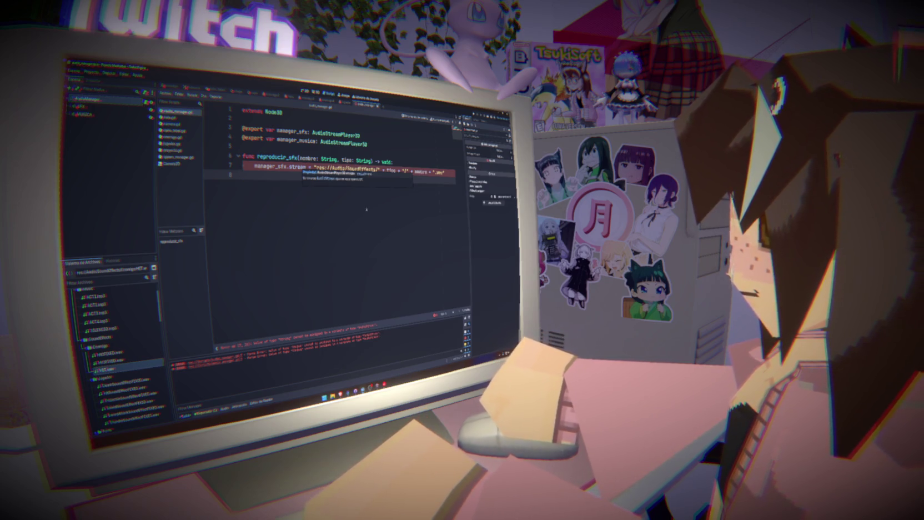
click(366, 174)
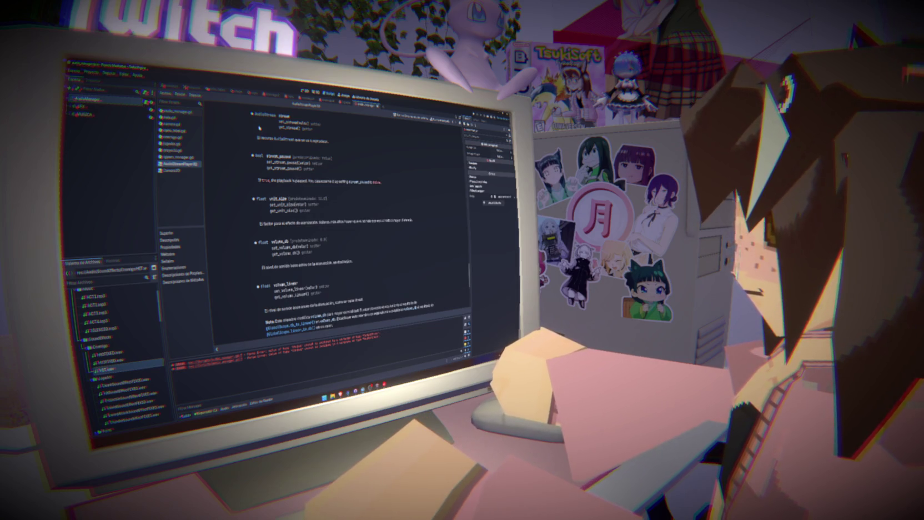
key(alt+Left)
key(alt+Left)
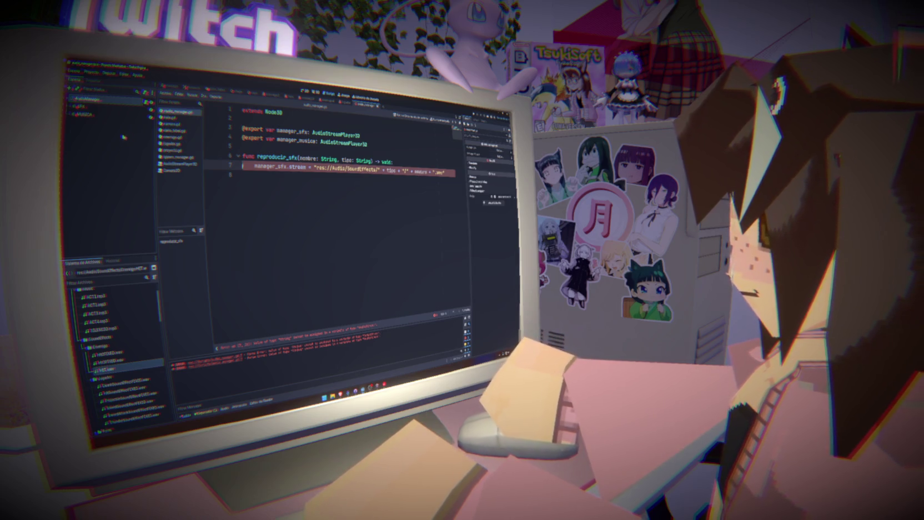
click(80, 105)
click(84, 114)
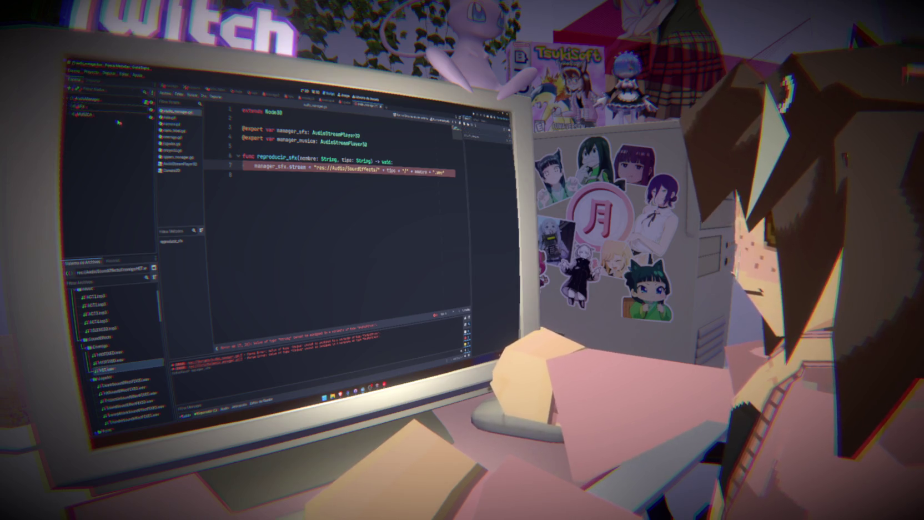
click(244, 146)
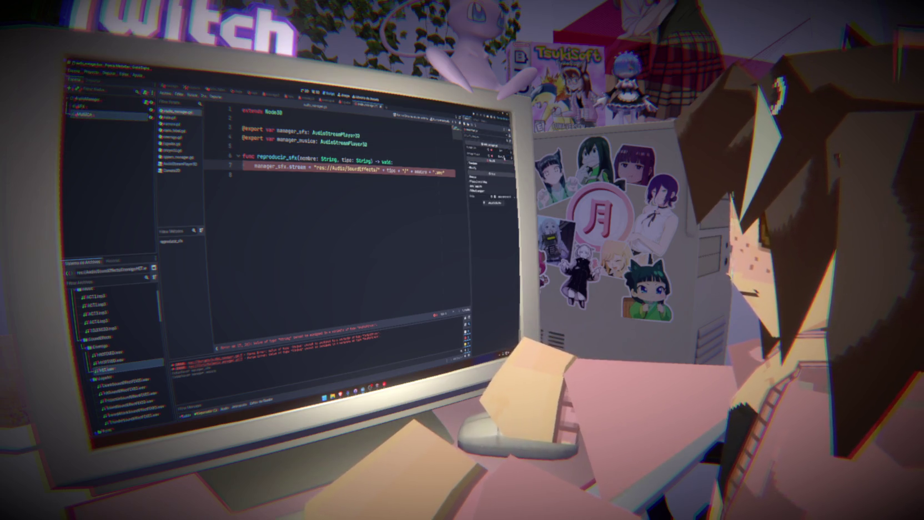
click(402, 221)
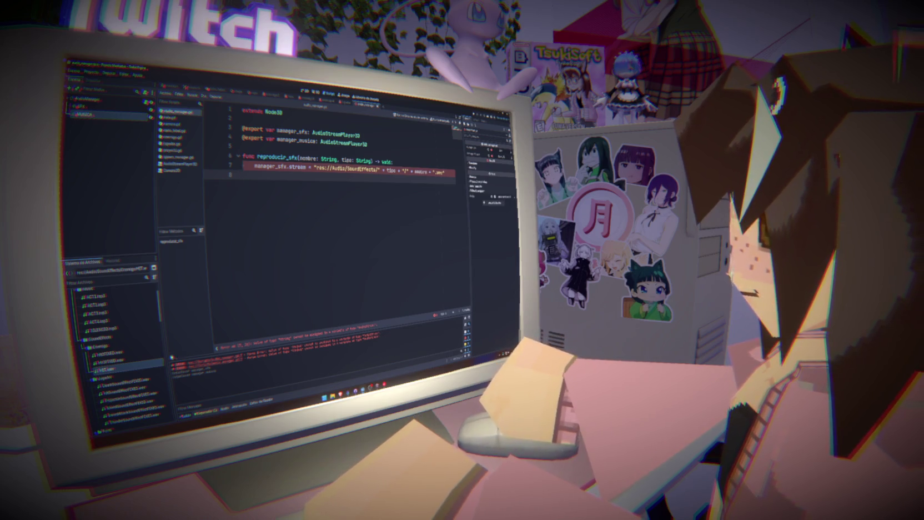
mouse_move(155, 361)
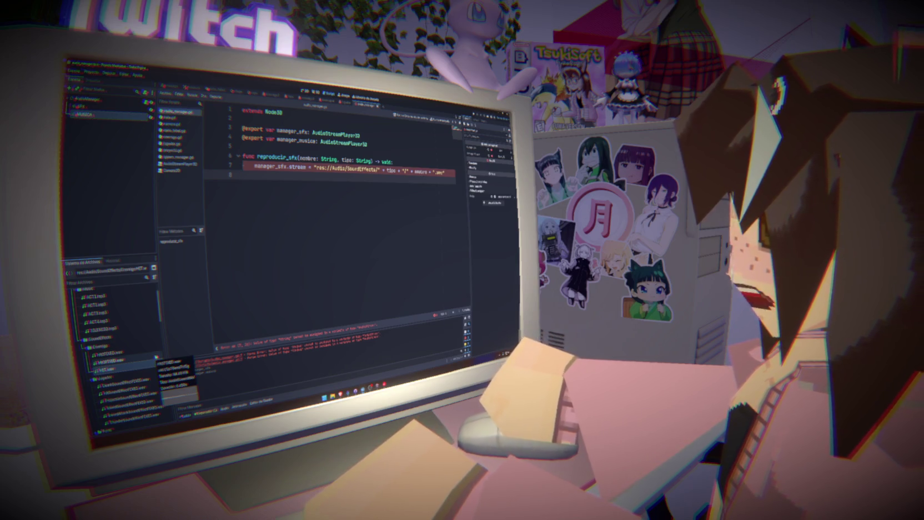
- Drop hit.wav into the script as const HIT = preload(...) with a blank line, and save
mouse_move(155, 359)
mouse_down()
mouse_move(156, 339)
mouse_move(111, 369)
mouse_move(241, 219)
mouse_move(245, 153)
mouse_up()
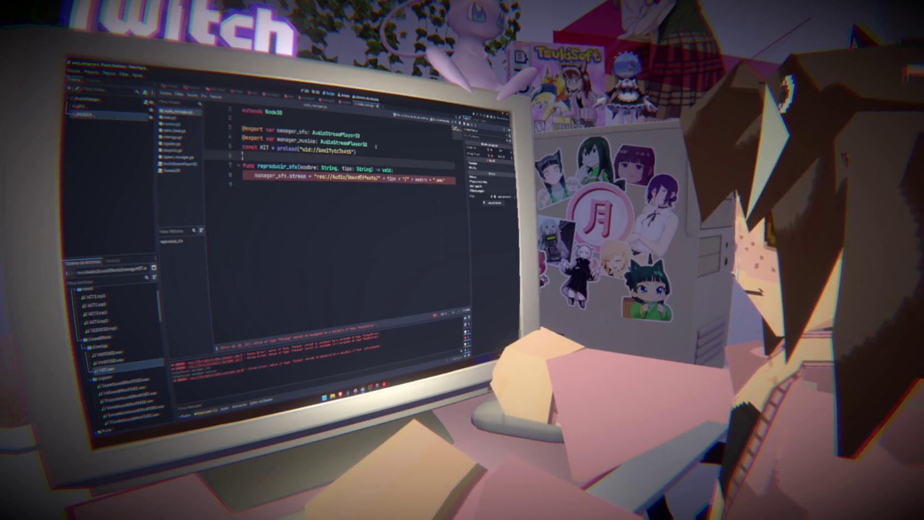
key(Up)
key(Return)
key(Up)
key(ctrl+s)
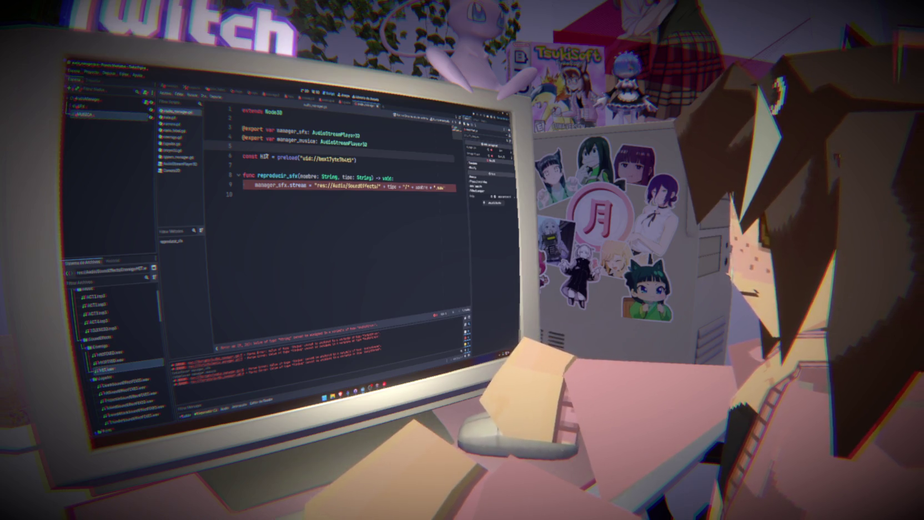
- Try replacing the stream path expression with HIT, then undo to restore the path
click(268, 157)
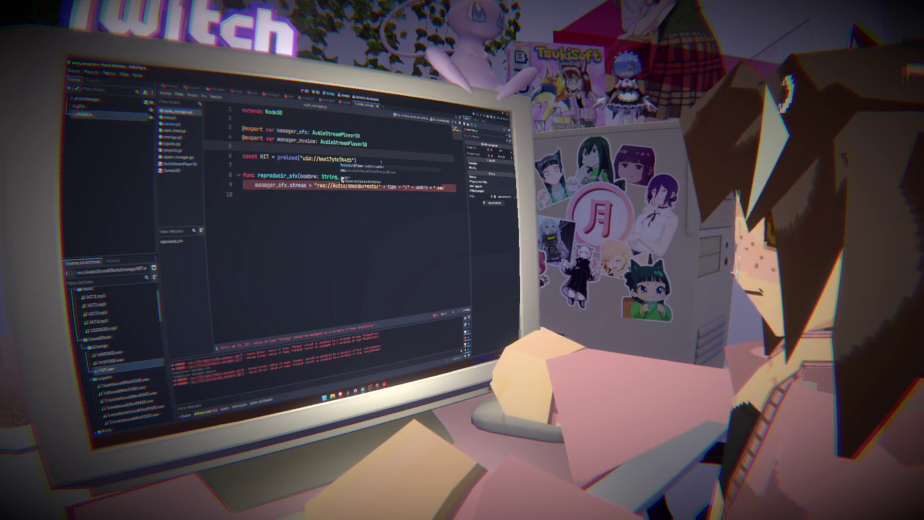
mouse_move(341, 161)
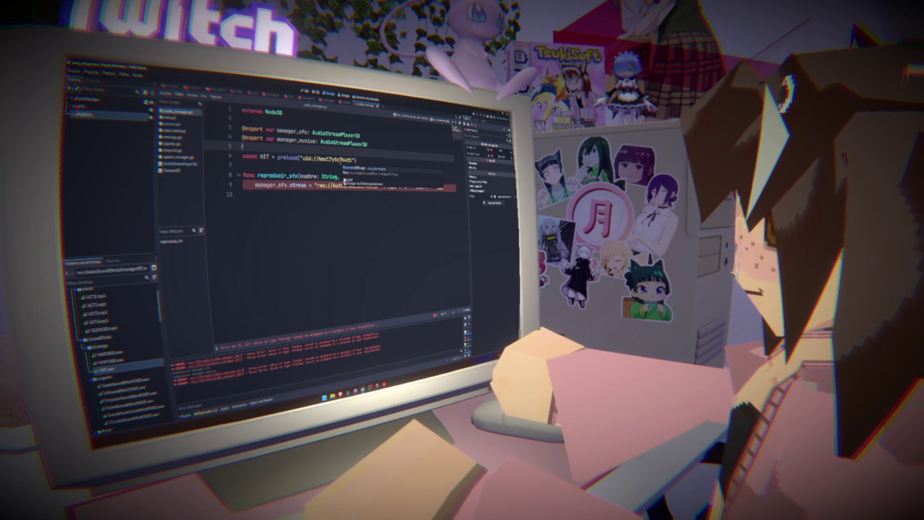
text(tipo: String) -> void:)
double_click(265, 156)
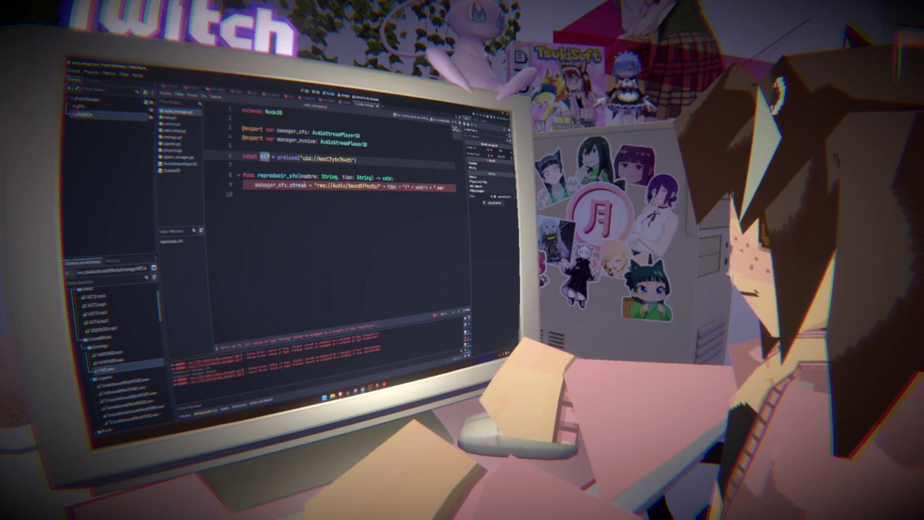
drag(313, 187, 457, 187)
text(HIT)
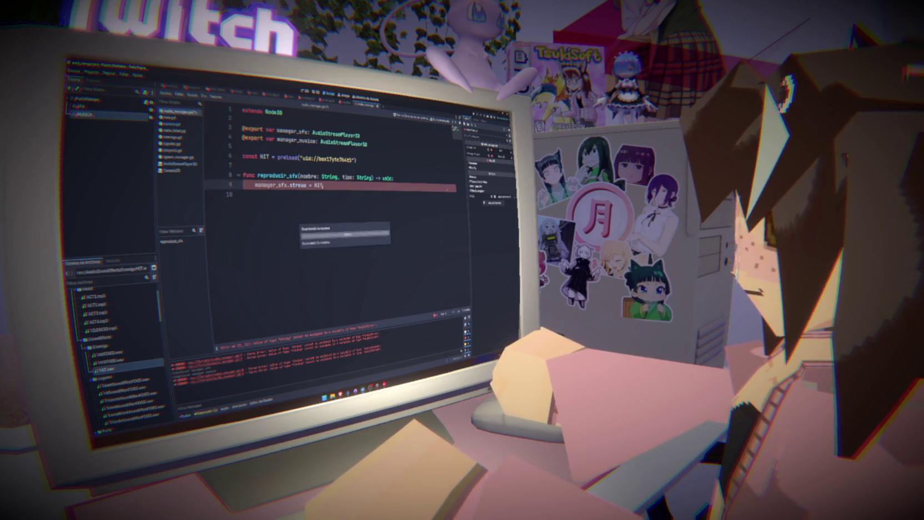
click(424, 178)
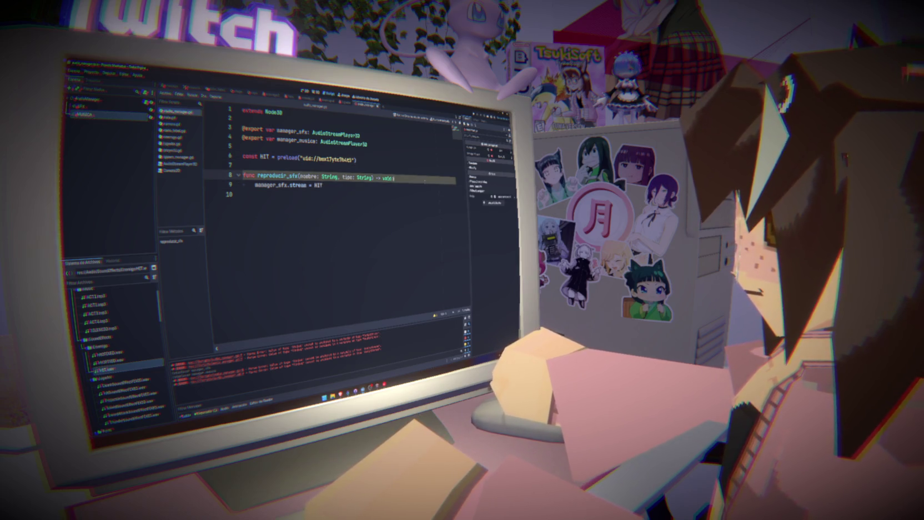
key(ctrl+z)
key(ctrl+z)
key(ctrl+z)
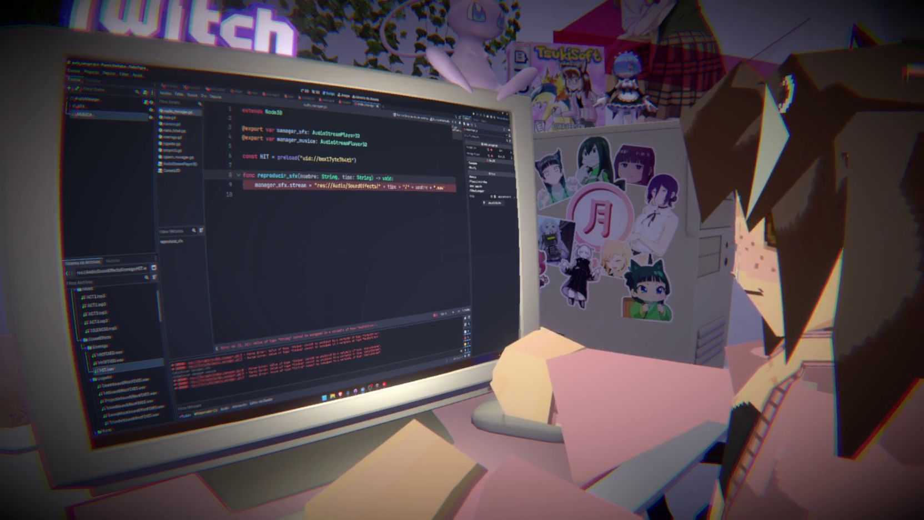
- Add a new line var audio := preload( inside the function
key(Return)
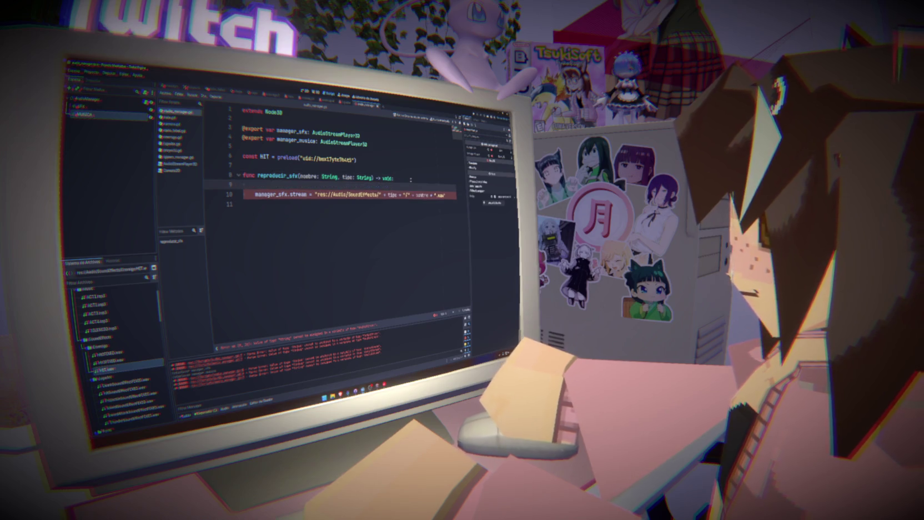
text(audio)
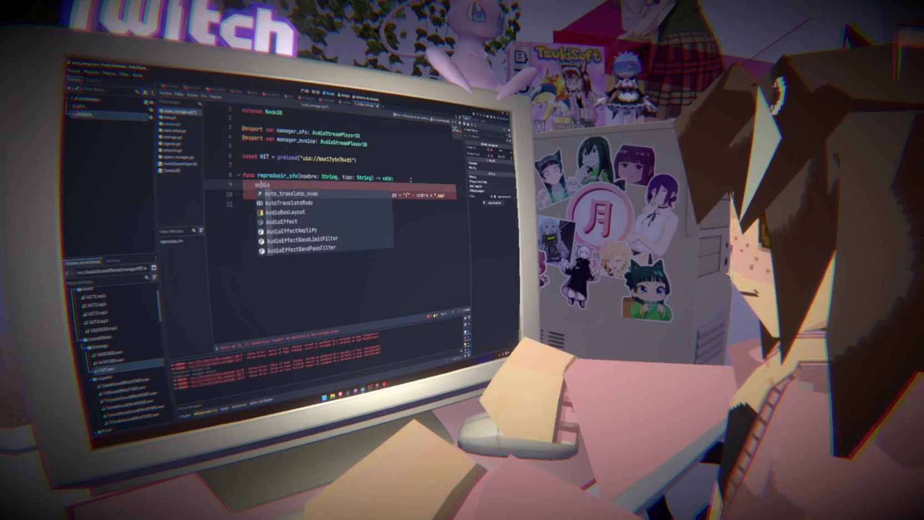
key(Home)
text(var)
key(End)
text(:= preload()
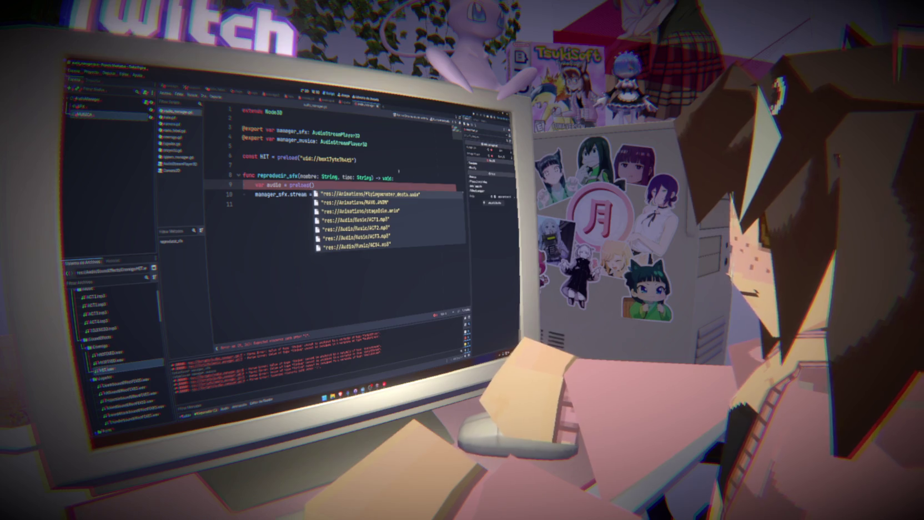
click(410, 165)
- Move the path string into preload, set manager_sfx.stream = audio, and replace the plus signs with commas
drag(314, 195, 450, 194)
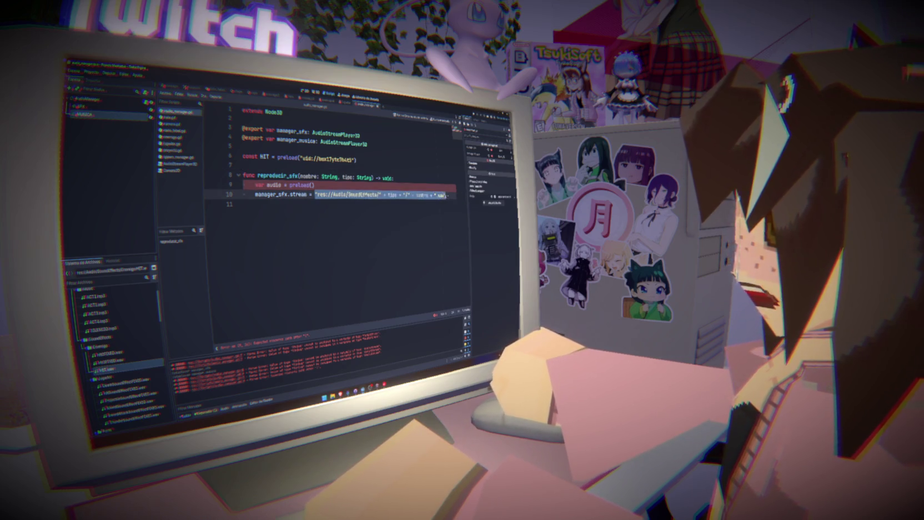
key(ctrl+x)
click(312, 185)
key(ctrl+v)
click(316, 191)
text(audio)
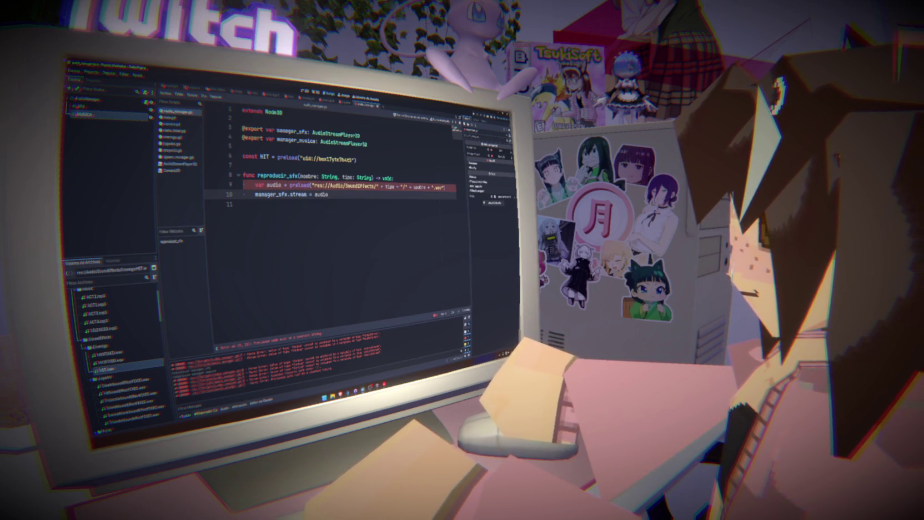
double_click(380, 186)
text(,)
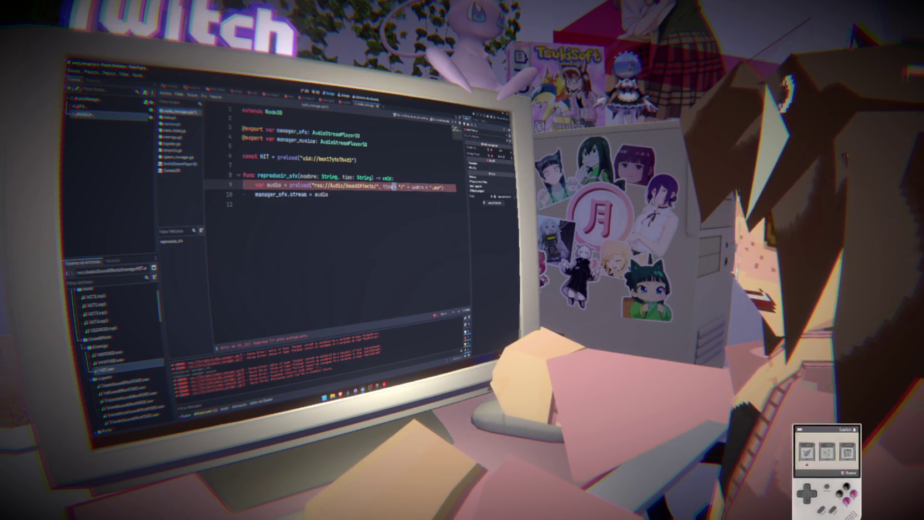
text(,)
text(,)
- Adjust the path concatenation in the preload line and check the HIT constant and stream lines
double_click(422, 187)
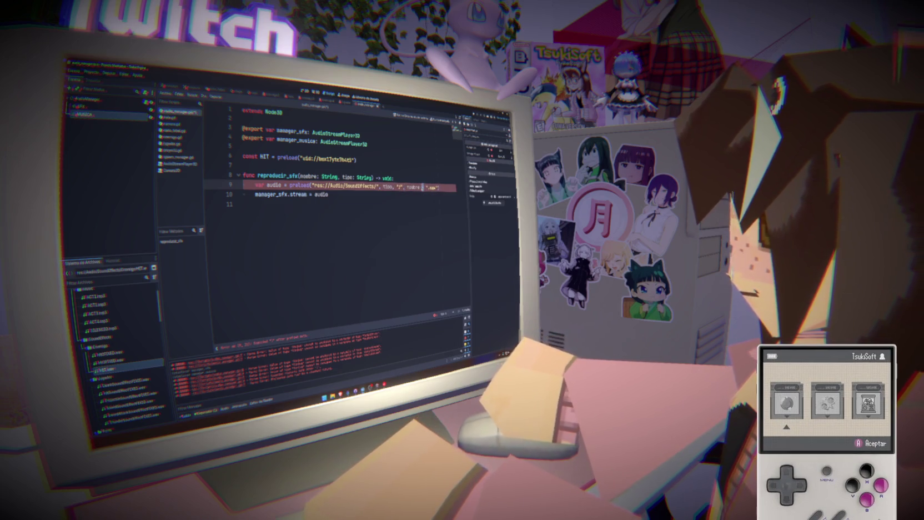
text(,)
click(425, 205)
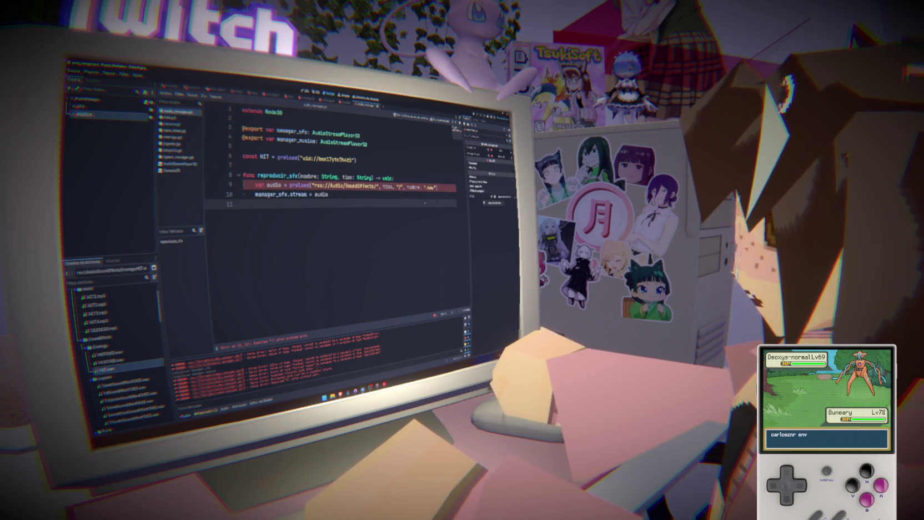
drag(357, 160, 218, 151)
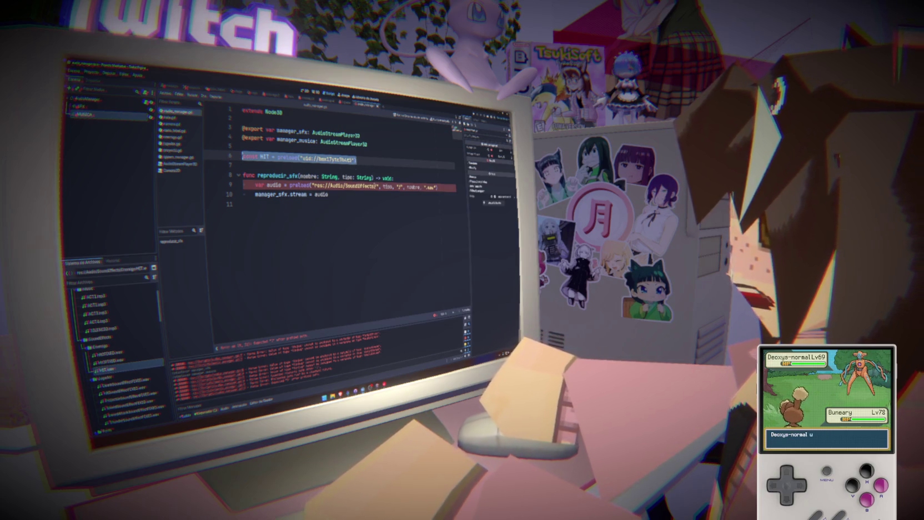
click(360, 194)
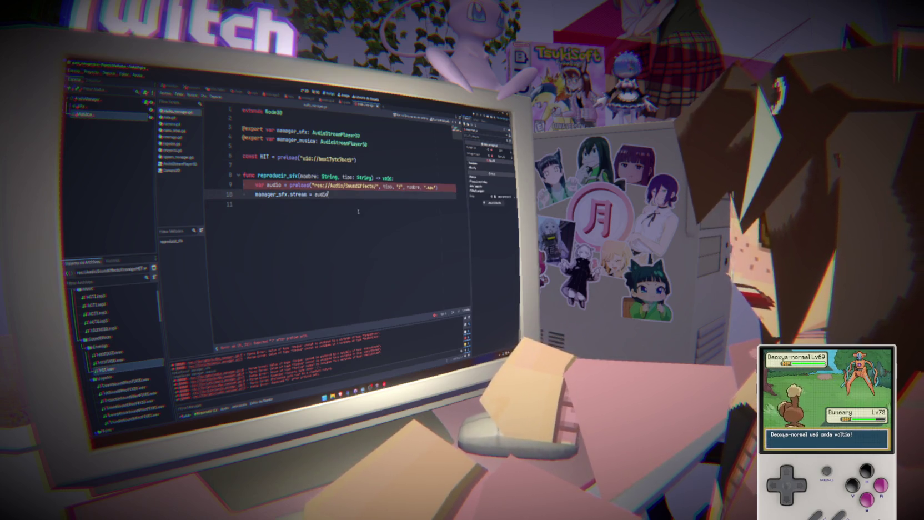
click(358, 211)
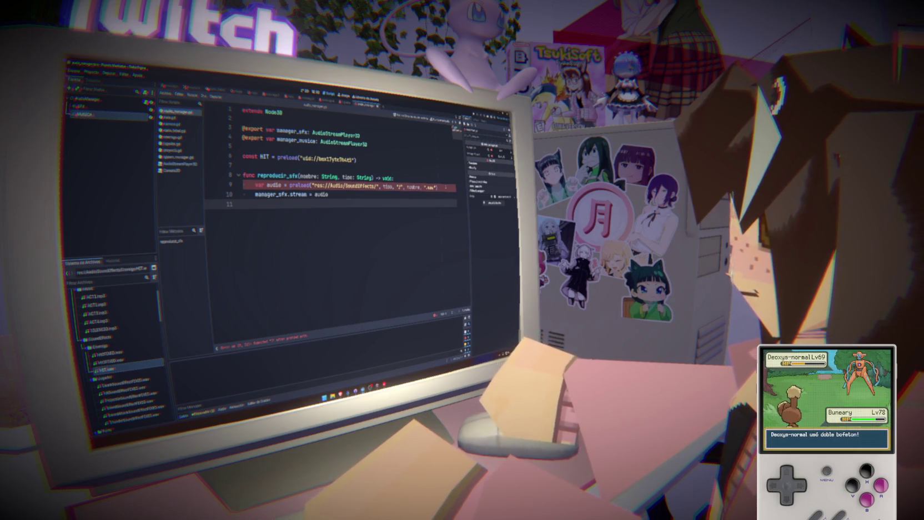
click(441, 187)
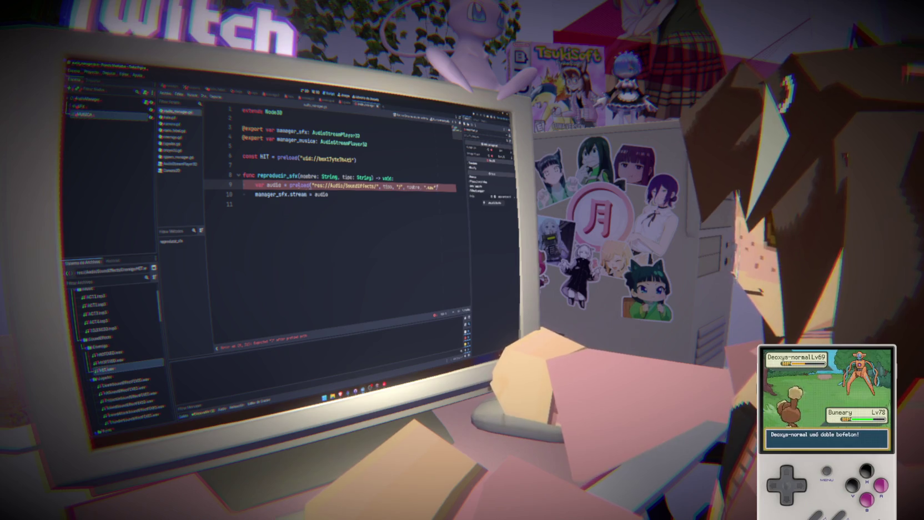
click(404, 230)
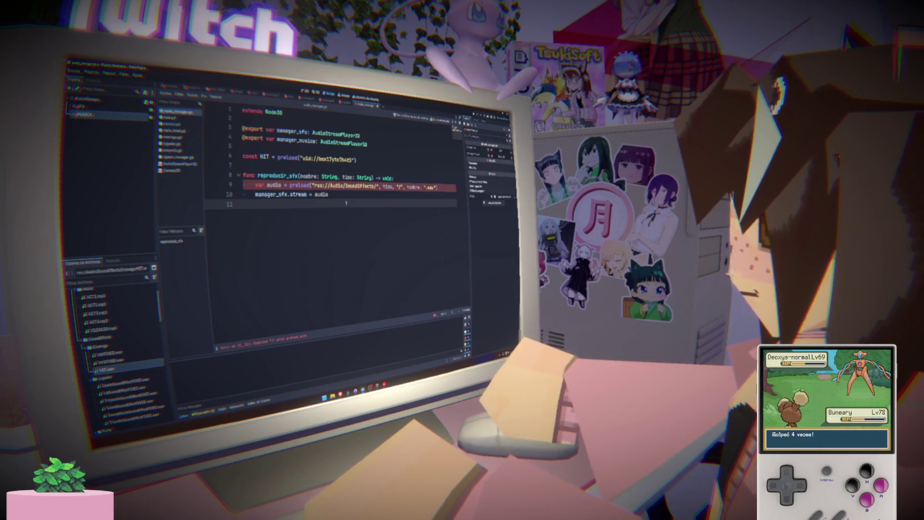
- Delete the arguments inside preload() on line 9 and insert a blank line above it
click(413, 187)
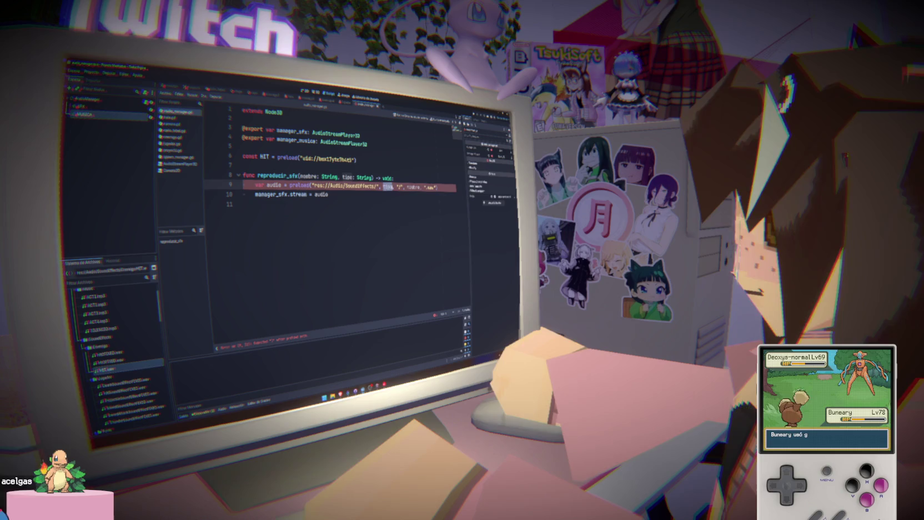
double_click(414, 187)
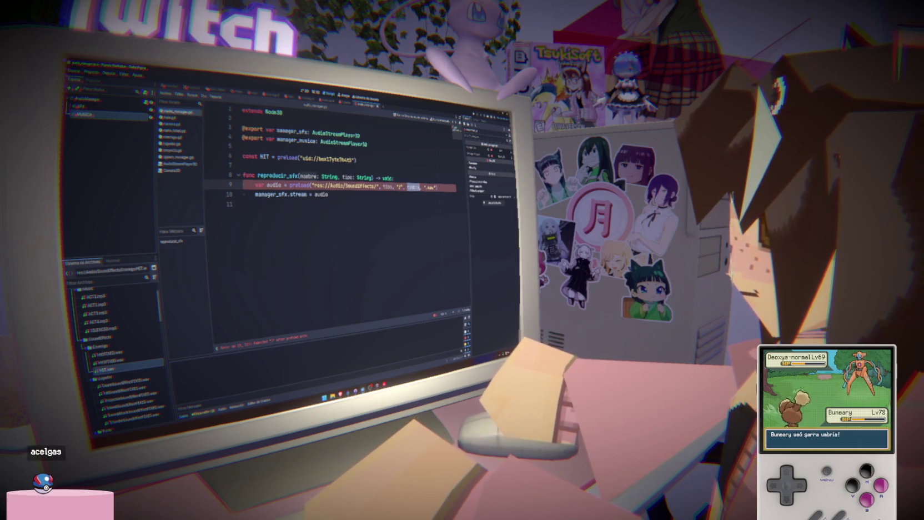
click(420, 215)
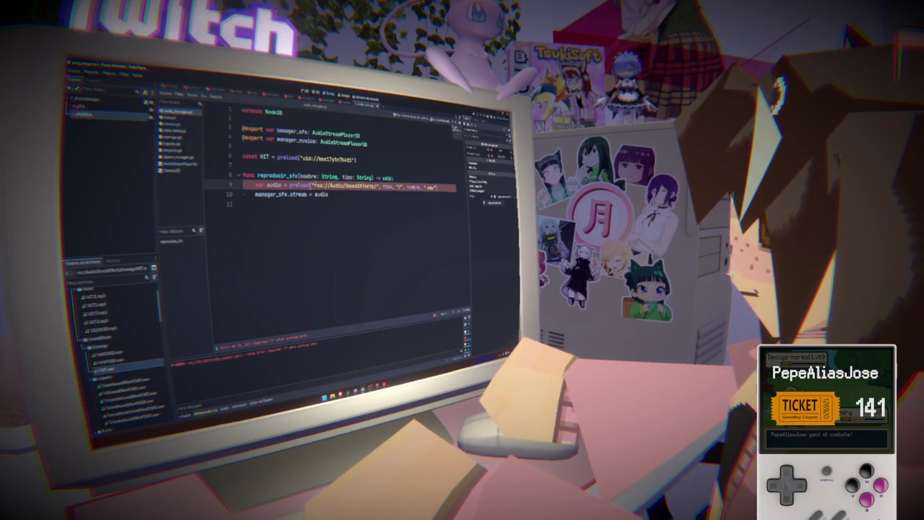
key(BackSpace)
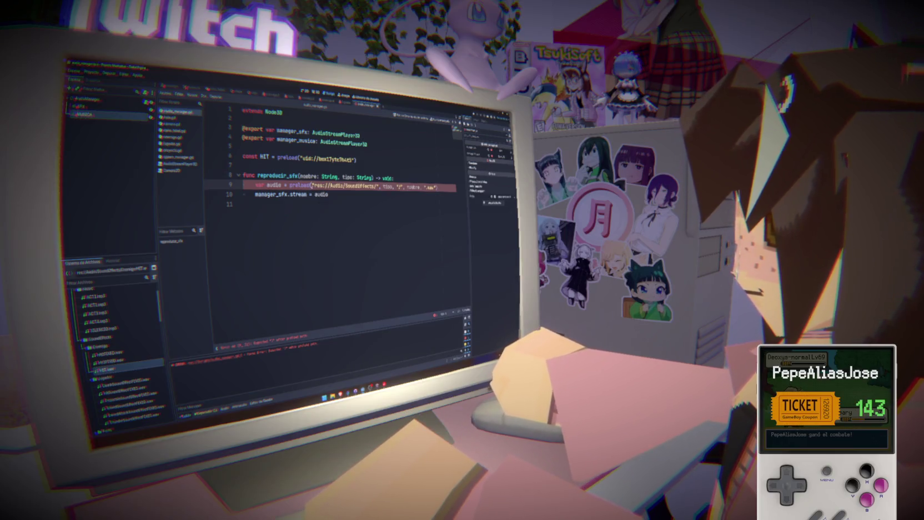
drag(312, 187, 437, 187)
key(BackSpace)
click(428, 181)
key(Return)
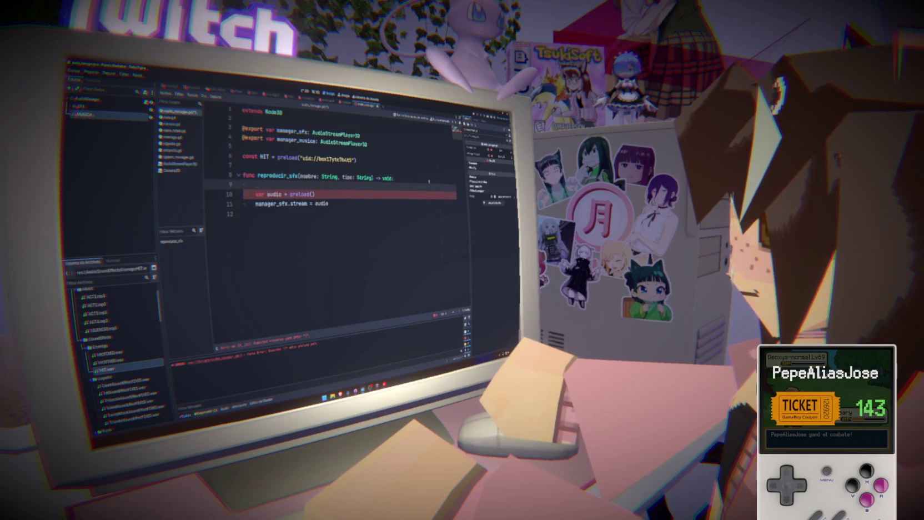
- Write var ruta = with the pasted SoundEffects path pieces joined by +, removing the var audio line
text(var ruta)
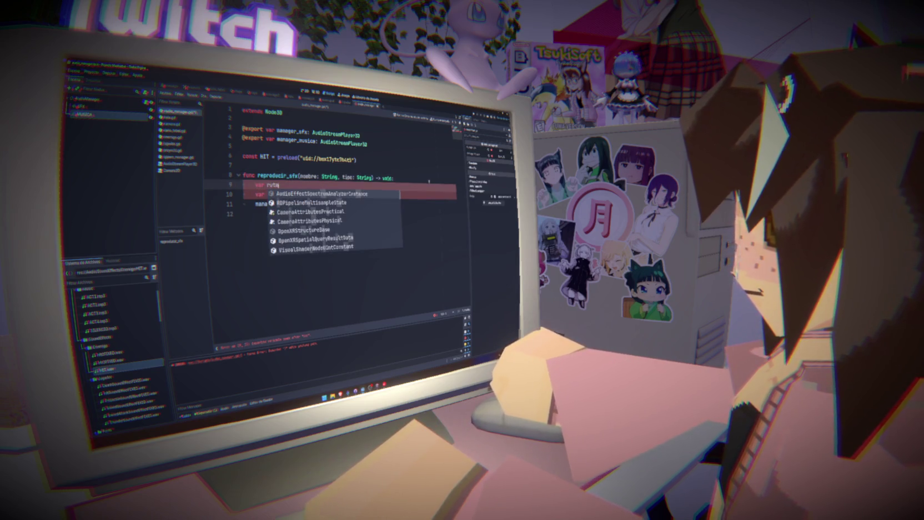
text( =)
key(ctrl+v)
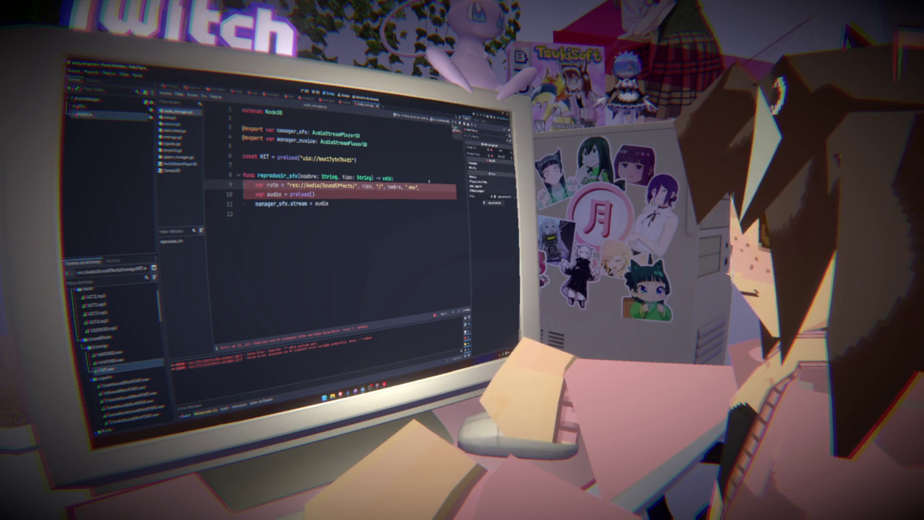
key(shift+Down)
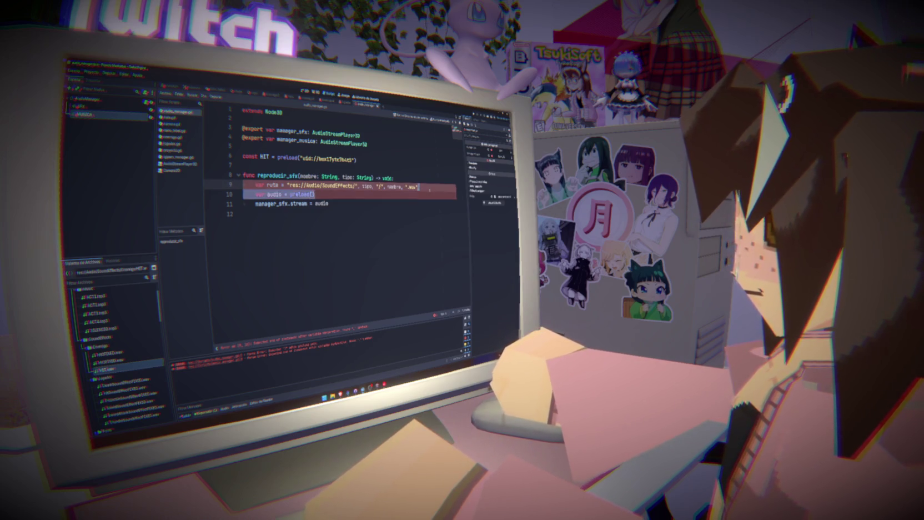
key(BackSpace)
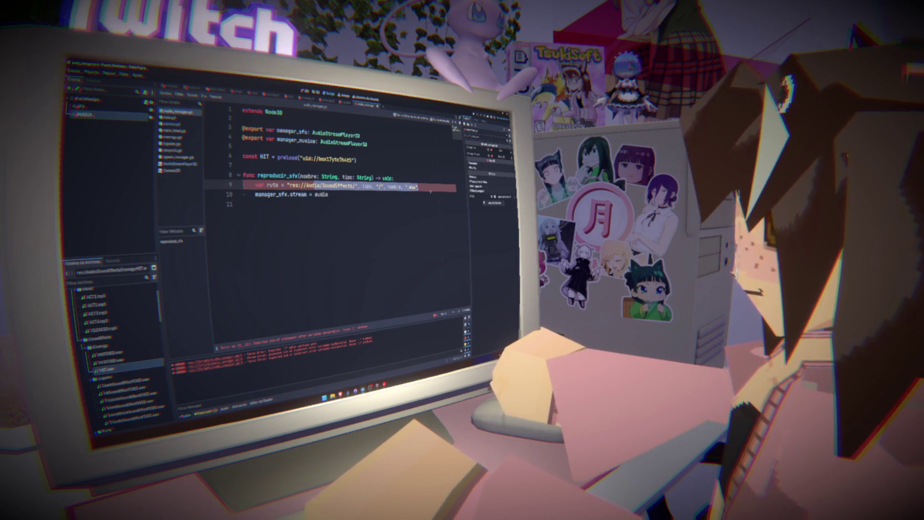
click(359, 186)
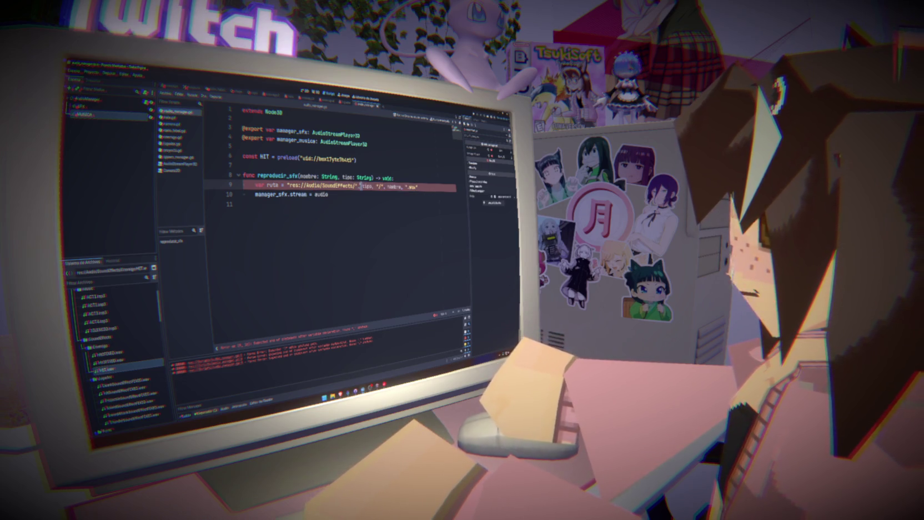
text(+)
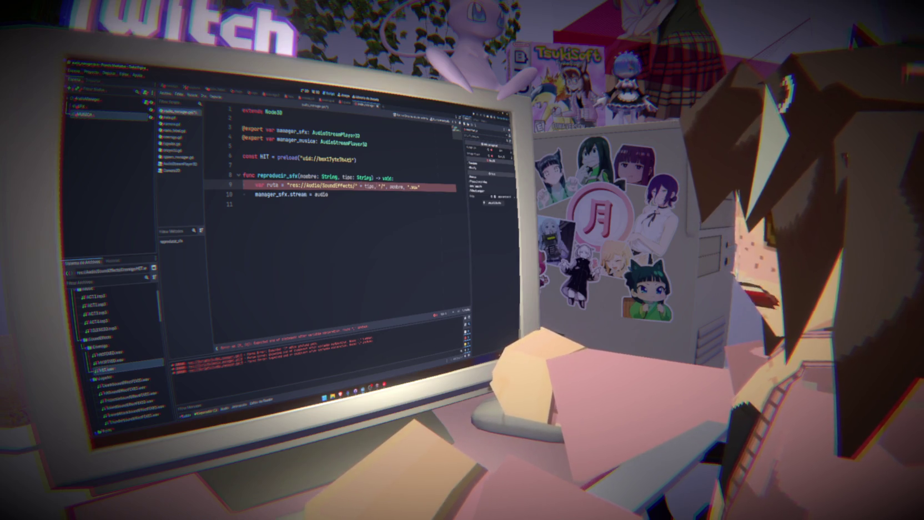
text( +)
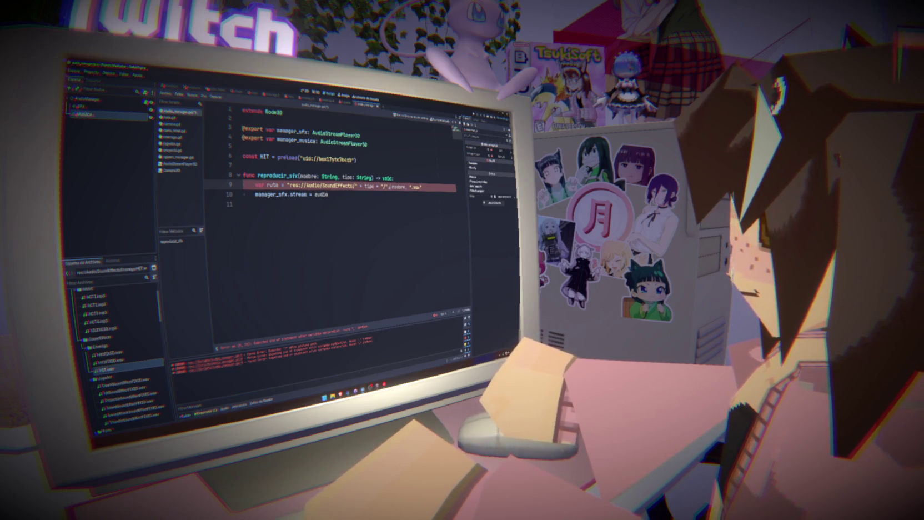
text(+)
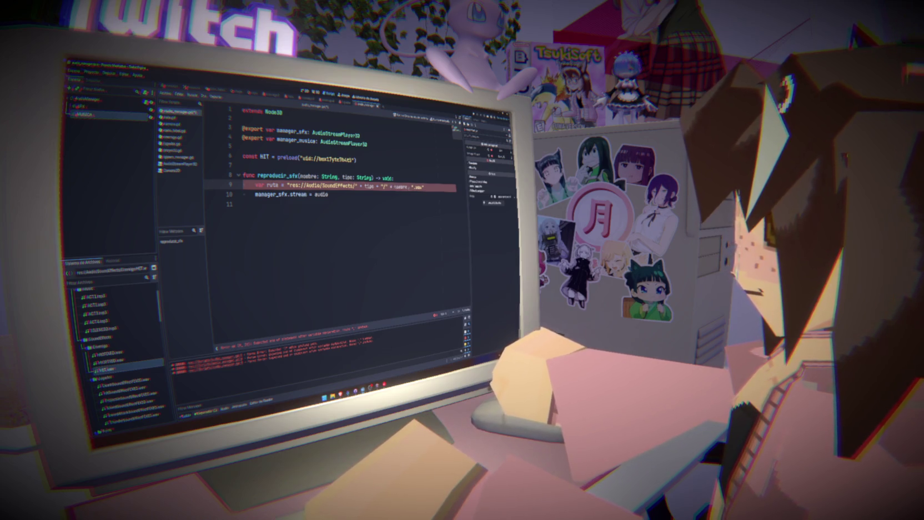
text(+)
- Add a preload(ruta) call in place of the old audio lines and delete manager_sfx.stream = audio
click(395, 195)
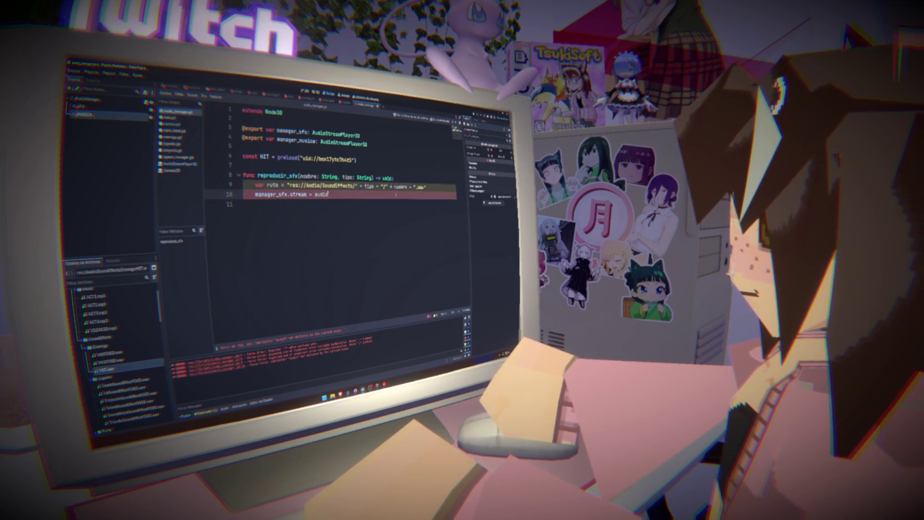
key(Home)
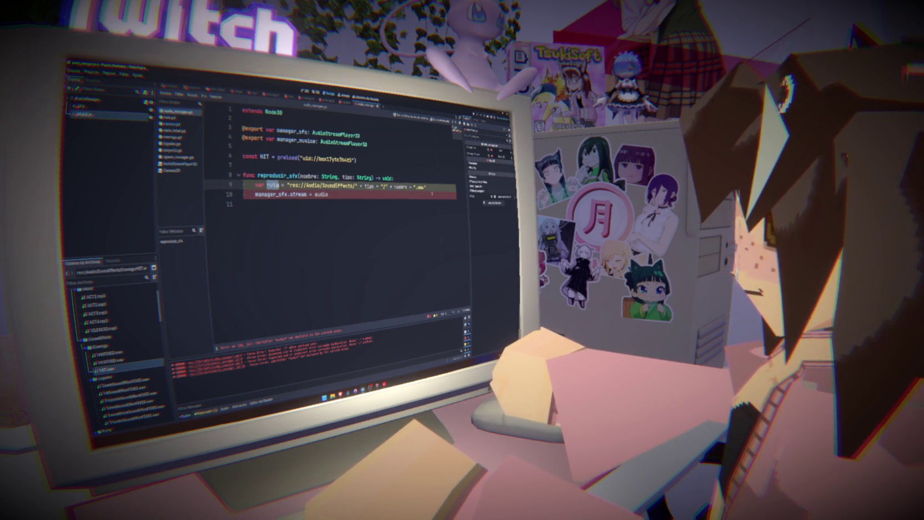
key(Return)
key(Up)
text(pre)
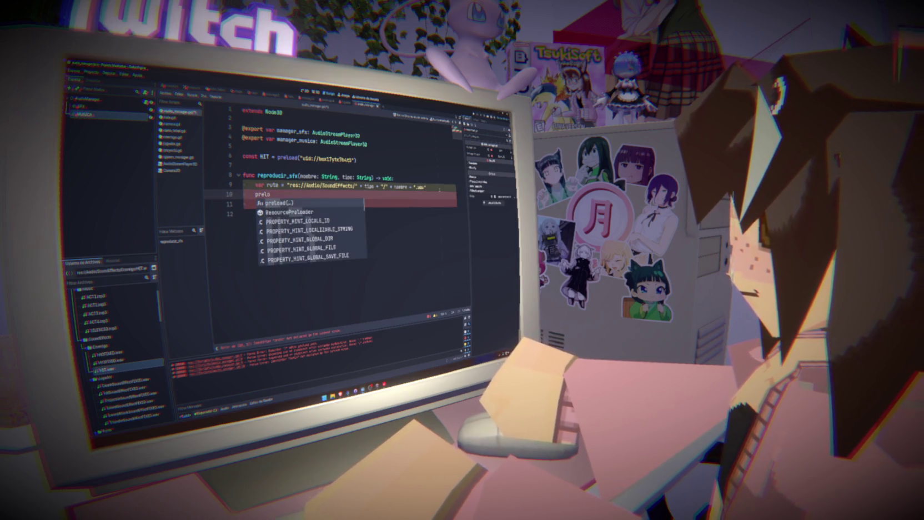
key(Return)
text(ruta)
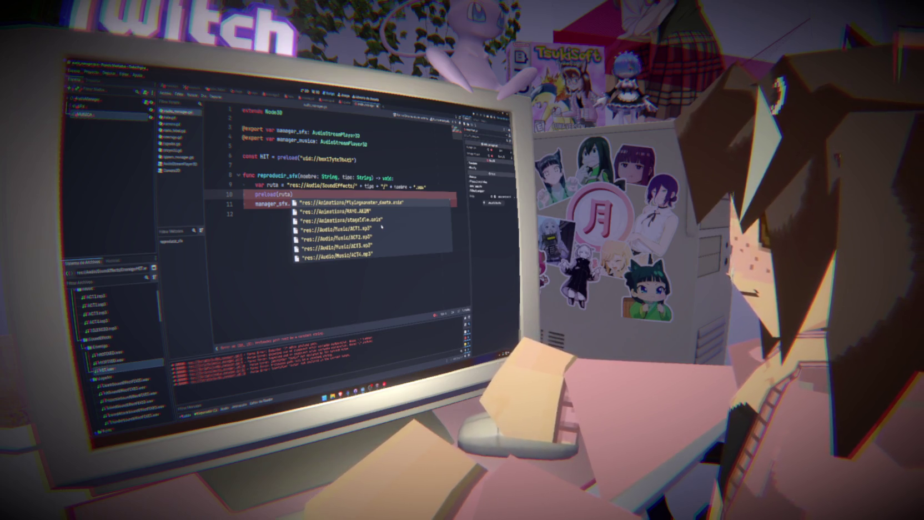
scroll(381, 226, down, 10)
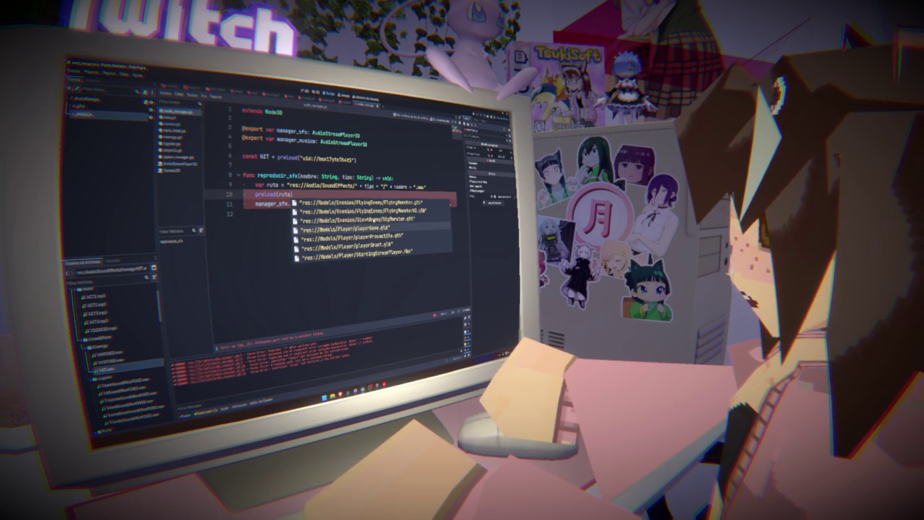
key(Escape)
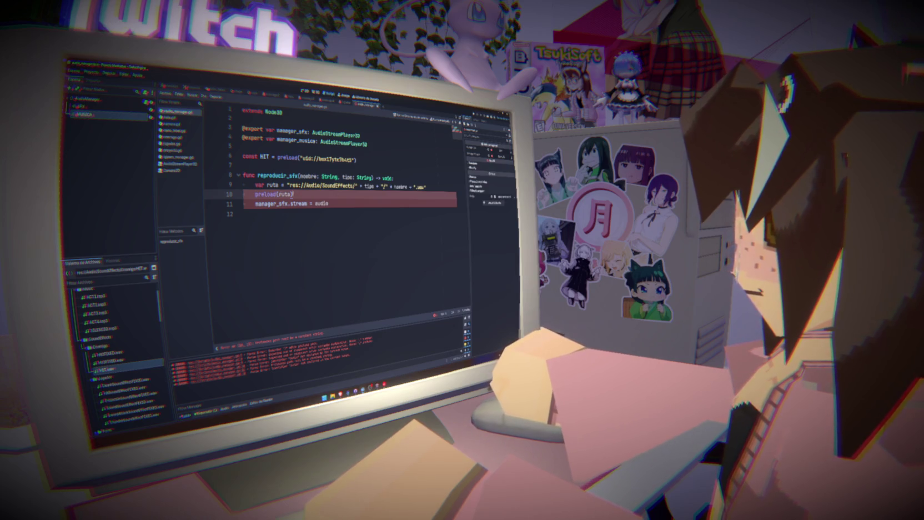
mouse_move(296, 198)
drag(293, 195, 329, 204)
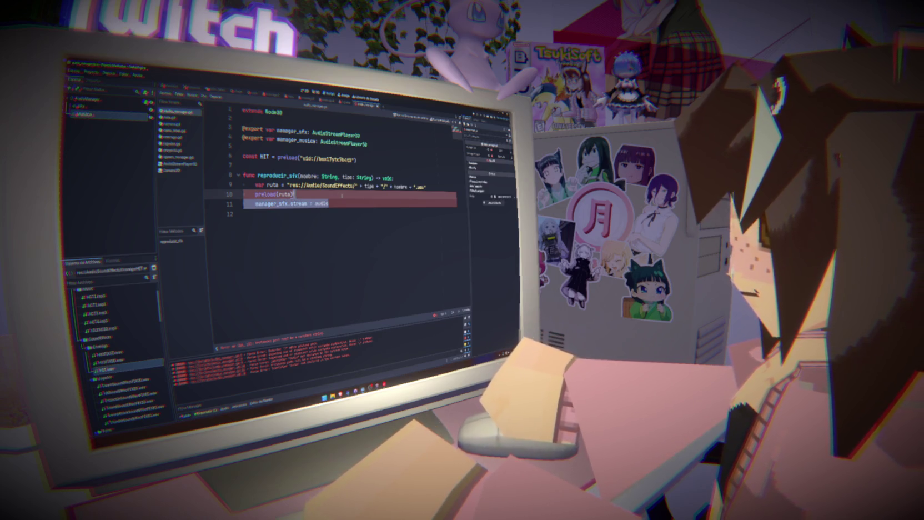
key(BackSpace)
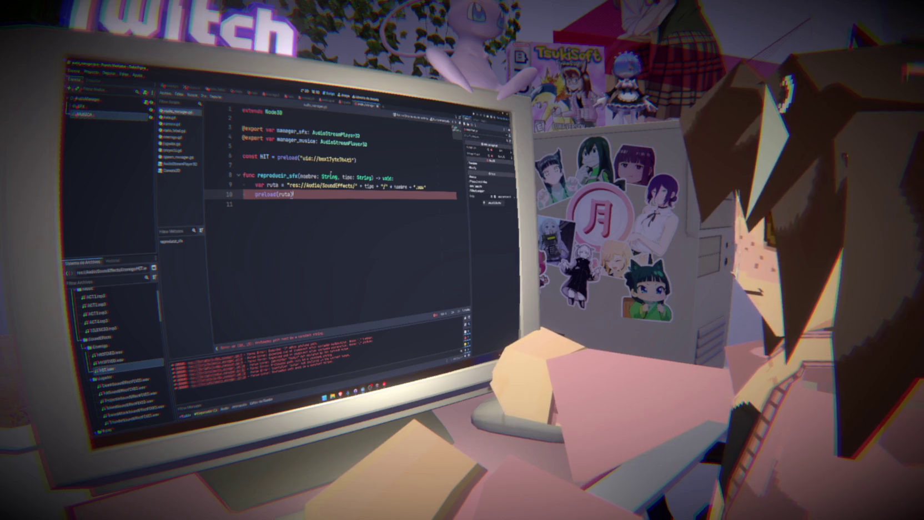
- Give the reproducir_sfx parameters default values, including "Enemigo" for tipo, and save
click(337, 176)
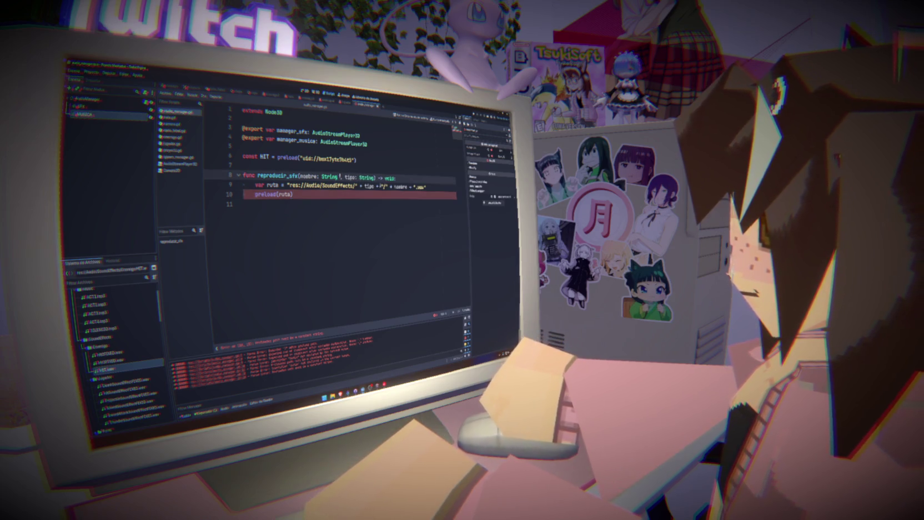
text(= ")
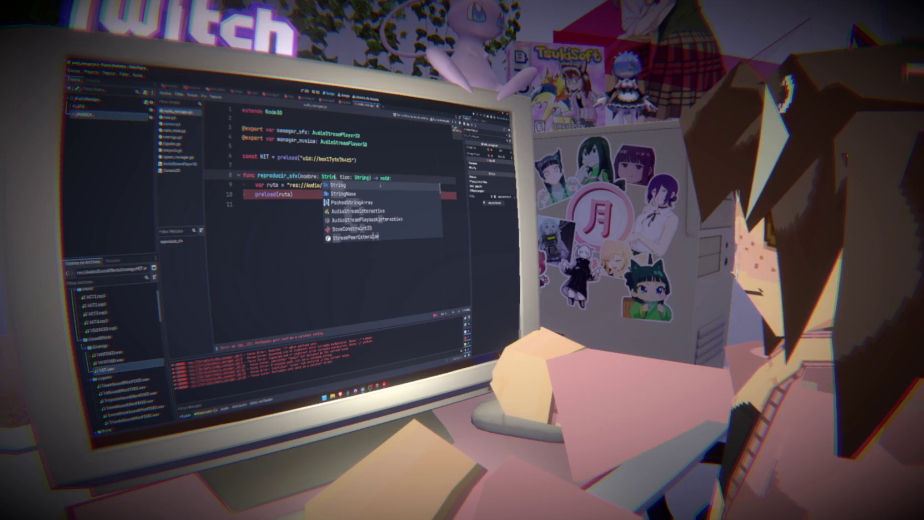
key(Escape)
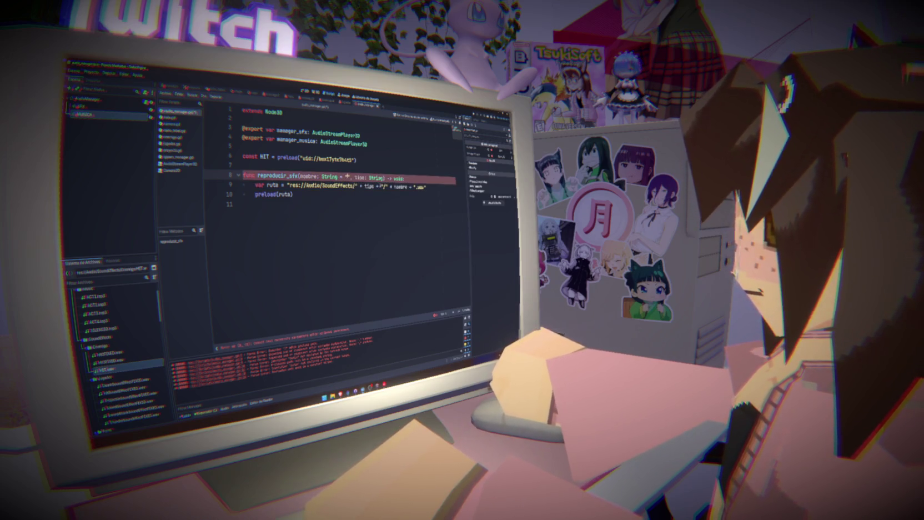
text(HIT)
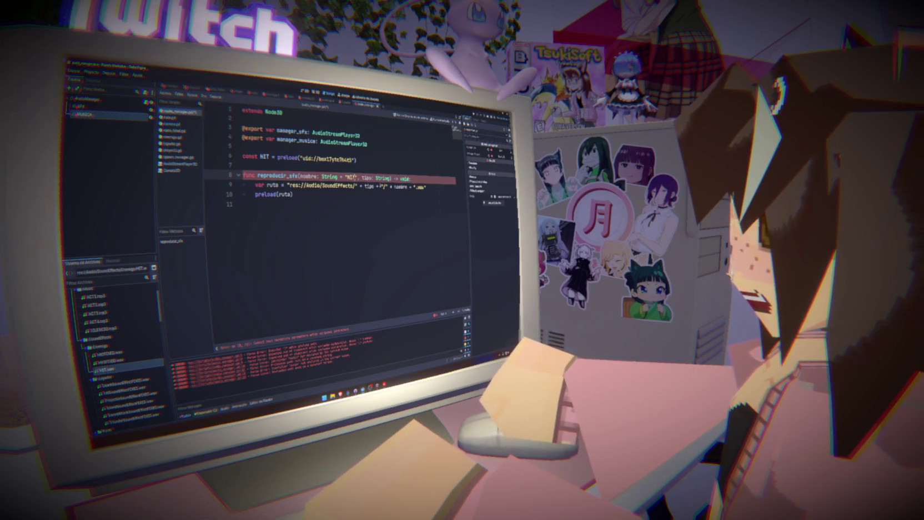
text( = "P)
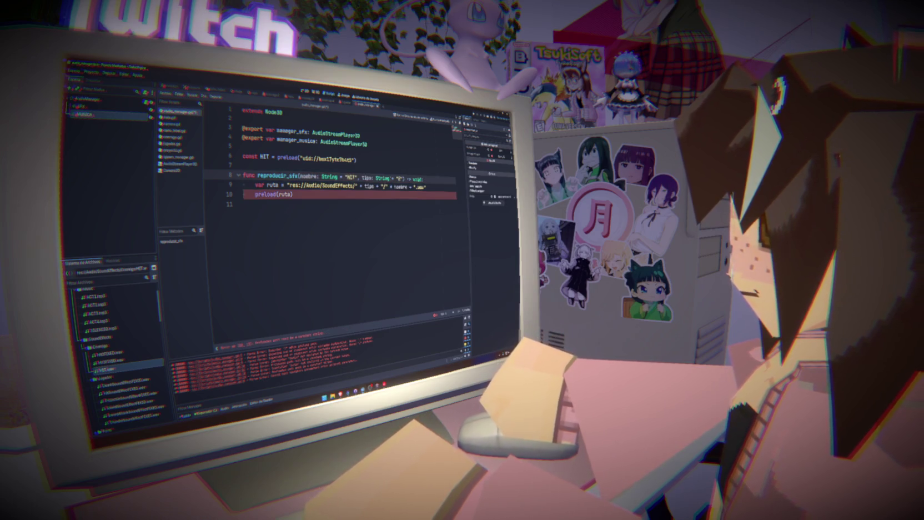
text(nemigo)
key(ctrl+s)
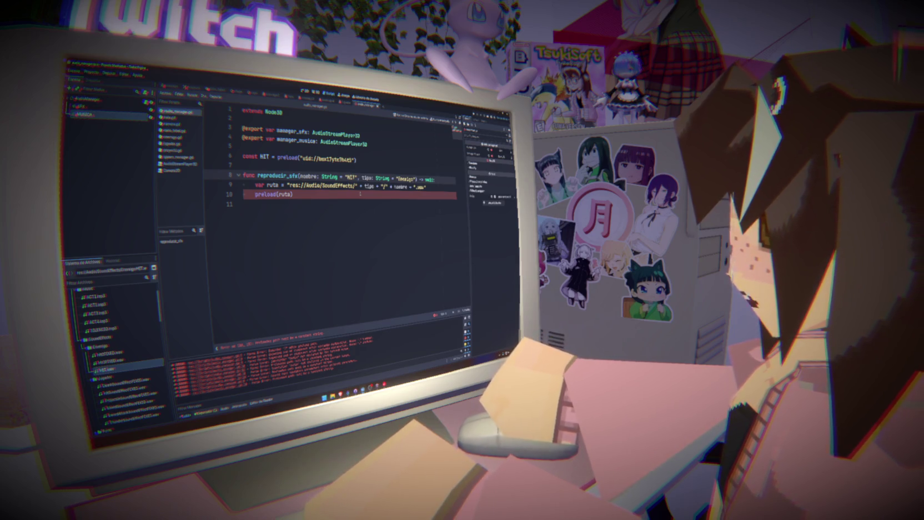
- Look up the 'Preloaded path must be a constant string' error in a web browser
click(420, 265)
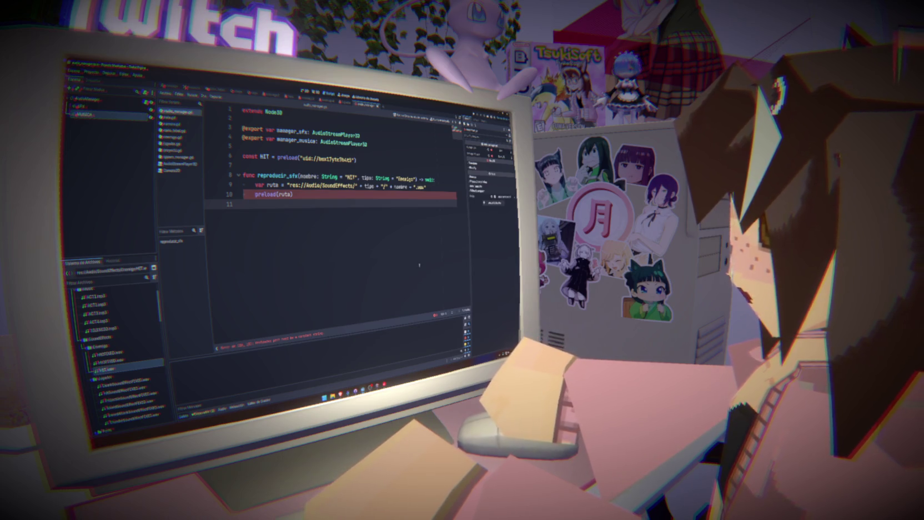
drag(324, 334, 256, 337)
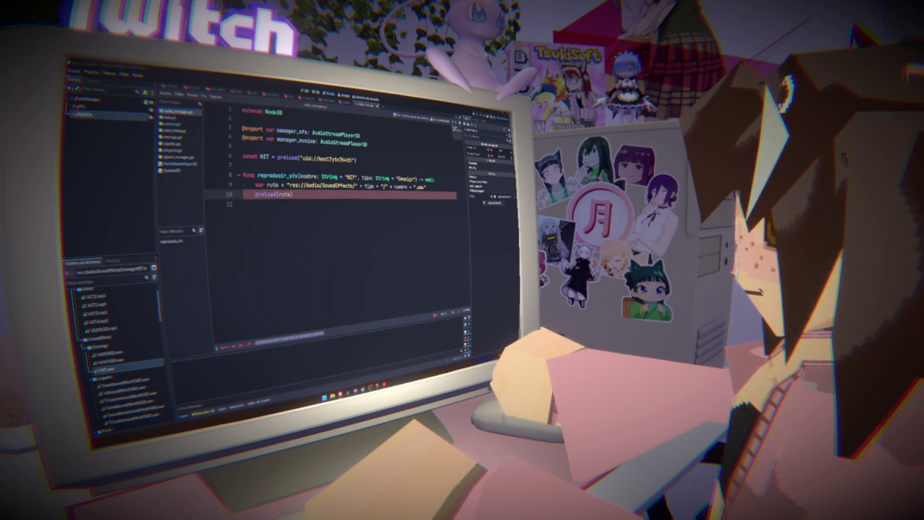
key(alt+Tab)
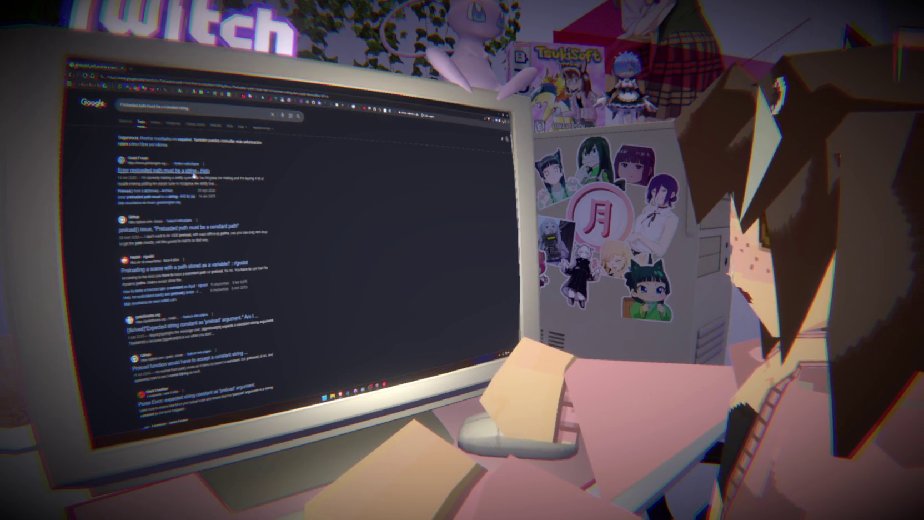
click(191, 171)
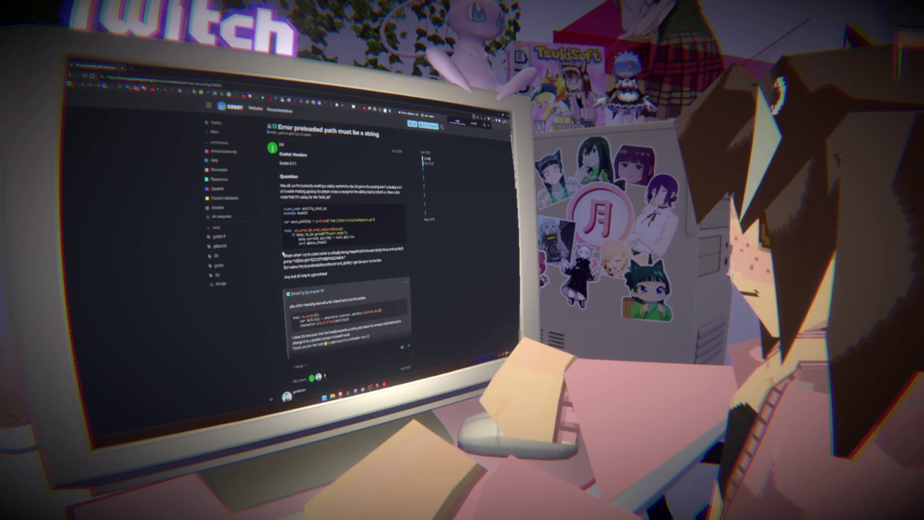
scroll(283, 254, down, 4)
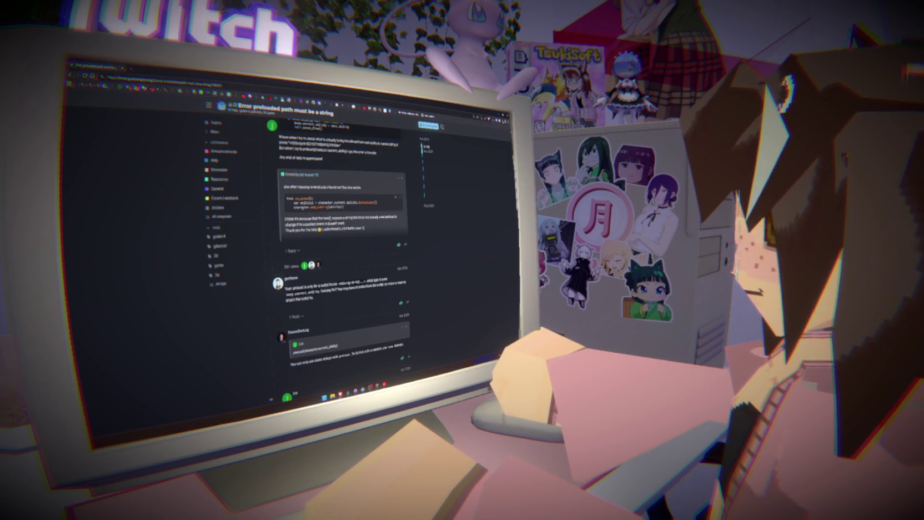
scroll(302, 243, down, 3)
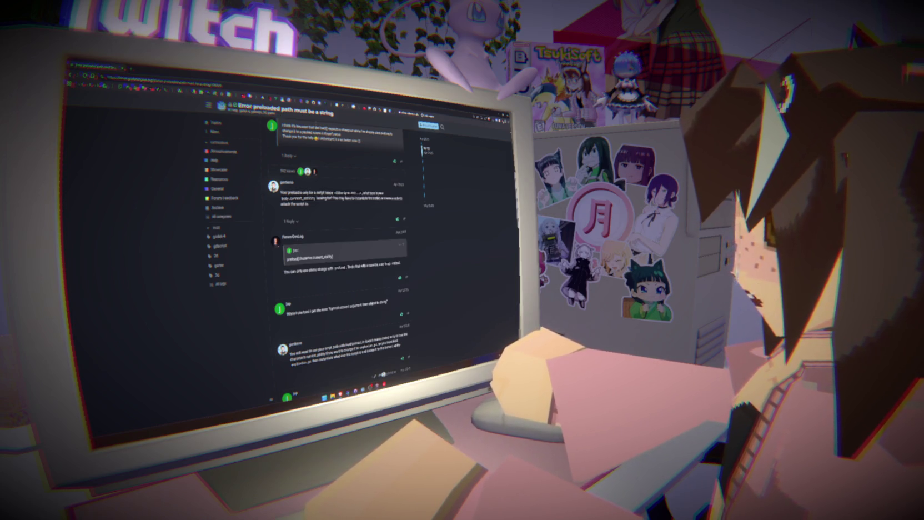
key(alt+Tab)
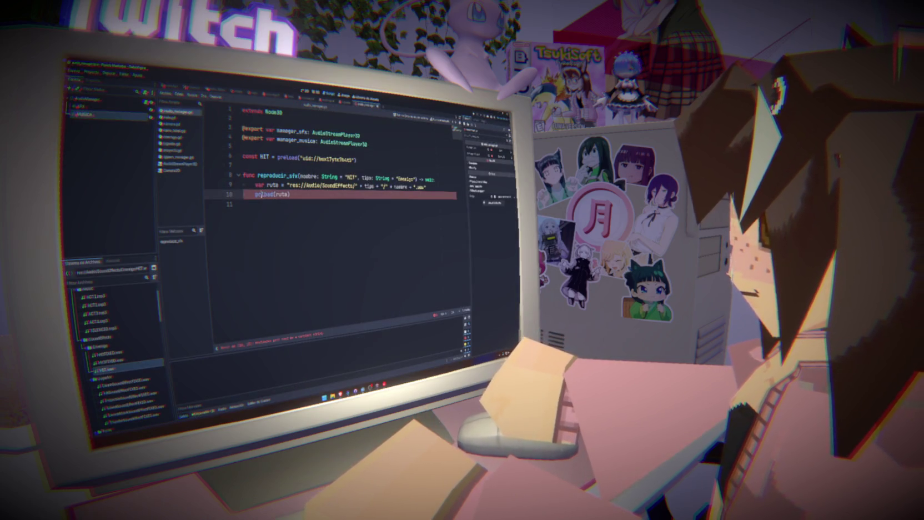
- Switch preload to load, store the result in var audio, and add manager_sfx.stream = audio
key(BackSpace)
key(BackSpace)
key(BackSpace)
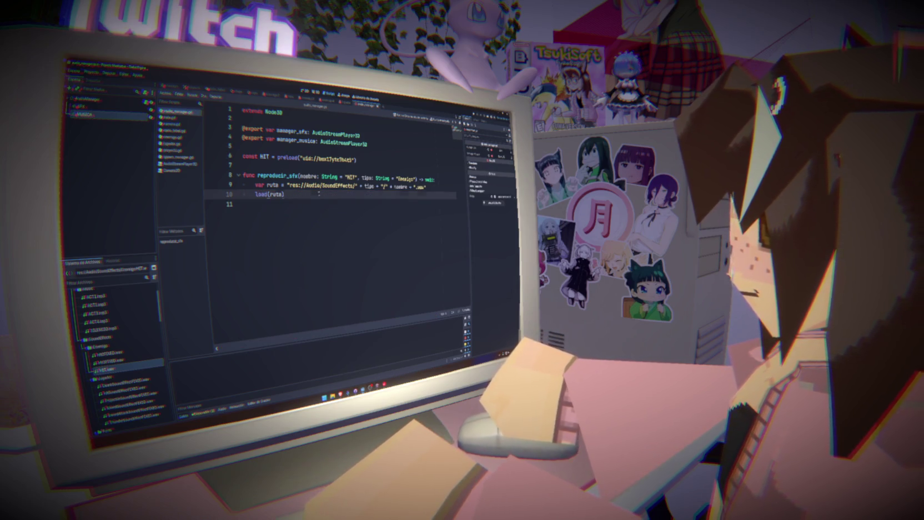
key(Return)
text(manager_)
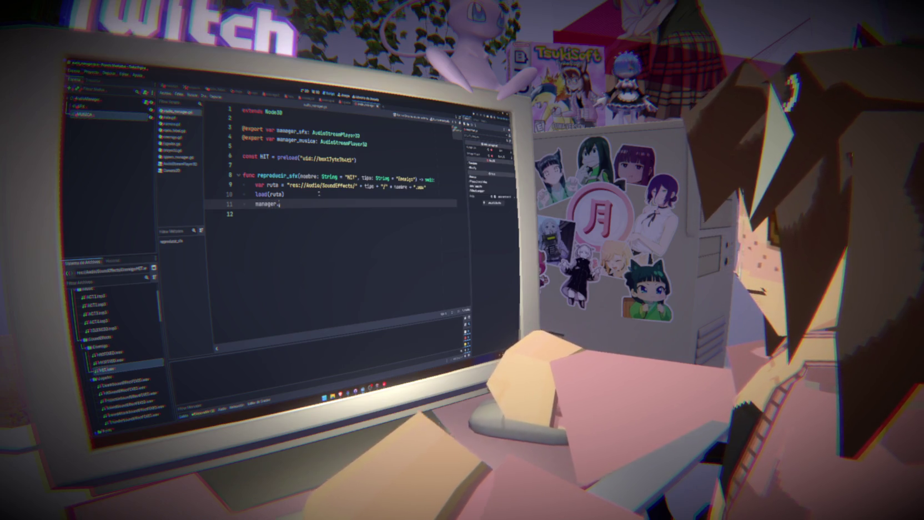
key(shift+Up)
key(End)
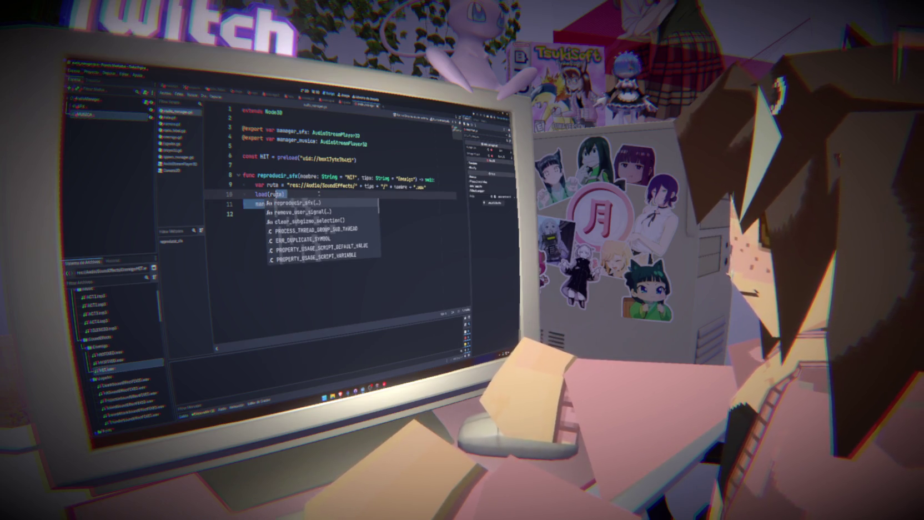
text(_)
key(Down)
key(Return)
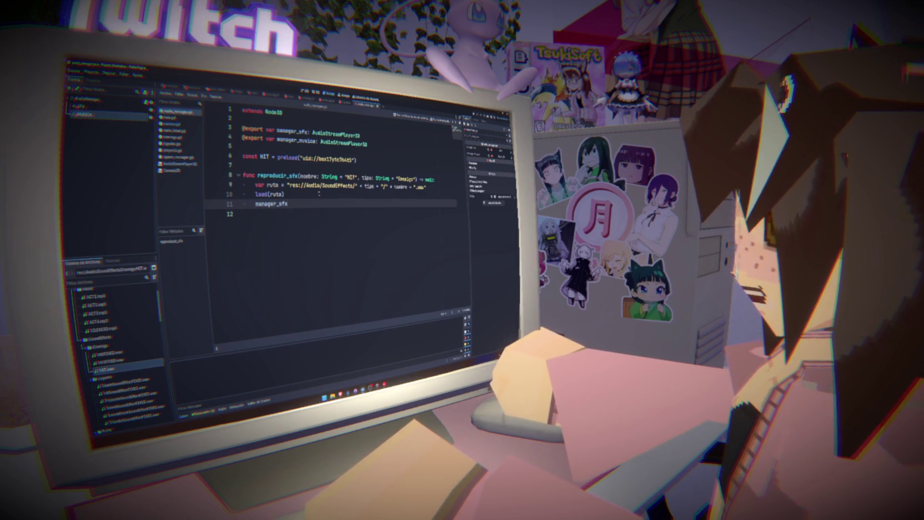
text(.stre)
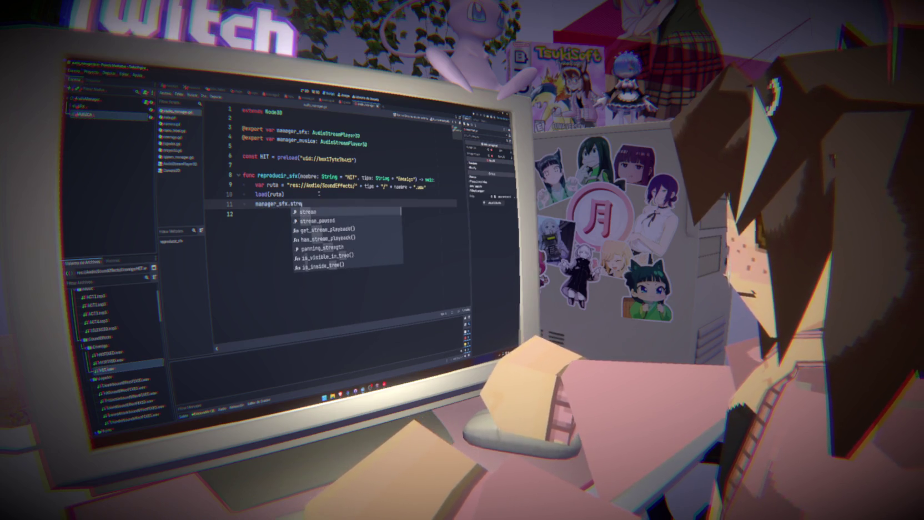
key(Return)
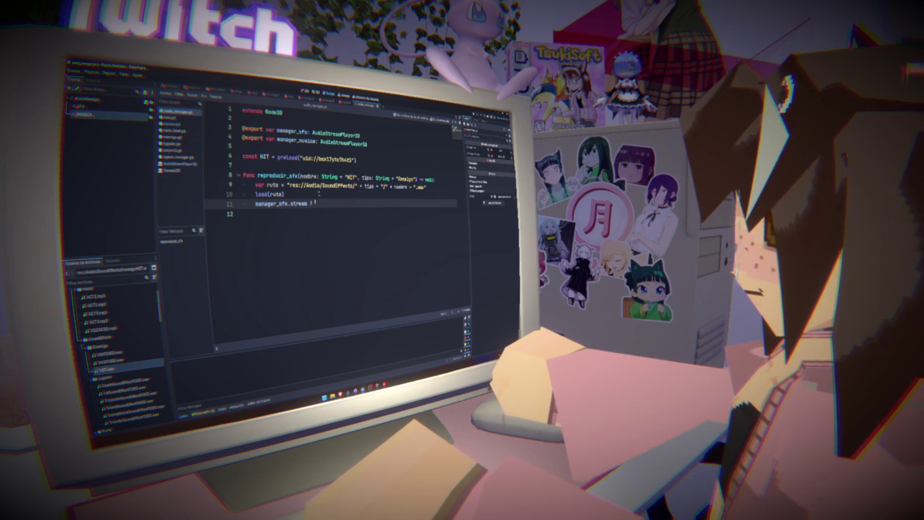
text(=)
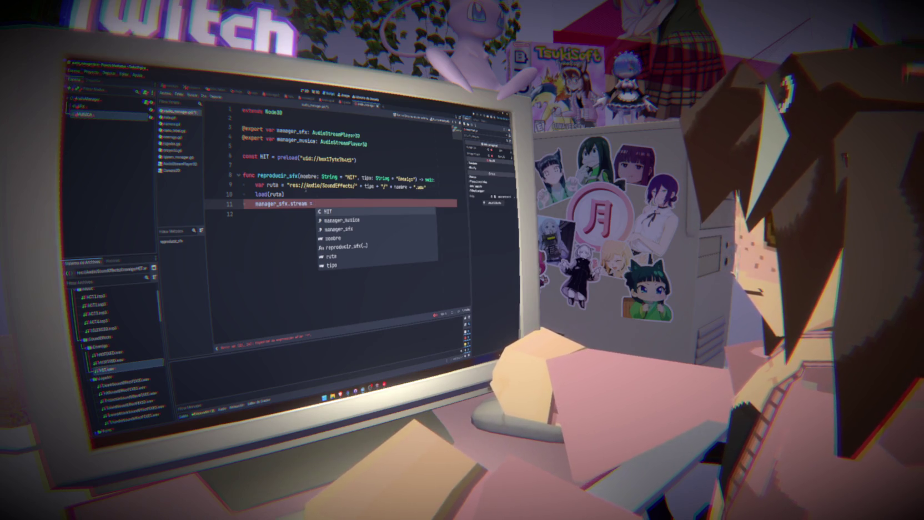
click(255, 195)
text(var audio)
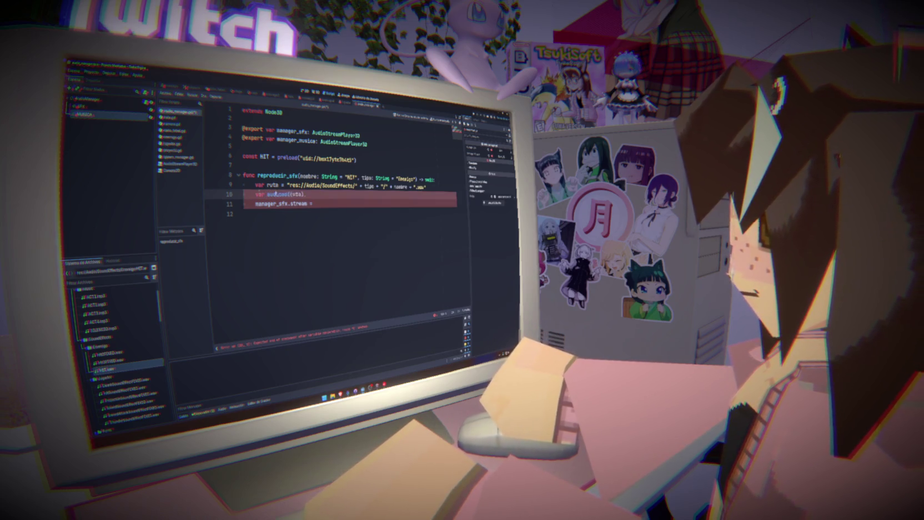
text( =)
click(345, 202)
text(audio)
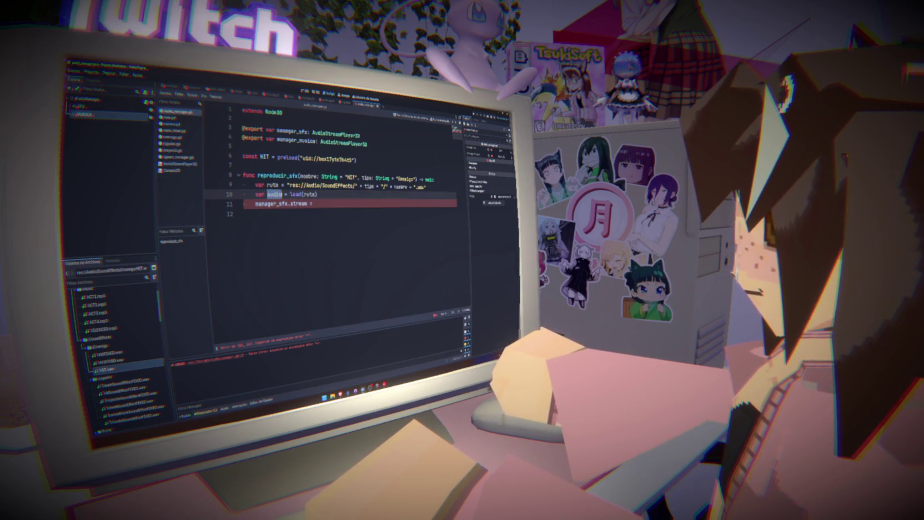
- Inline the SoundEffects path string into load() and delete the var ruta line
click(340, 192)
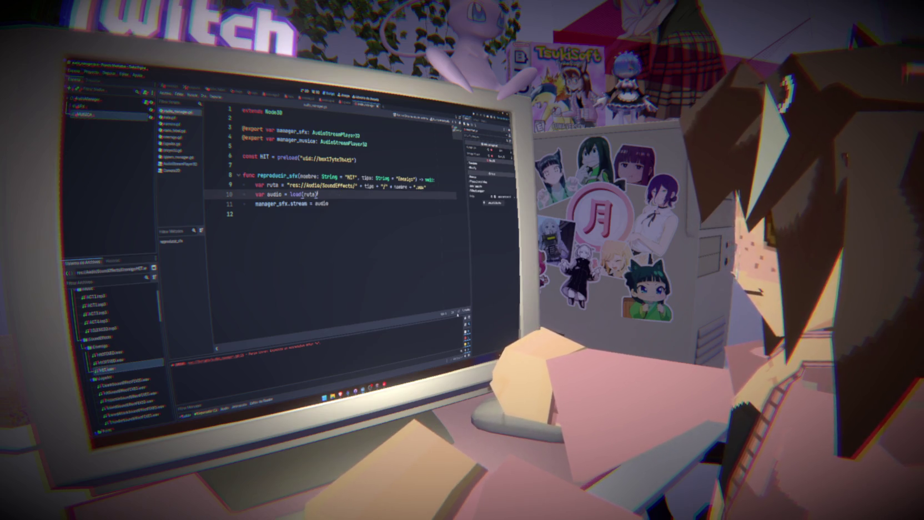
drag(287, 186, 428, 187)
key(ctrl+x)
double_click(310, 195)
key(ctrl+v)
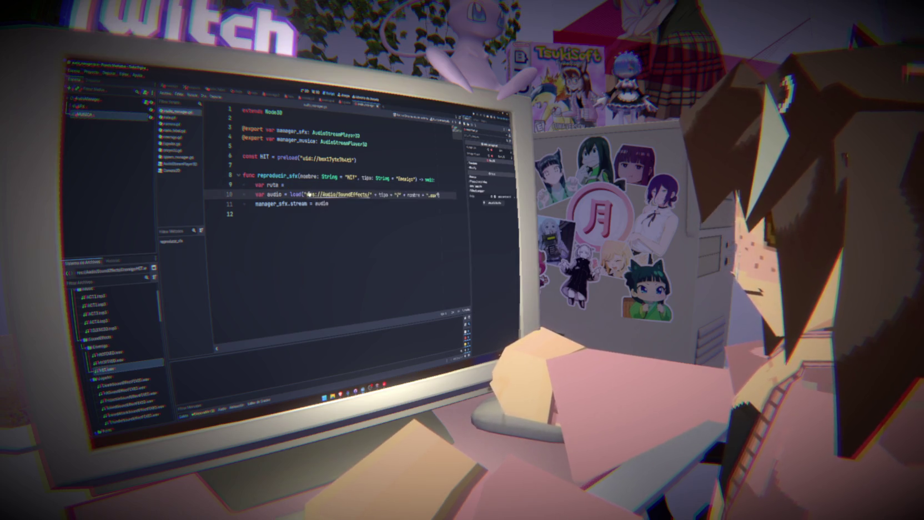
drag(286, 185, 242, 185)
key(BackSpace)
key(BackSpace)
click(384, 203)
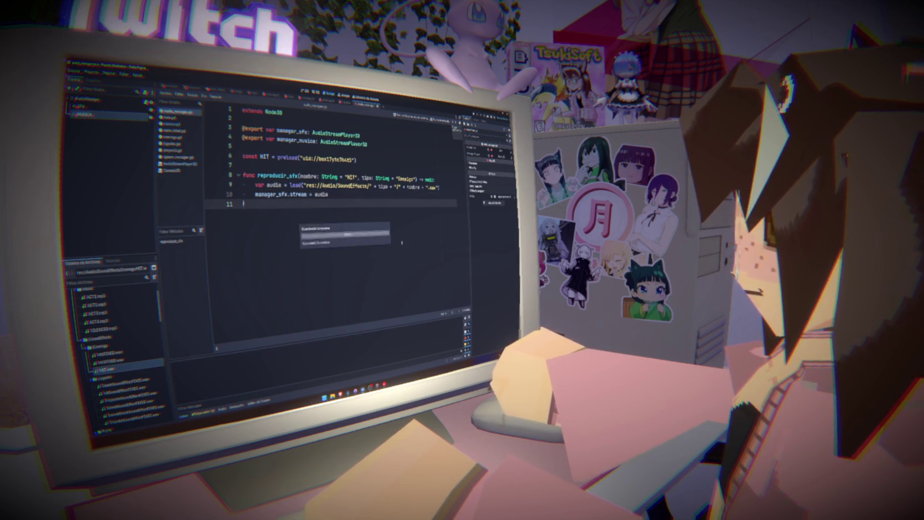
key(Left)
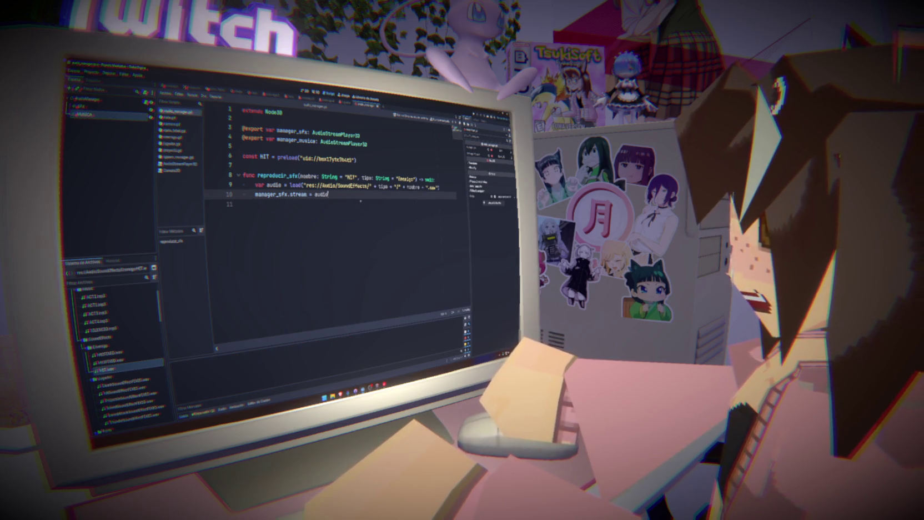
- Remove the NIT default from nombre in the reproducir_sfx signature and save the script
click(308, 176)
double_click(308, 176)
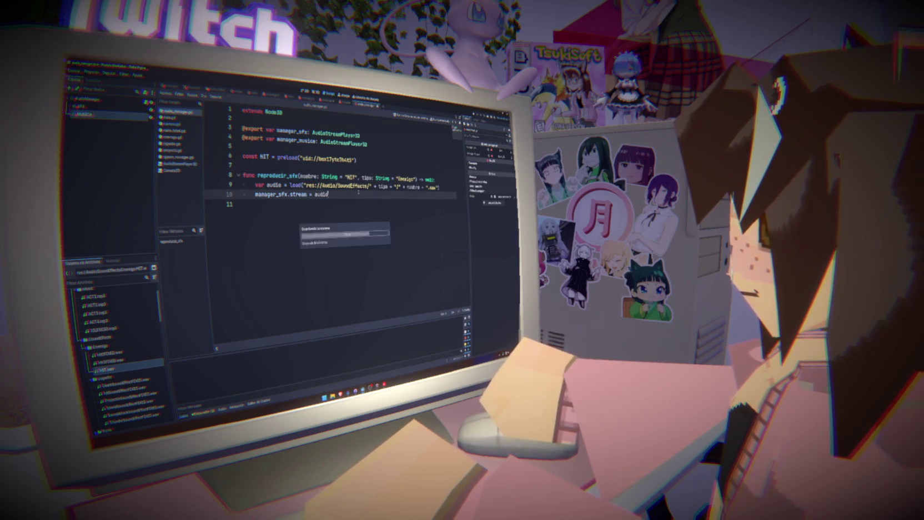
double_click(367, 177)
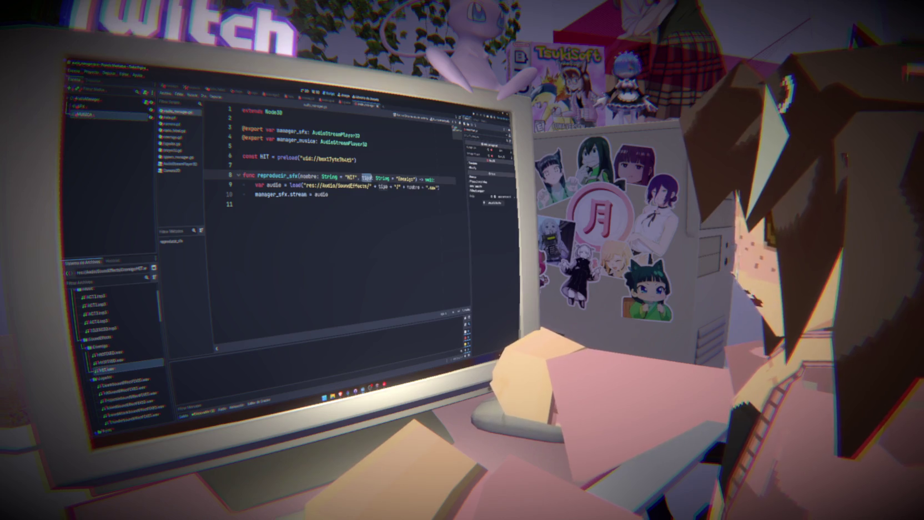
click(394, 204)
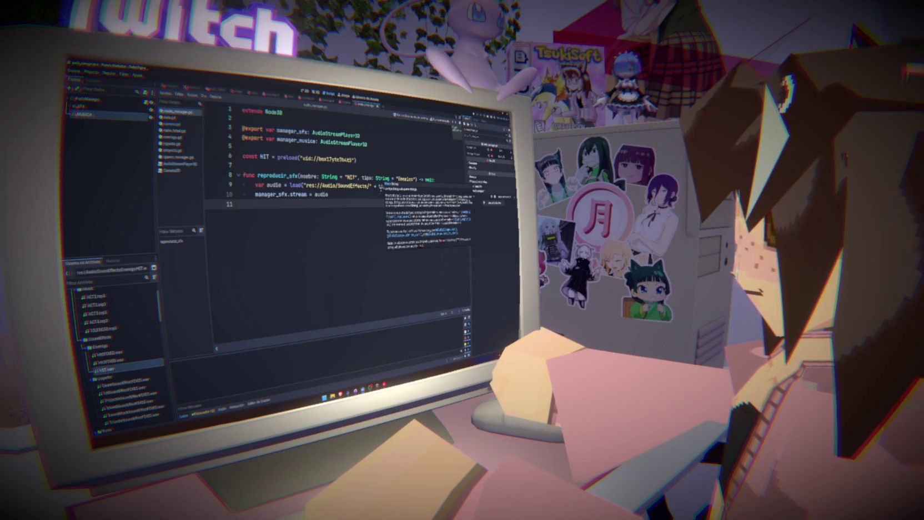
double_click(405, 179)
text((c)
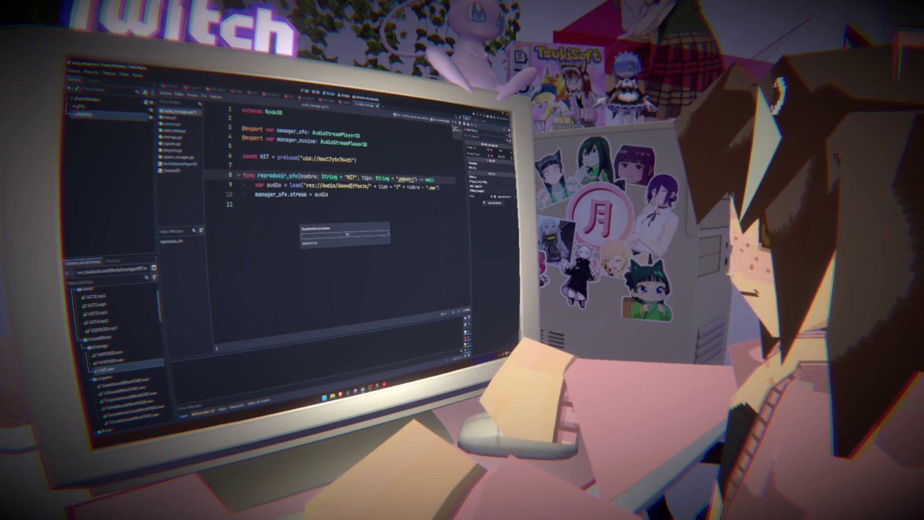
click(300, 204)
double_click(278, 175)
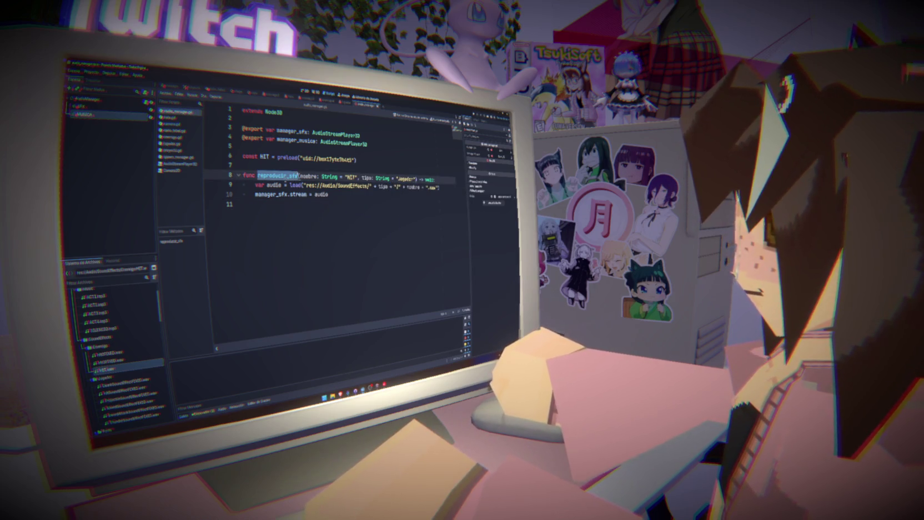
key(ctrl+s)
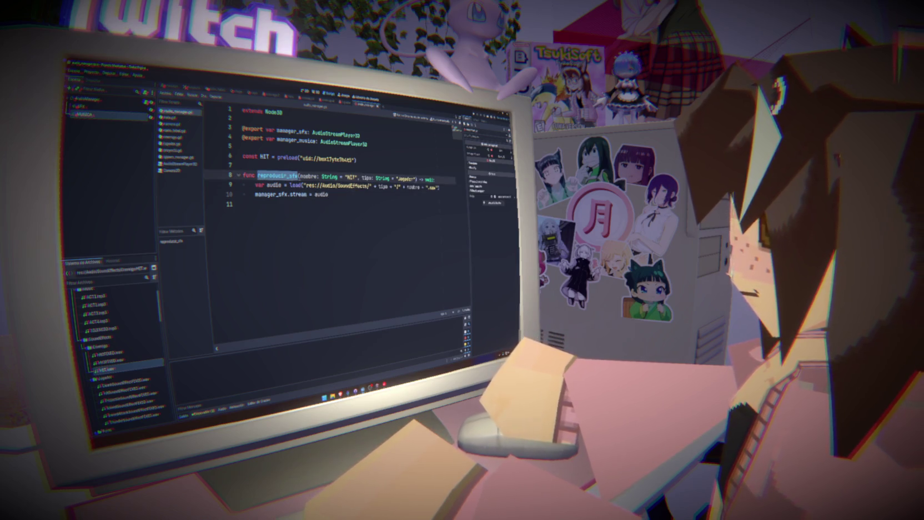
drag(358, 178, 338, 177)
key(BackSpace)
click(360, 193)
key(ctrl+s)
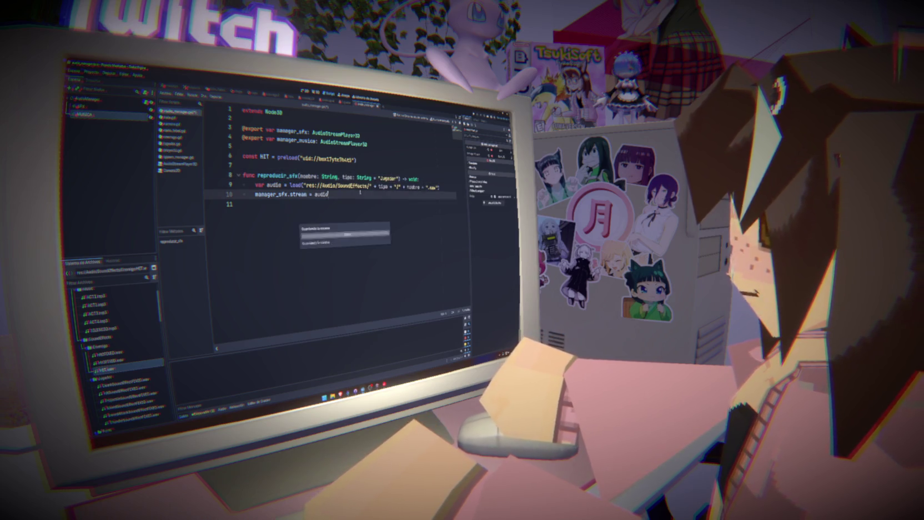
double_click(277, 176)
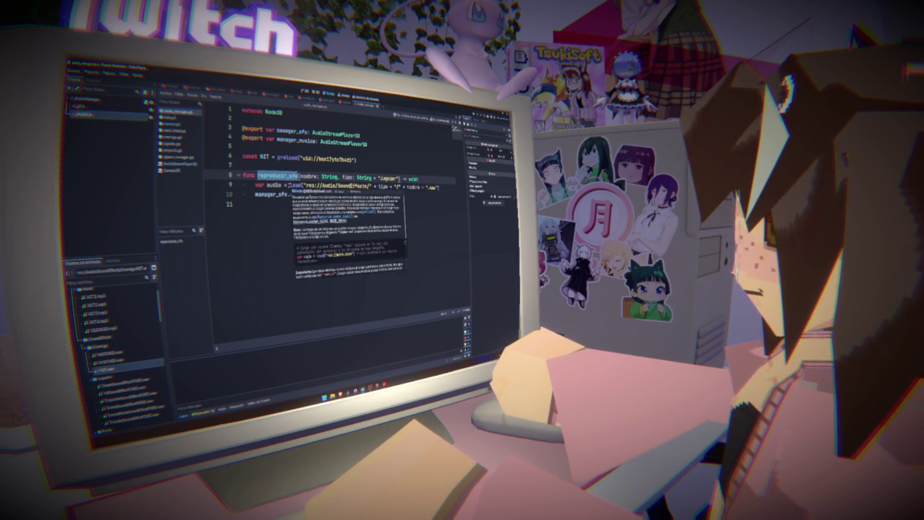
click(175, 143)
- Rename the SoundEffects files to DEATH.wav, PROJECTILE.wav and a shorter shield sound name
click(373, 205)
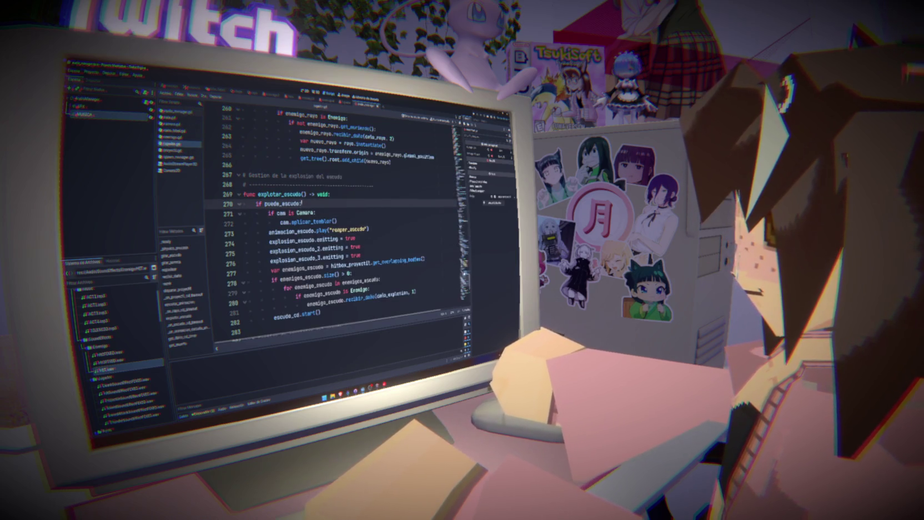
scroll(117, 344, down, 3)
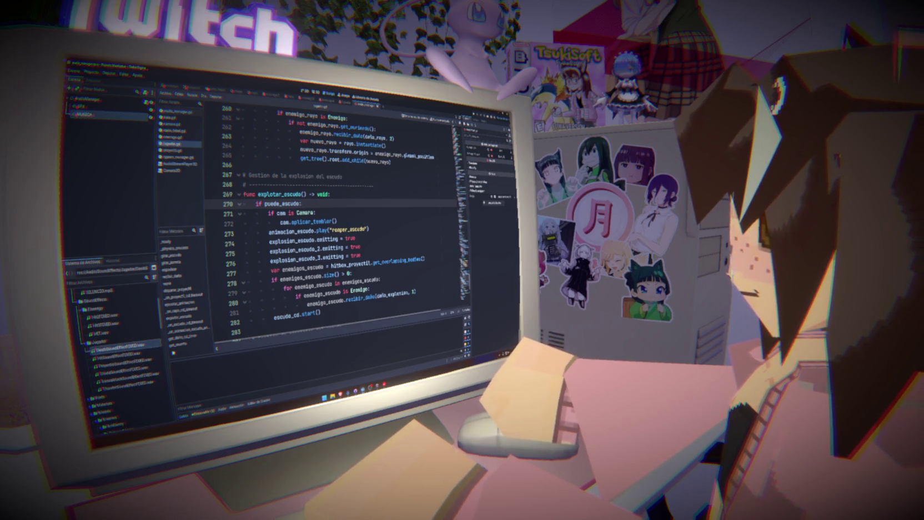
click(117, 344)
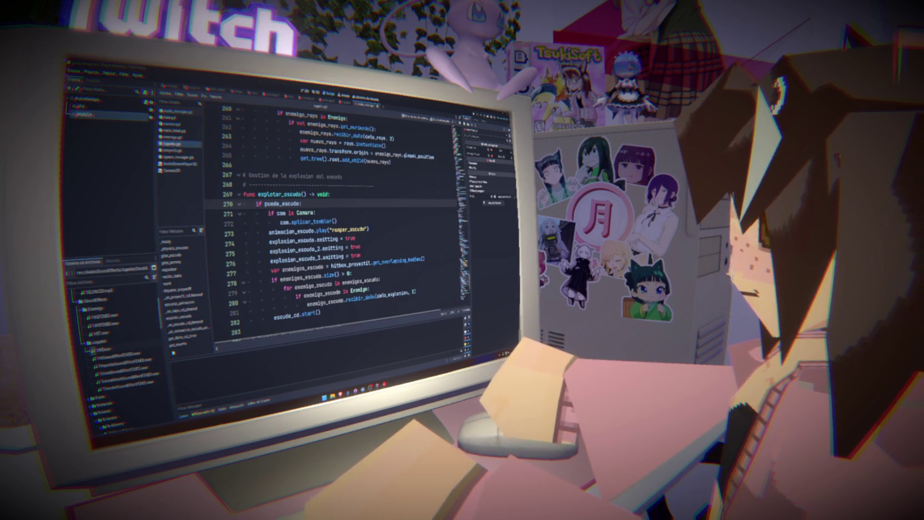
mouse_move(109, 349)
mouse_down()
mouse_move(95, 370)
mouse_move(97, 355)
mouse_up()
click(106, 350)
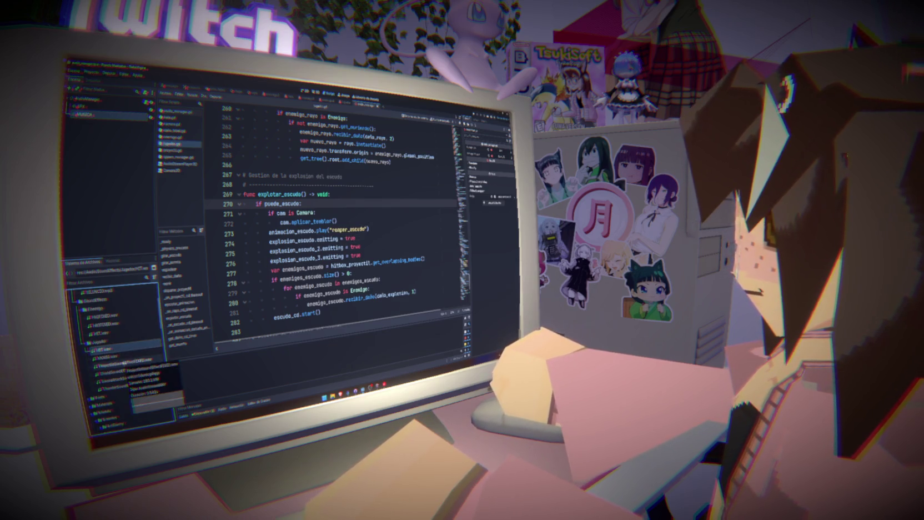
click(108, 356)
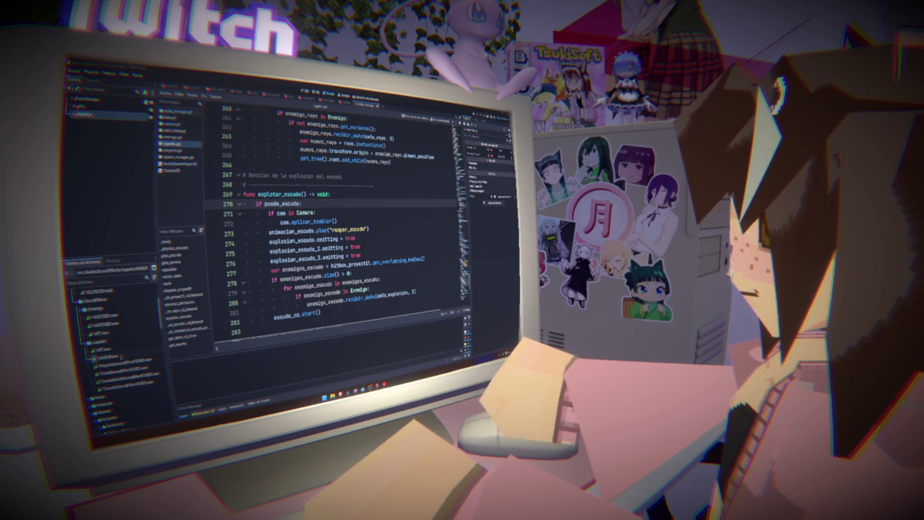
key(BackSpace)
key(BackSpace)
key(BackSpace)
key(Return)
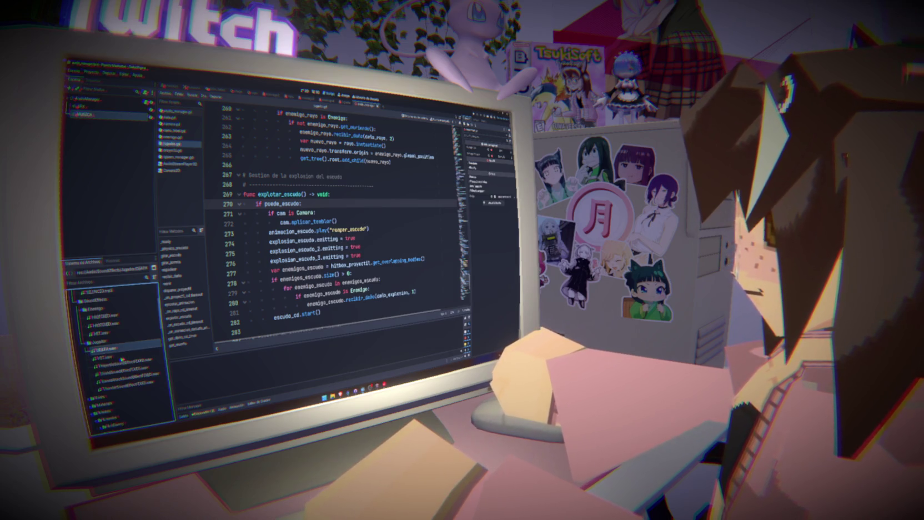
click(129, 368)
drag(132, 370, 133, 368)
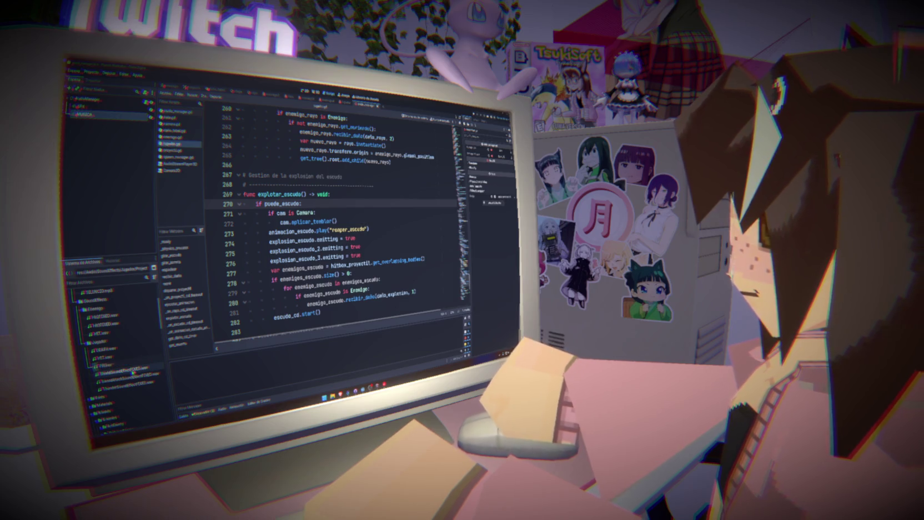
text(ECTILE.wav)
key(Return)
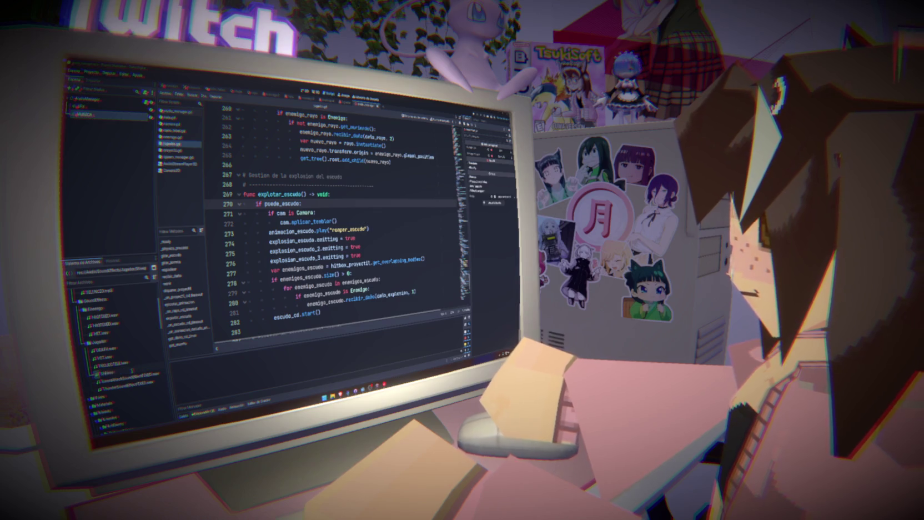
click(139, 381)
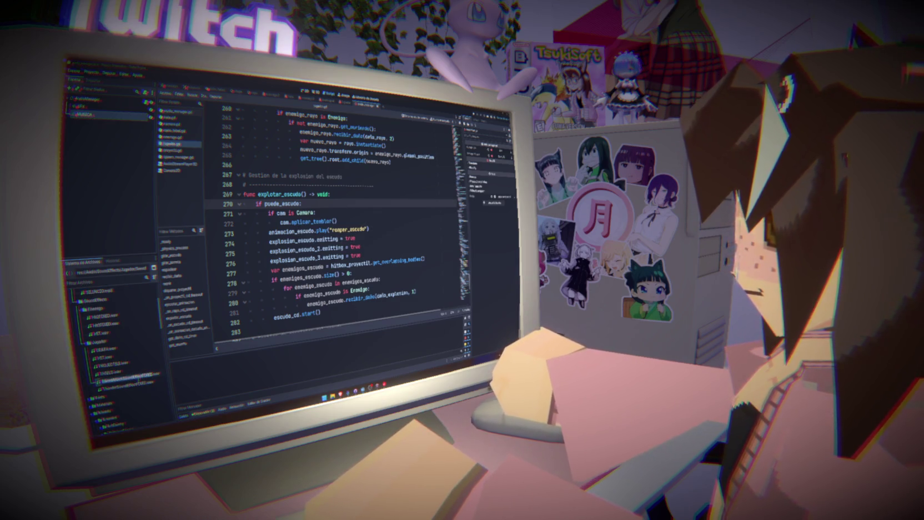
text(Escudo)
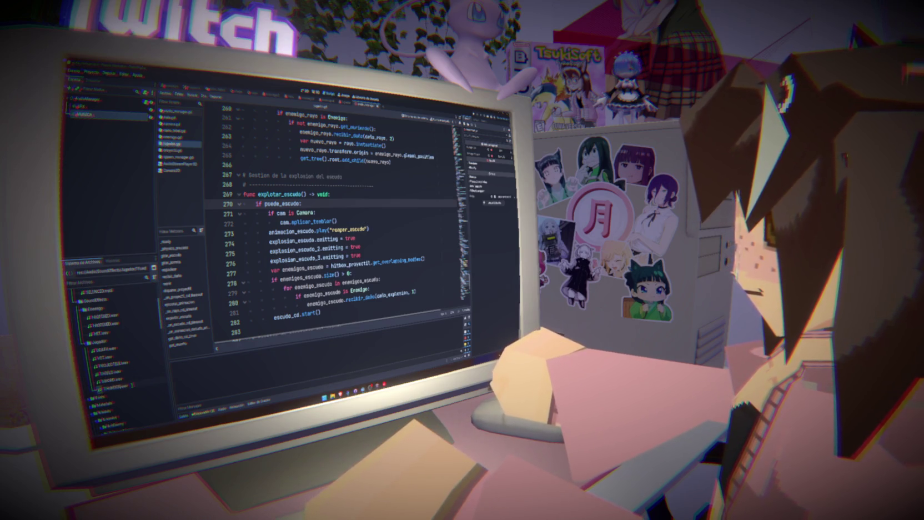
key(Return)
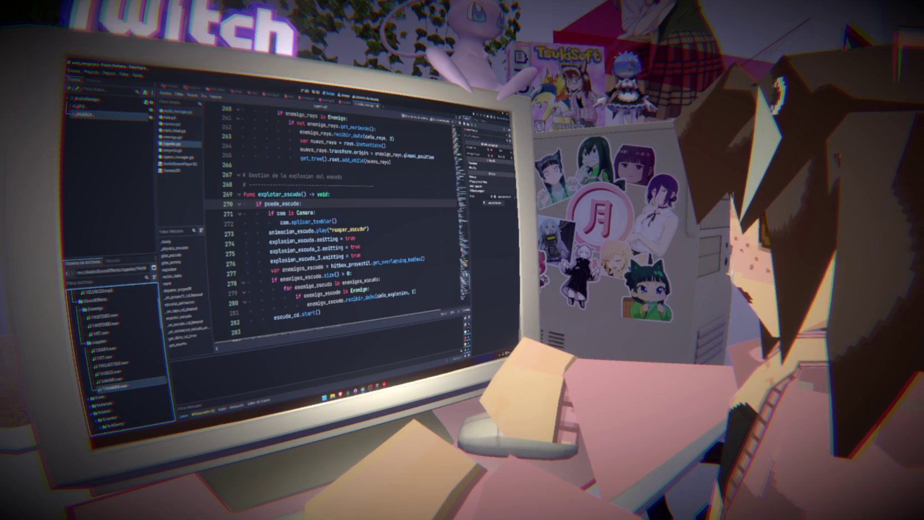
- Search Jugador.gd for 'morir' to bring the morir function into view
scroll(334, 222, up, 20)
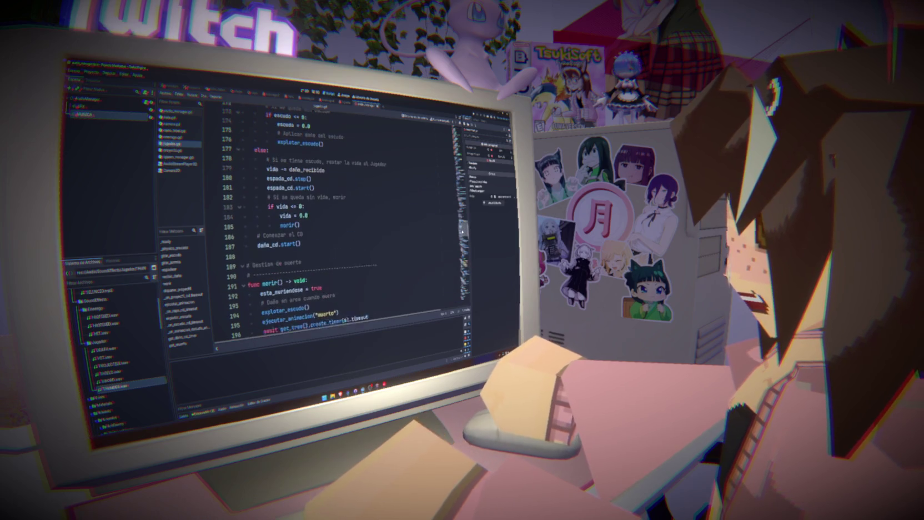
ctrl+click(285, 224)
scroll(360, 248, down, 20)
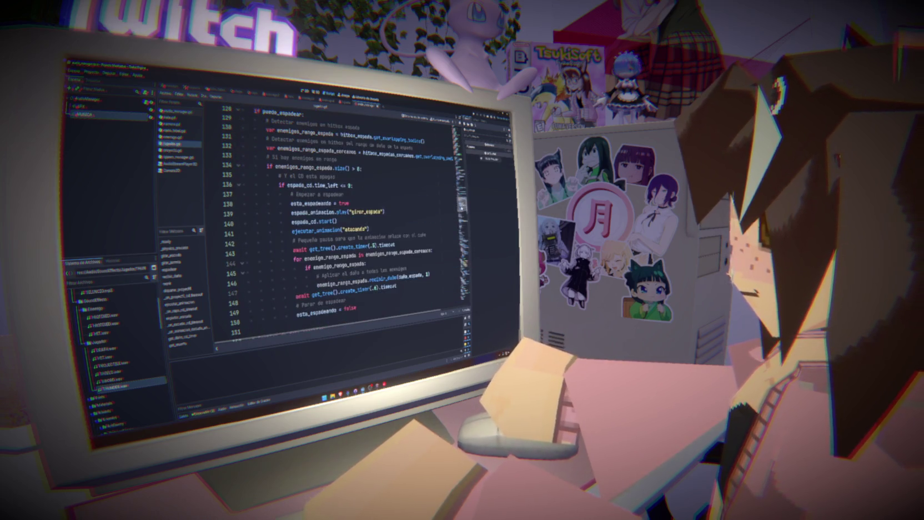
click(435, 206)
text(morir)
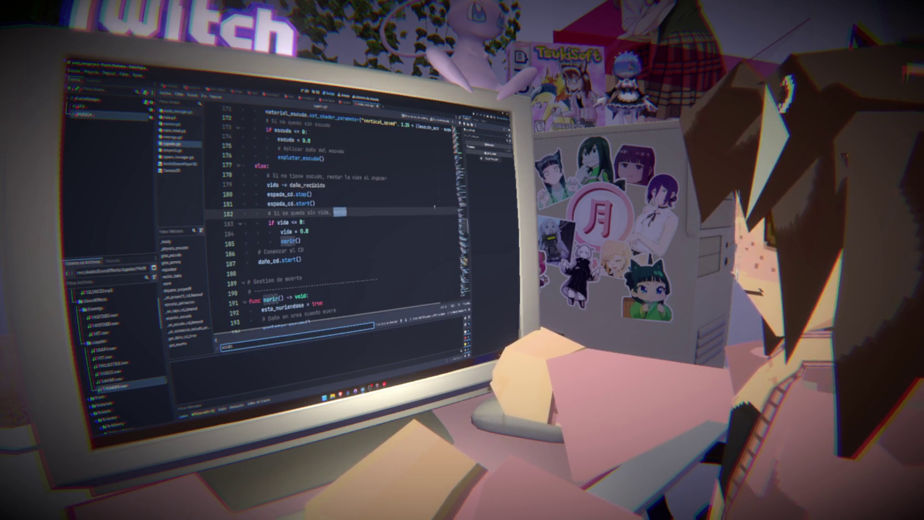
scroll(435, 206, down, 3)
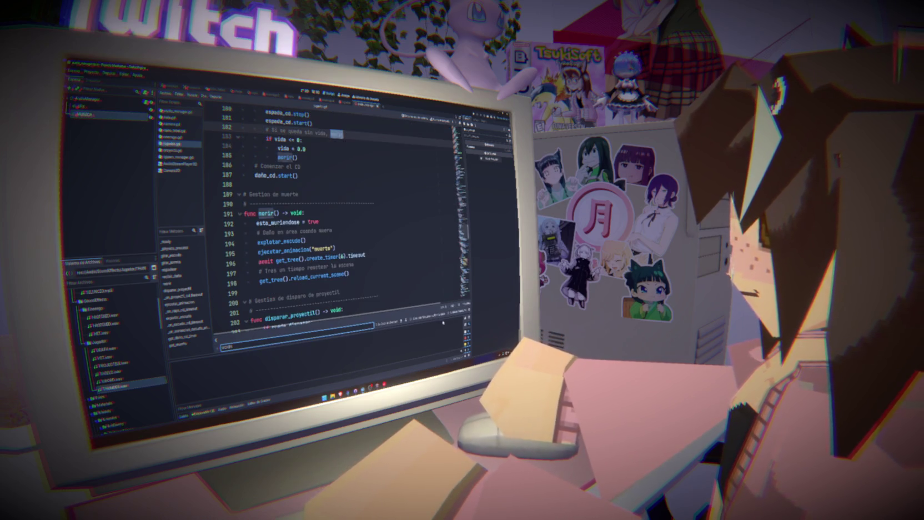
key(Escape)
click(299, 222)
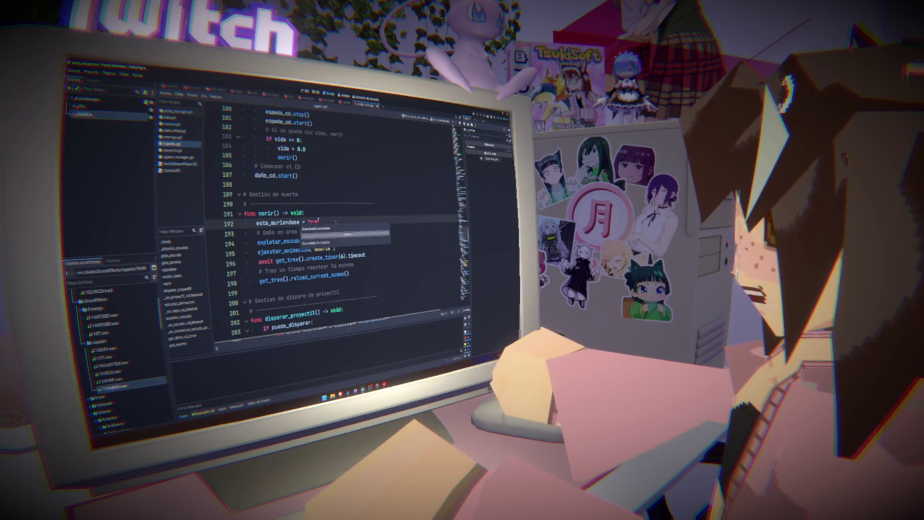
click(91, 71)
- Add res://Scenes/audio_manager.tscn as the AudioManager autoload in Project Settings > Globales
click(111, 83)
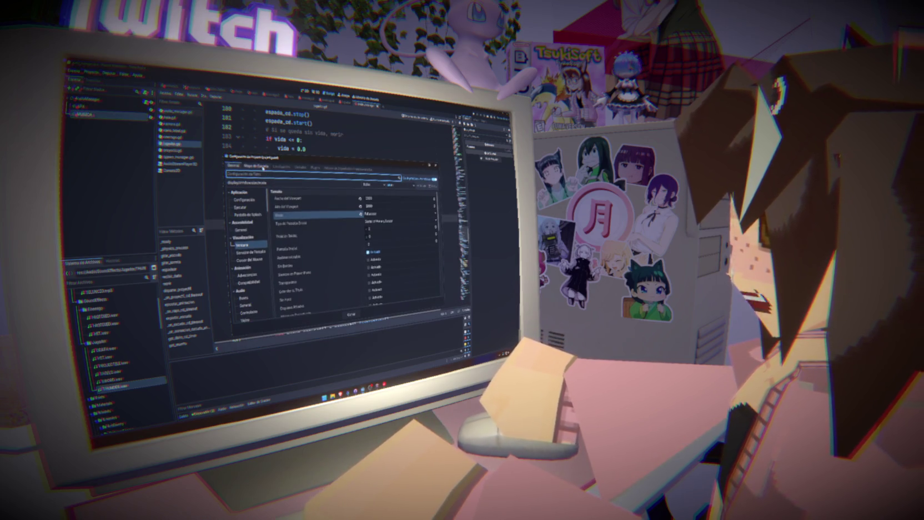
click(300, 168)
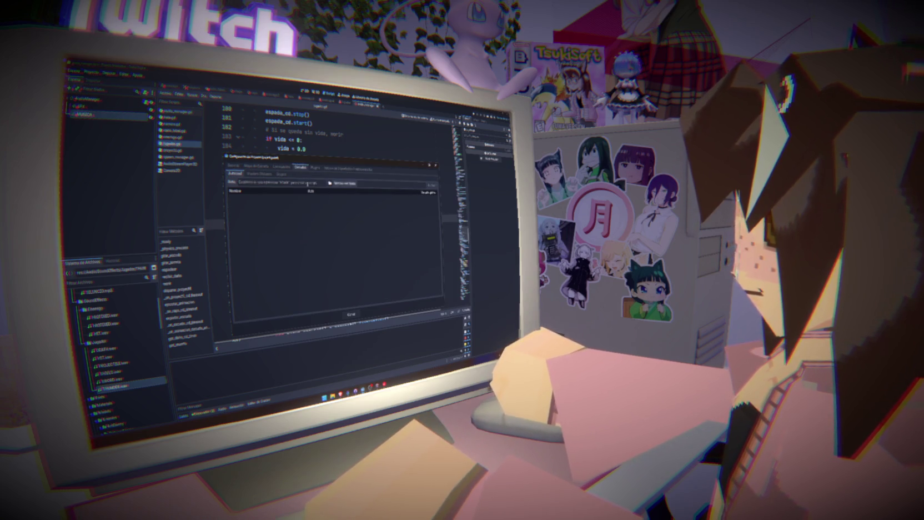
click(331, 184)
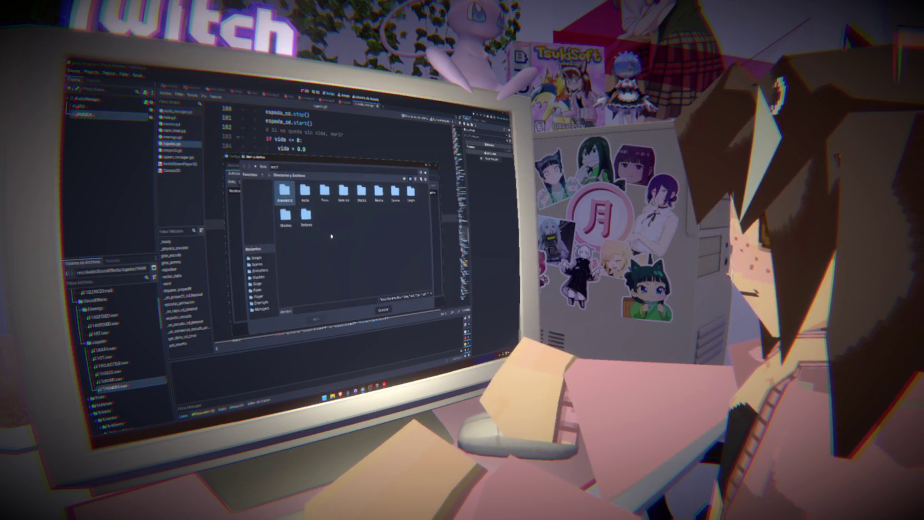
double_click(395, 192)
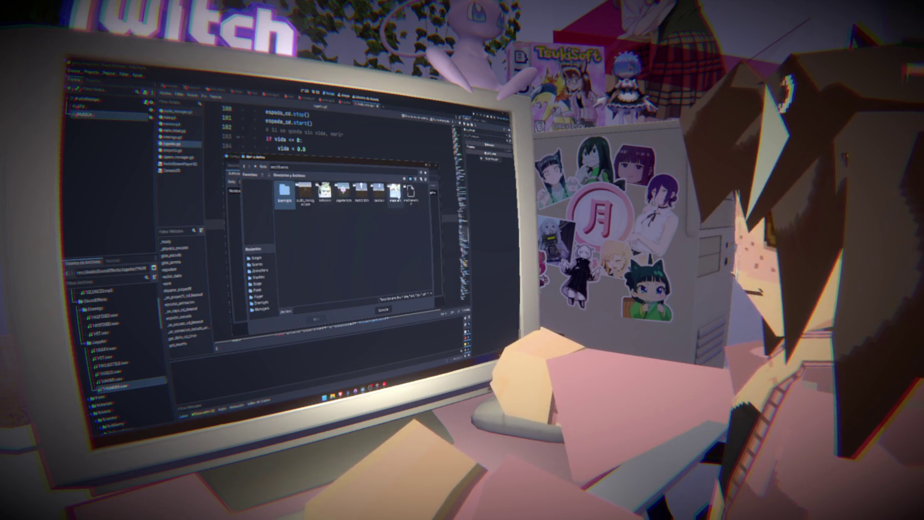
double_click(305, 192)
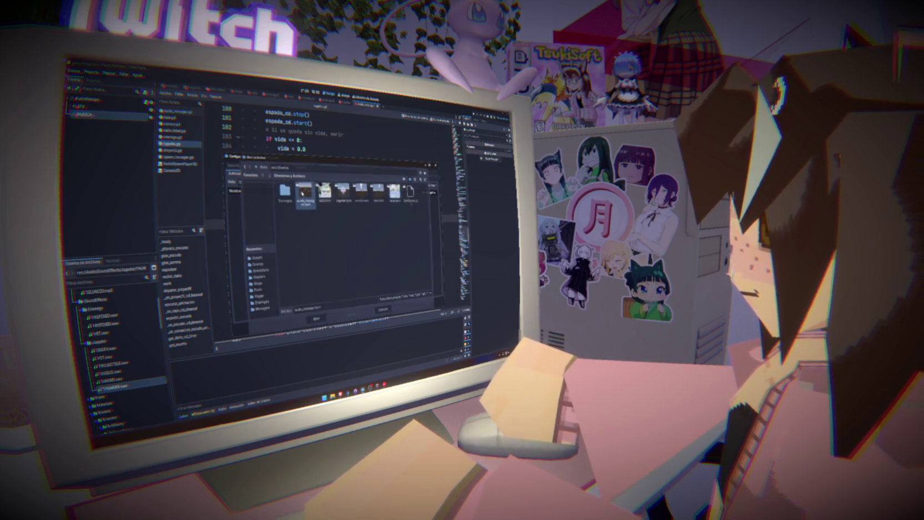
click(432, 192)
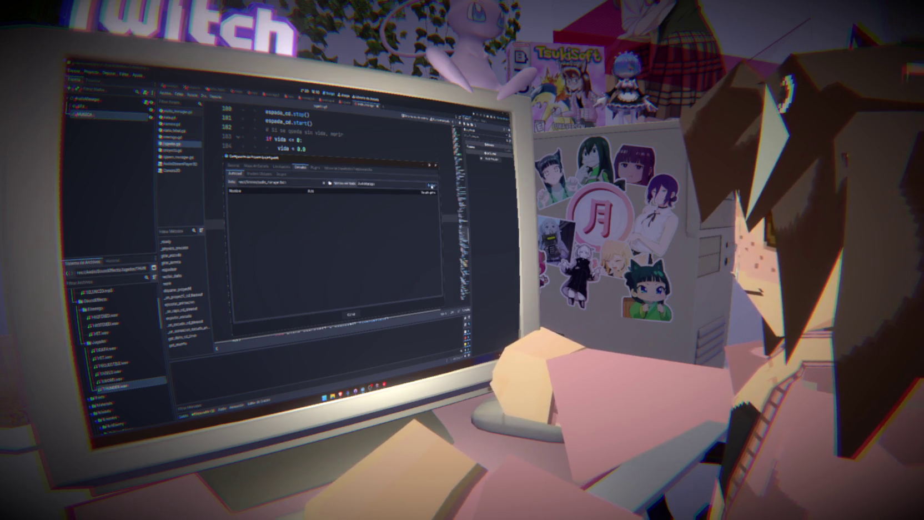
click(344, 314)
- Add AudioManager.reproducir_sfx("DEATH") after esta_muriendose = true in morir and save
key(Return)
text(Aud)
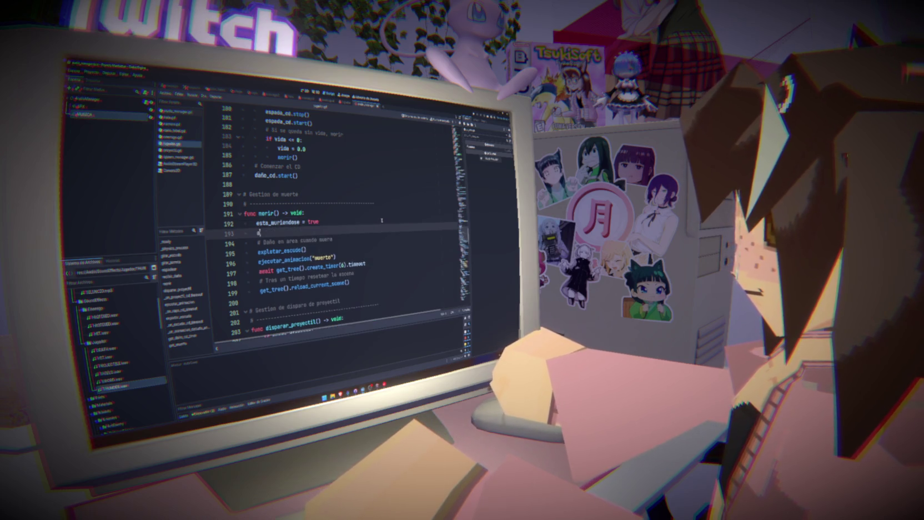
text(ioManager.)
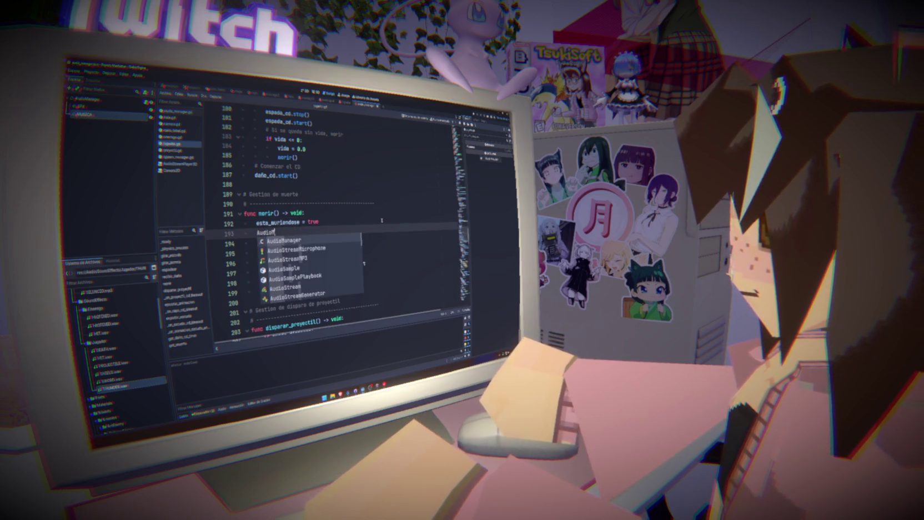
key(Return)
text(.)
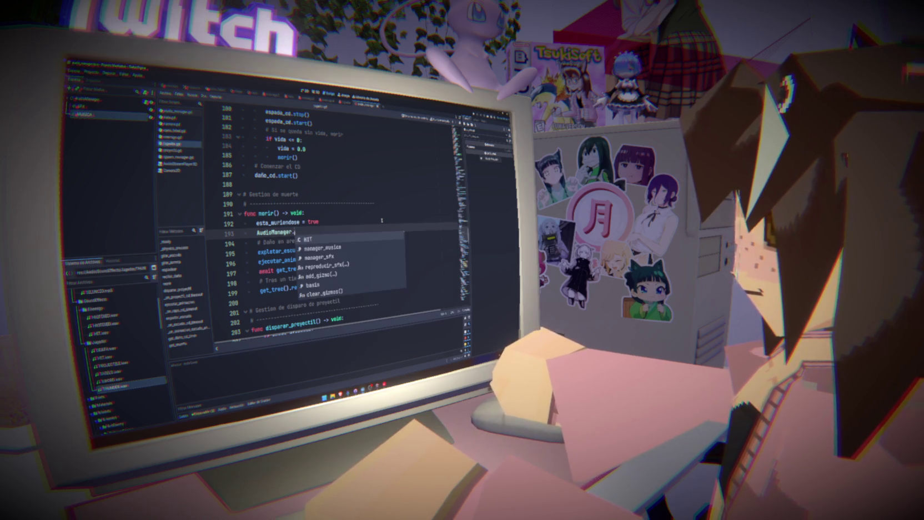
key(Down)
key(Down)
key(Down)
key(Return)
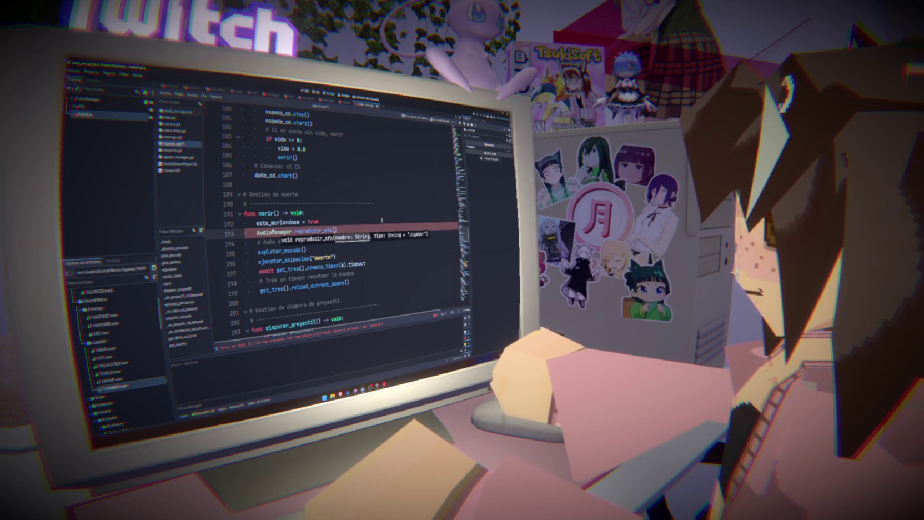
text(")
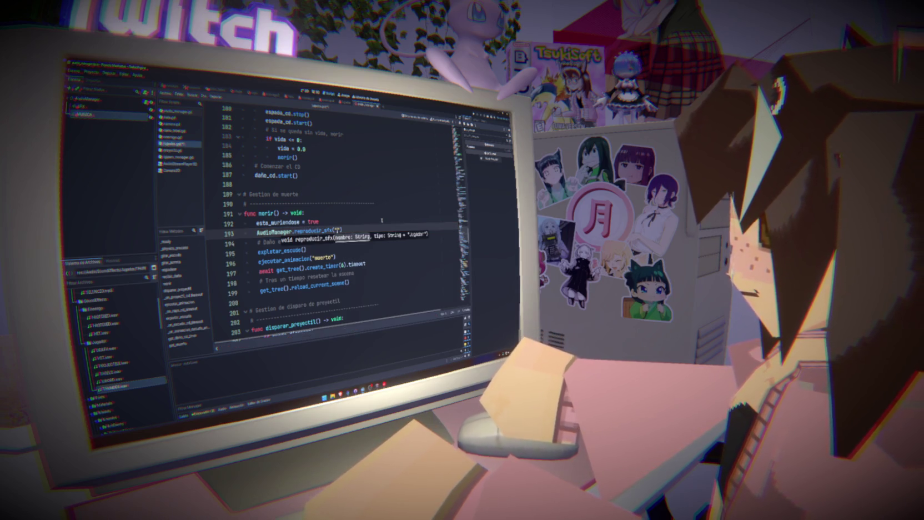
text(DEATH)
key(ctrl+s)
- Add a reproducir_sfx("HIT") call after the particle emission in recibir_daño and save
drag(355, 230, 257, 231)
key(ctrl+c)
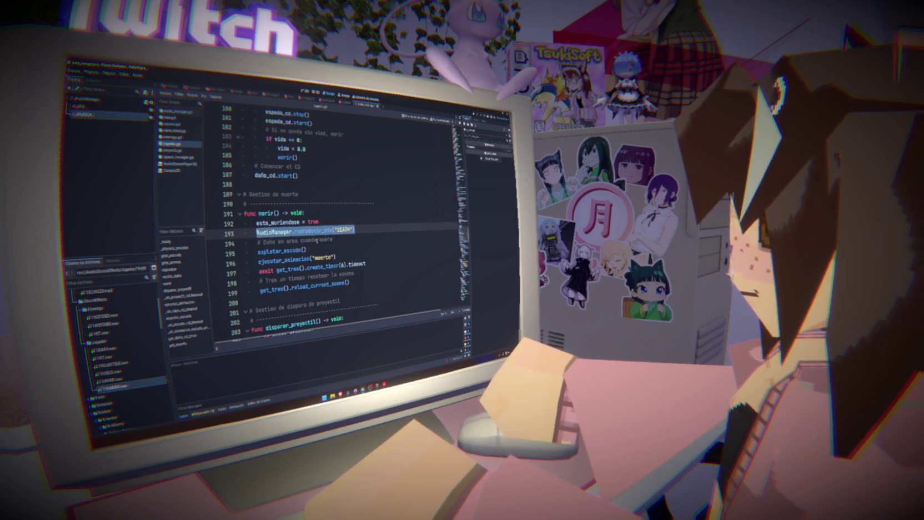
scroll(319, 246, up, 9)
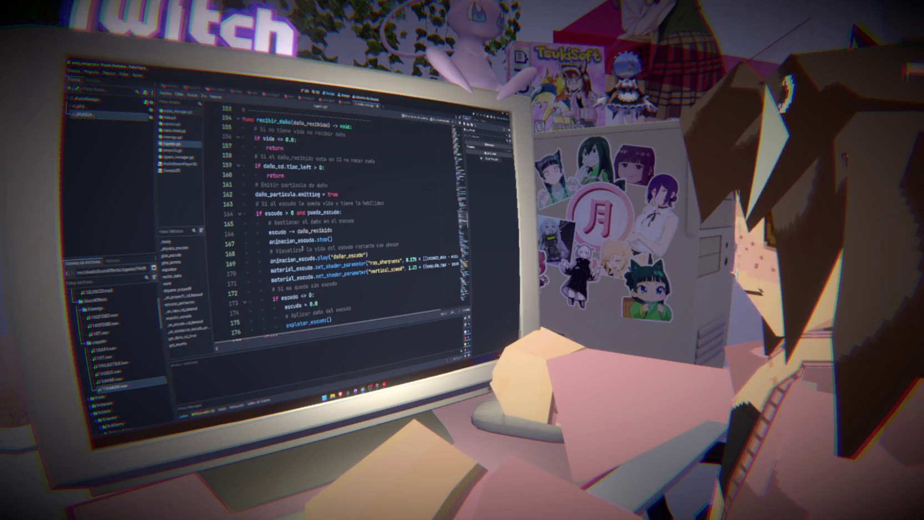
scroll(287, 248, up, 2)
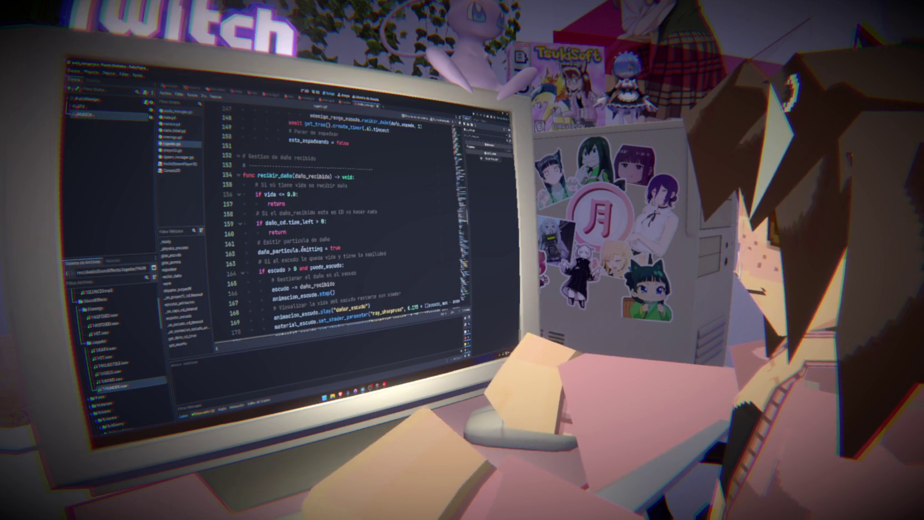
click(371, 244)
key(Return)
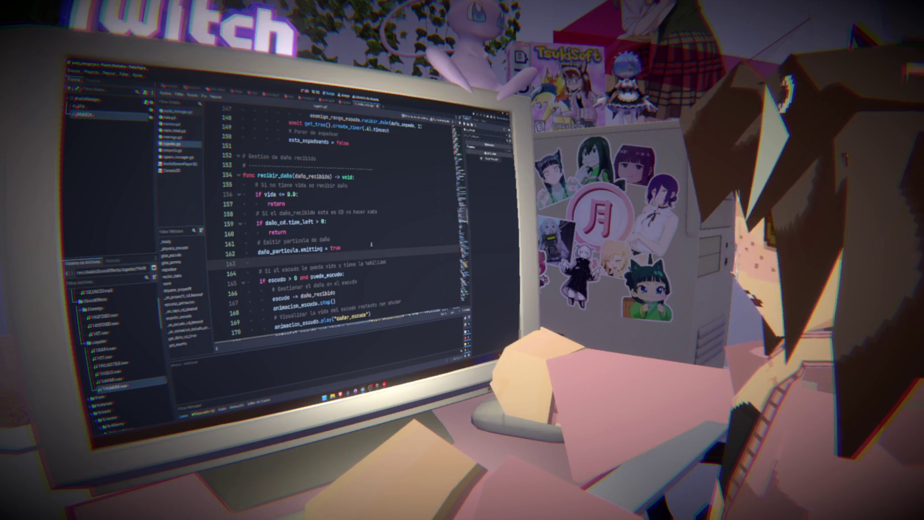
key(ctrl+v)
double_click(345, 255)
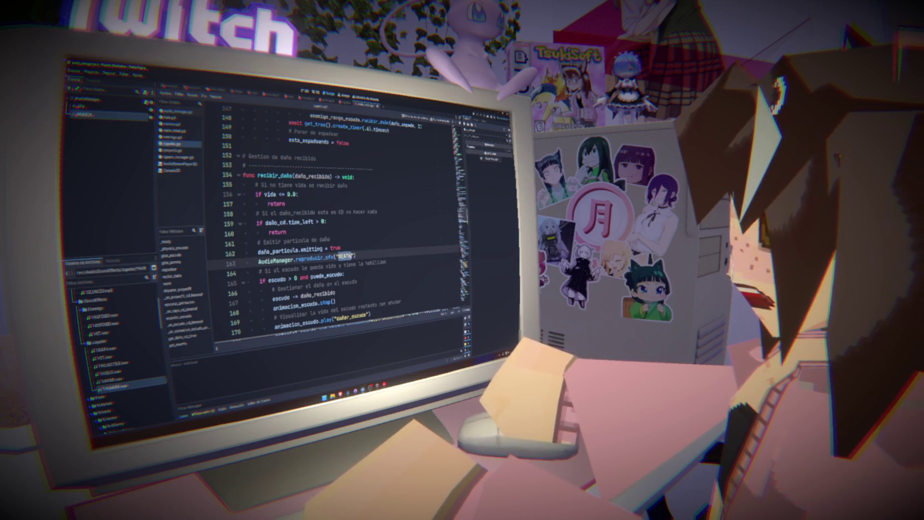
key(BackSpace)
text(HIT)
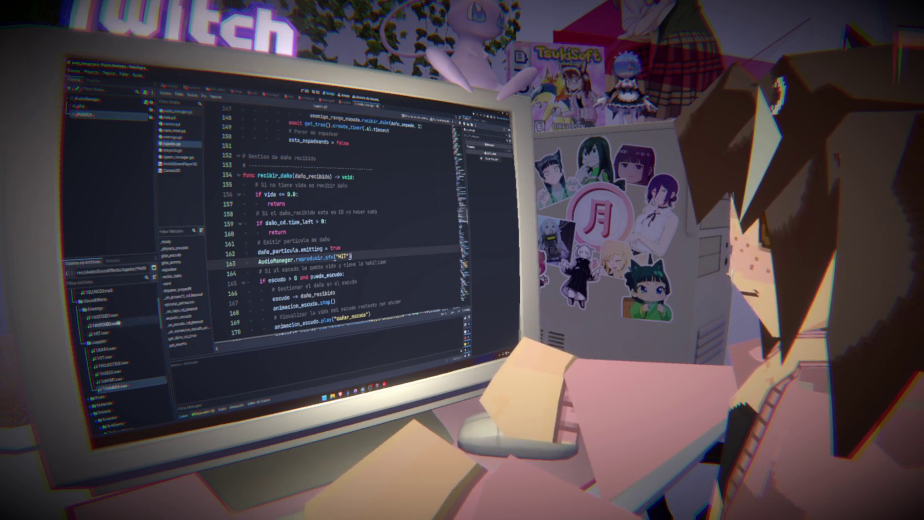
key(ctrl+s)
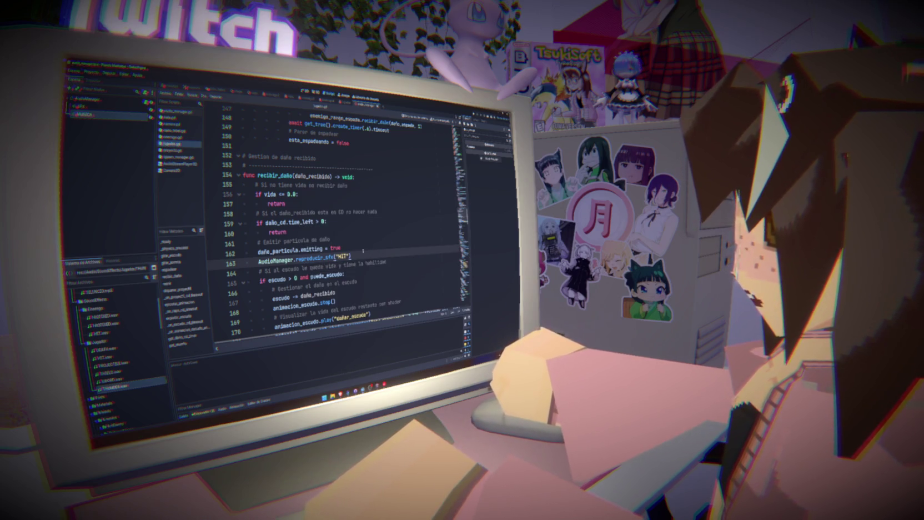
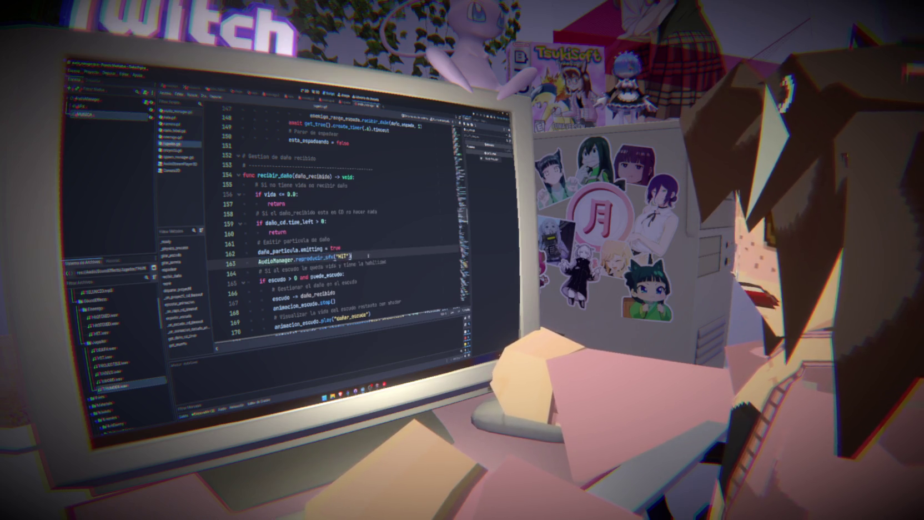
- Select the existing AudioManager.reproducir_sfx("HIT") call so it can be reused
key(shift+Home)
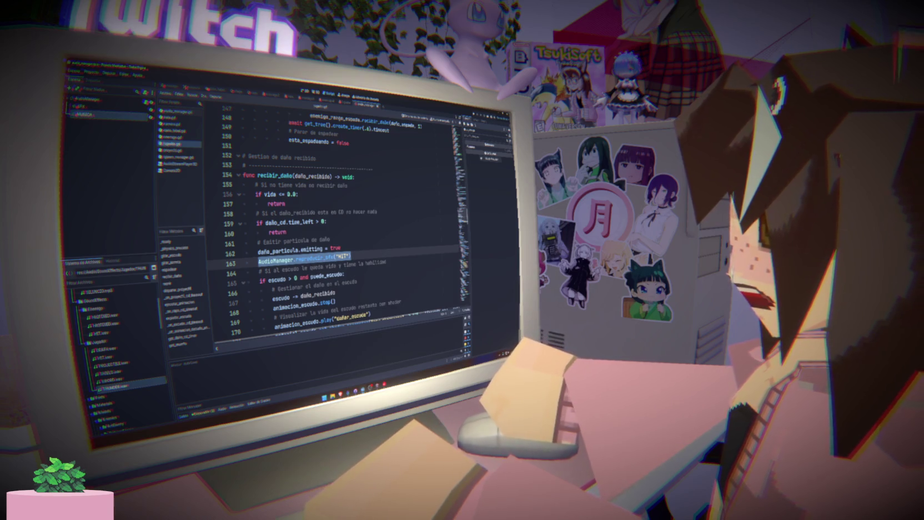
scroll(344, 222, down, 7)
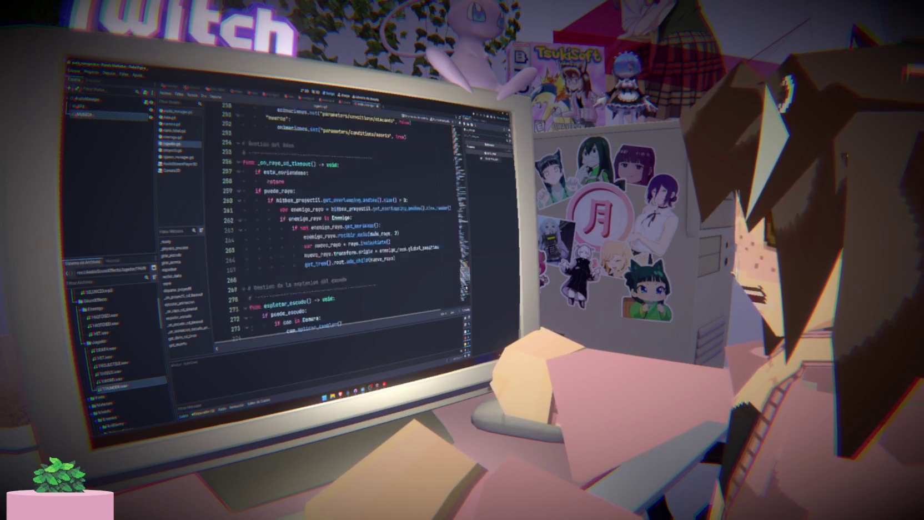
scroll(344, 222, down, 20)
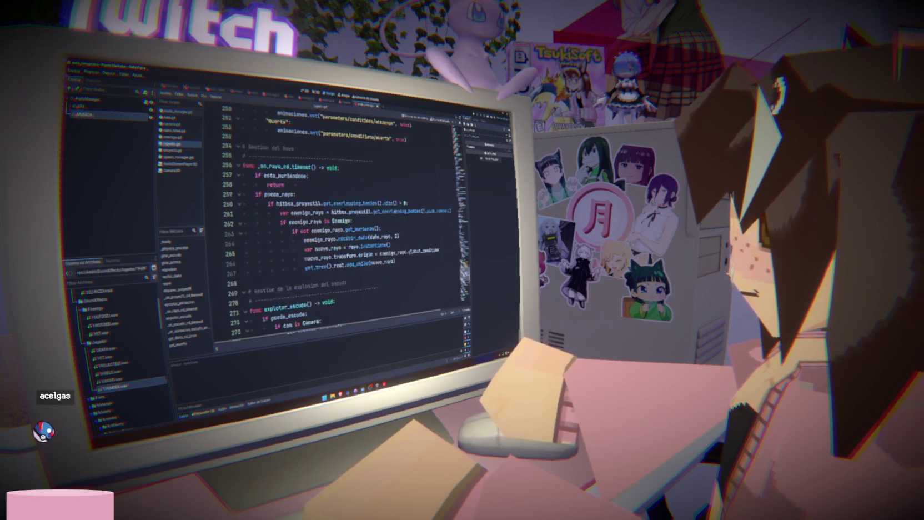
scroll(345, 222, up, 14)
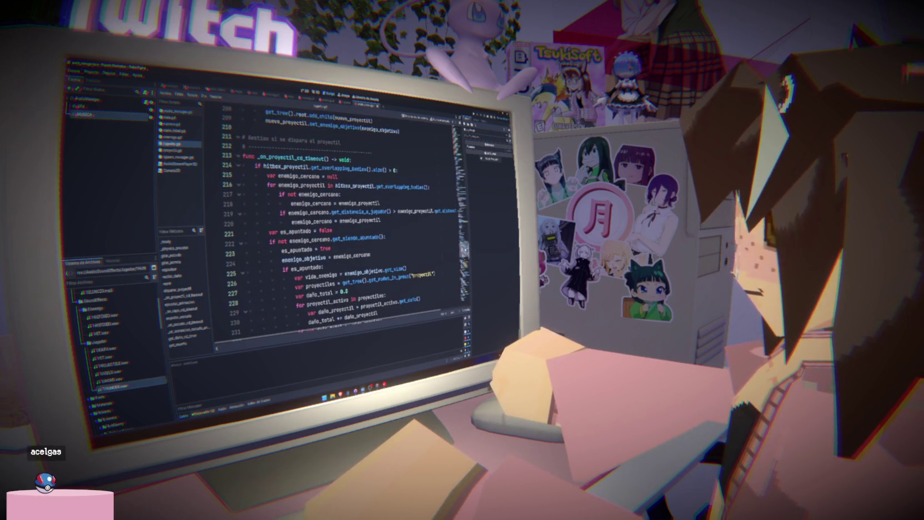
scroll(345, 223, down, 3)
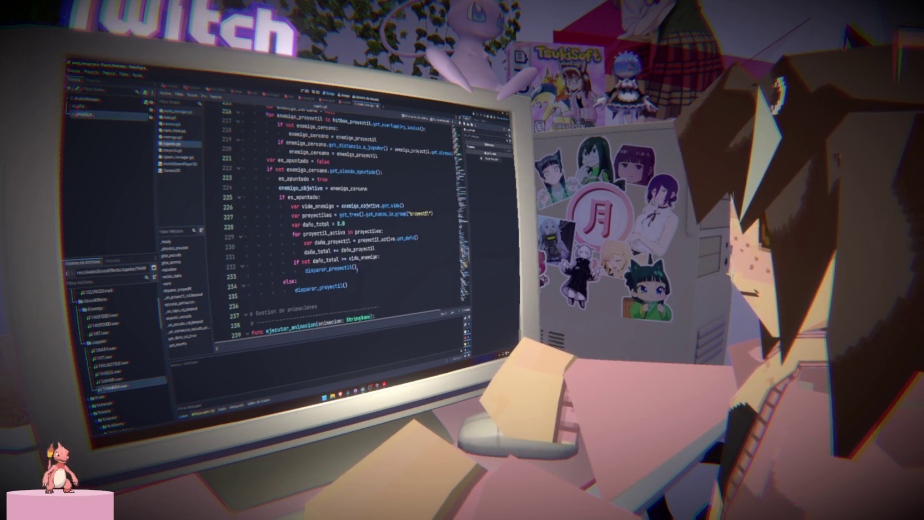
- Add AudioManager.reproducir_sfx("PROYECTILE") under 'if puede_disparar:' in disparar_proyectil
ctrl+click(337, 270)
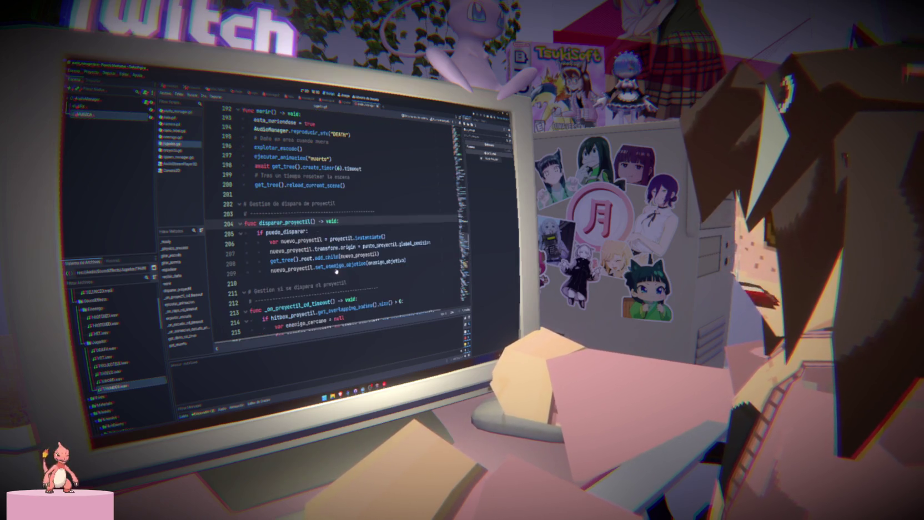
click(334, 231)
key(Return)
text(d)
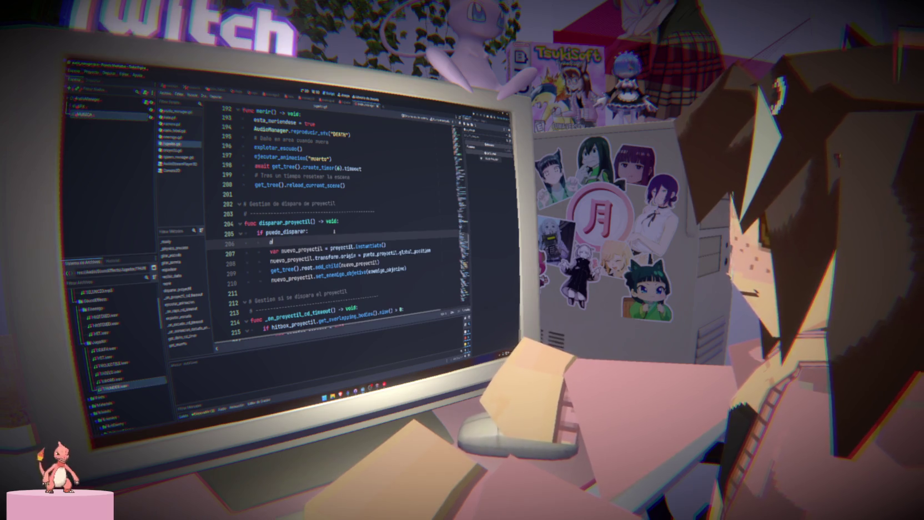
key(BackSpace)
text(A)
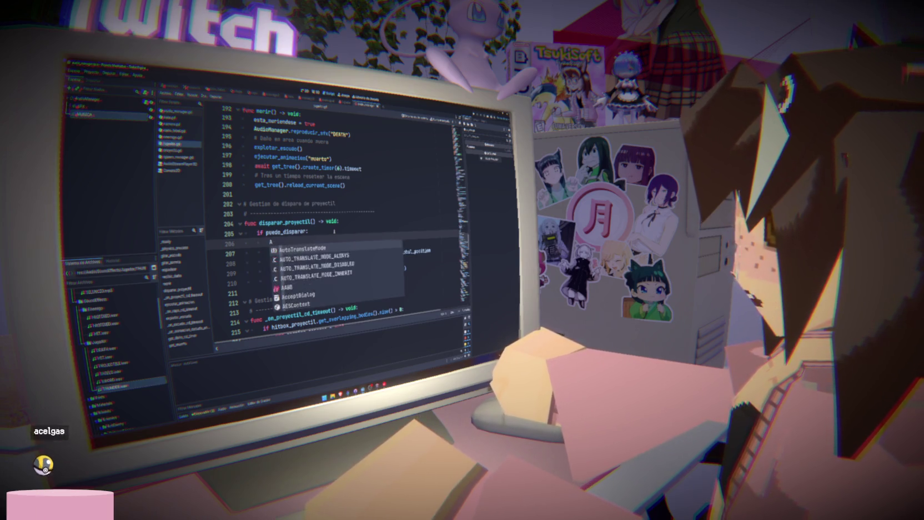
text(udioManager.reproducir_sfx("HIT"))
key(Left)
key(Left)
key(BackSpace)
key(BackSpace)
key(BackSpace)
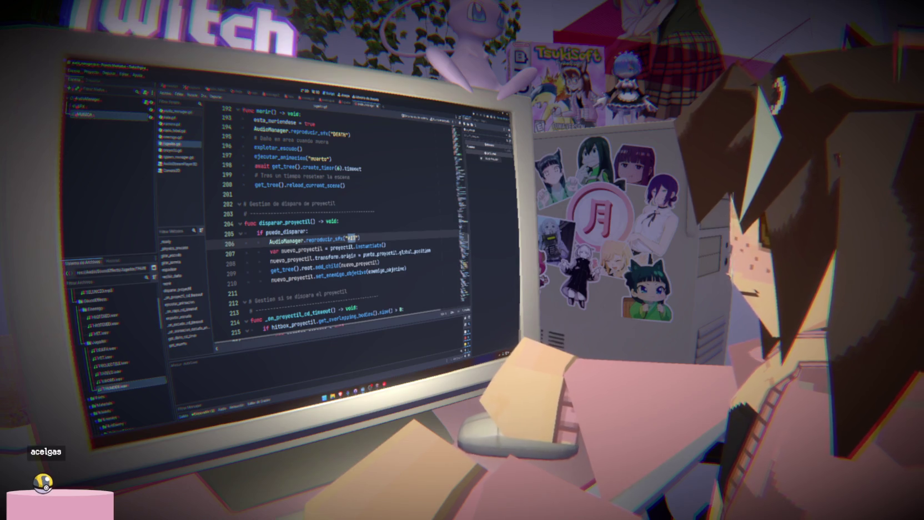
text(PAP)
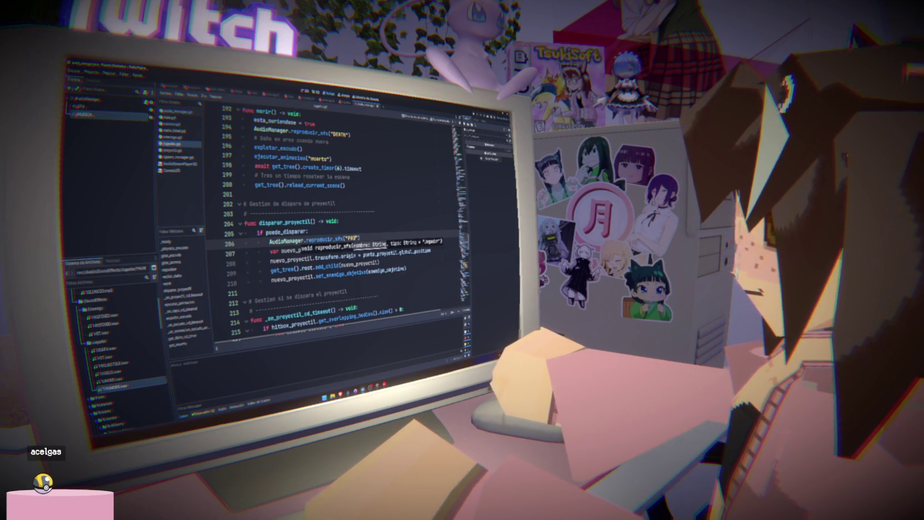
text(OYECTIL)
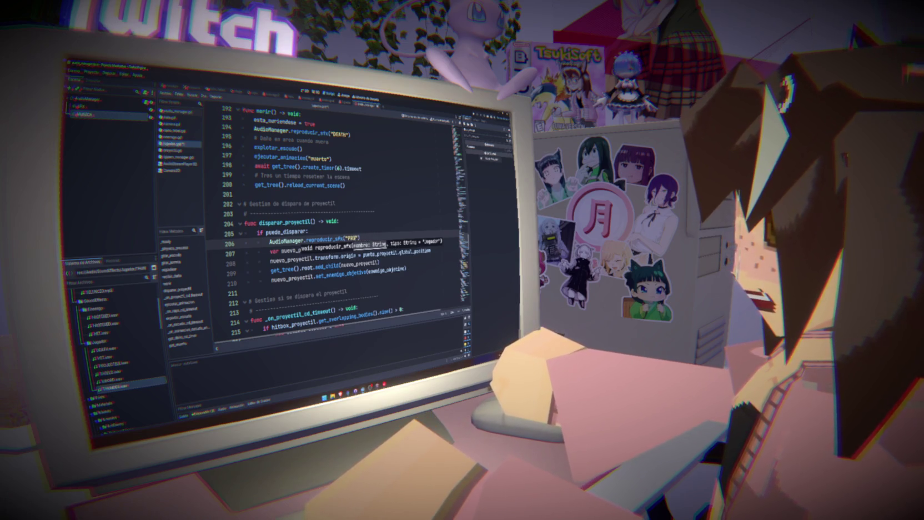
text(LE)
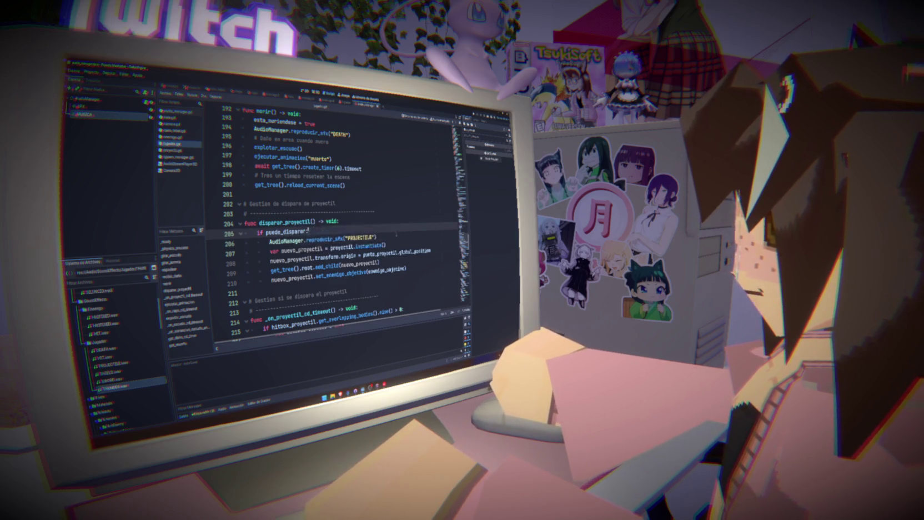
key(End)
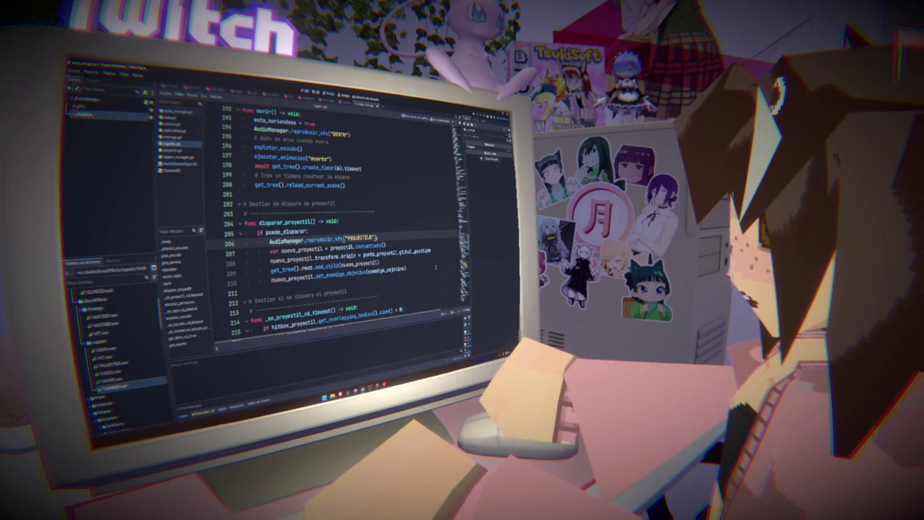
scroll(333, 222, down, 8)
scroll(333, 222, down, 3)
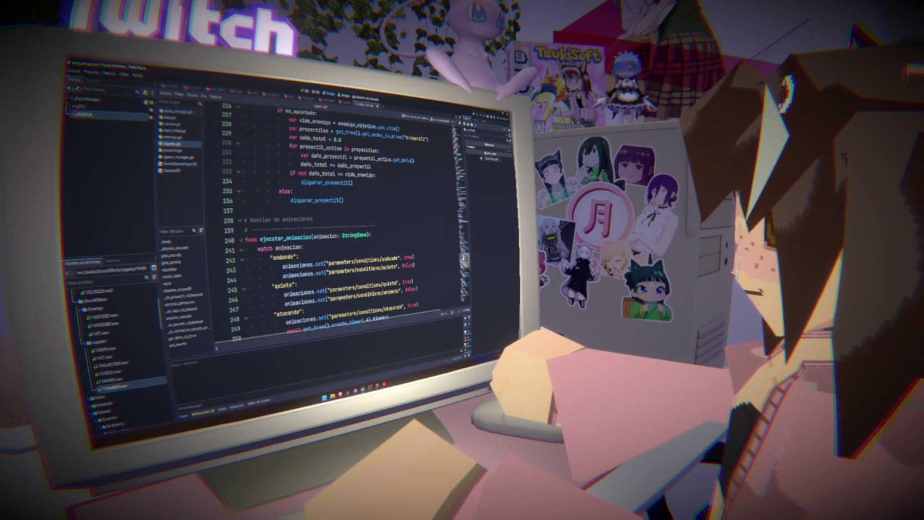
scroll(333, 222, down, 3)
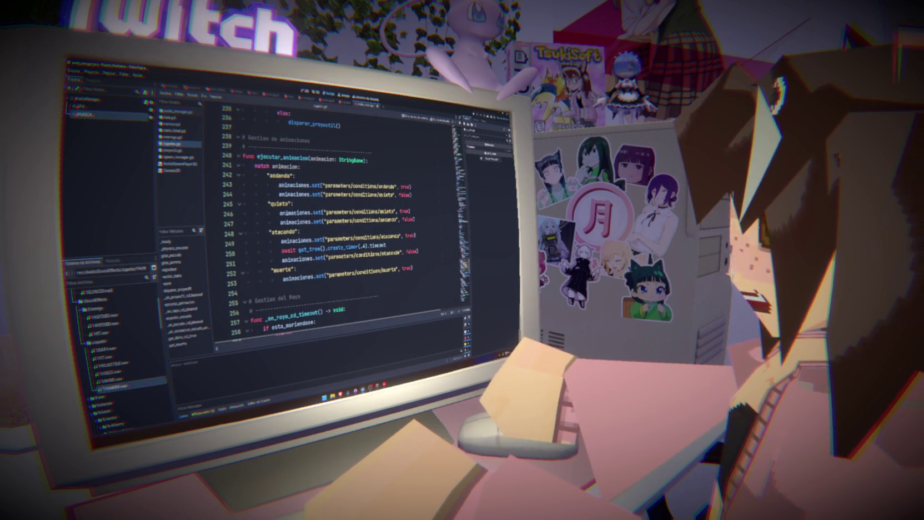
click(111, 370)
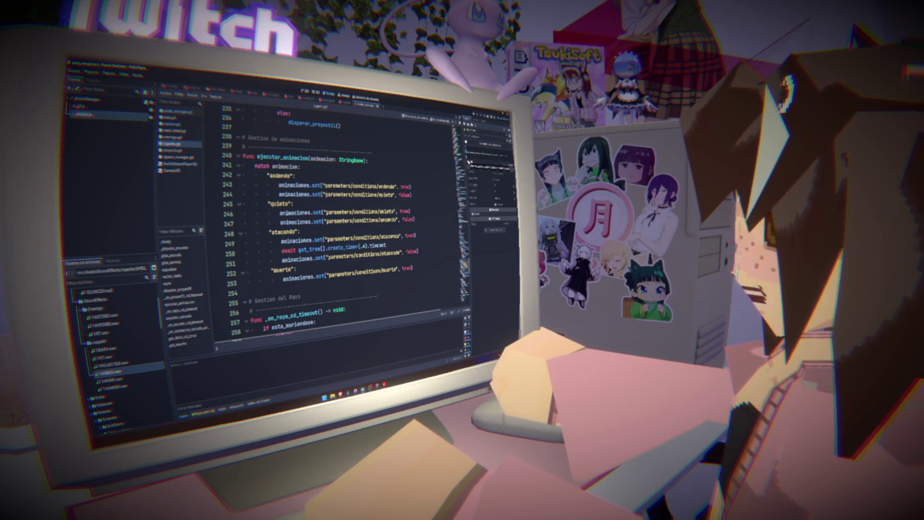
scroll(315, 205, down, 4)
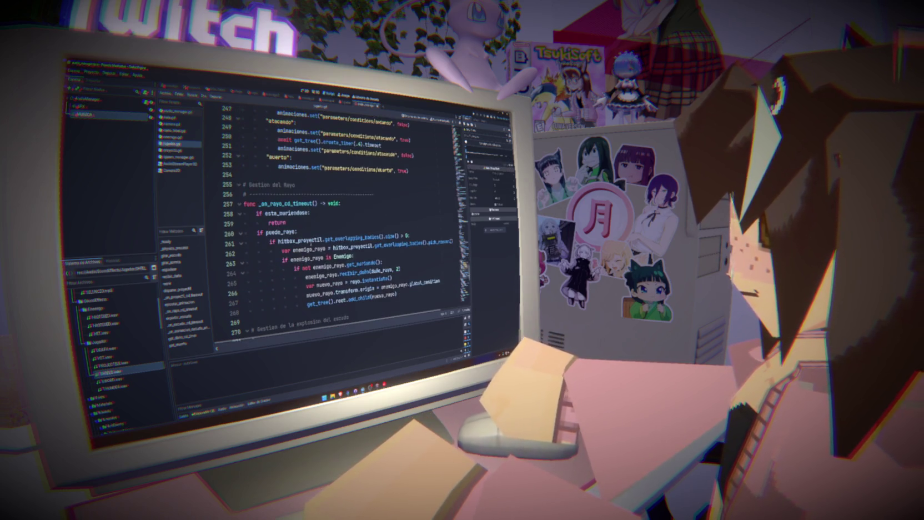
scroll(311, 240, down, 1)
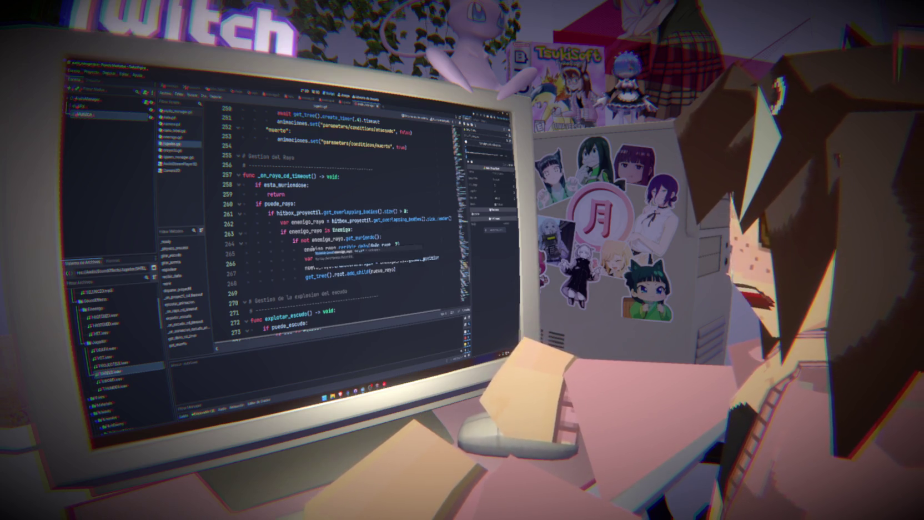
scroll(337, 222, down, 6)
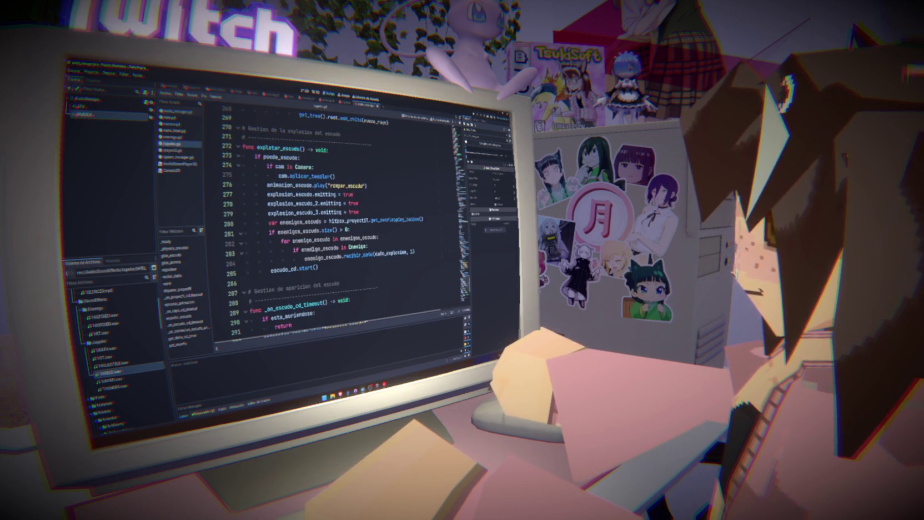
- Add AudioManager.reproducir_sfx("SHIELD") after the shield-break animation in explotar_escudo
click(358, 212)
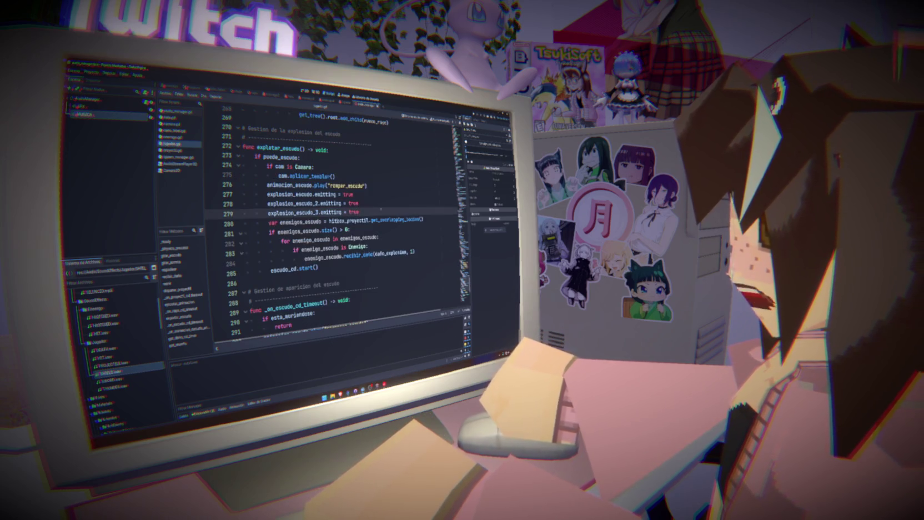
click(379, 187)
key(Return)
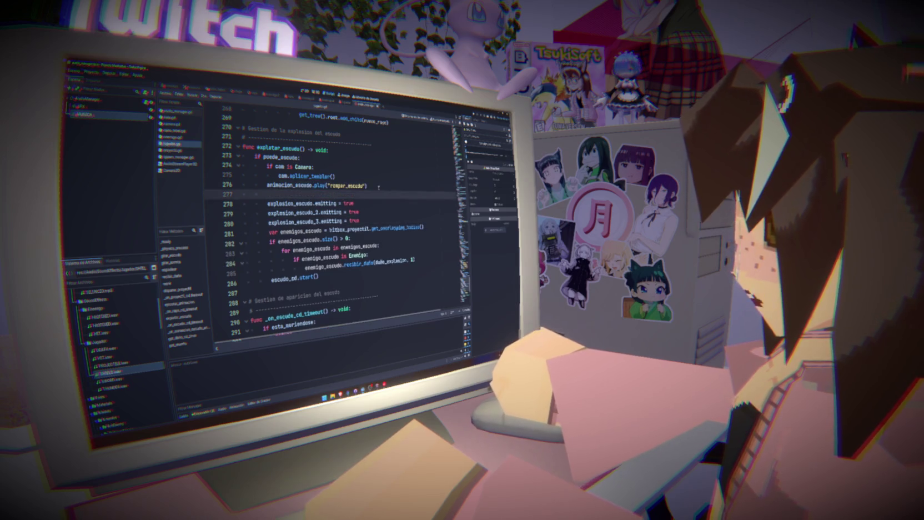
text(AudioManager.reproducir_sfx("sh)
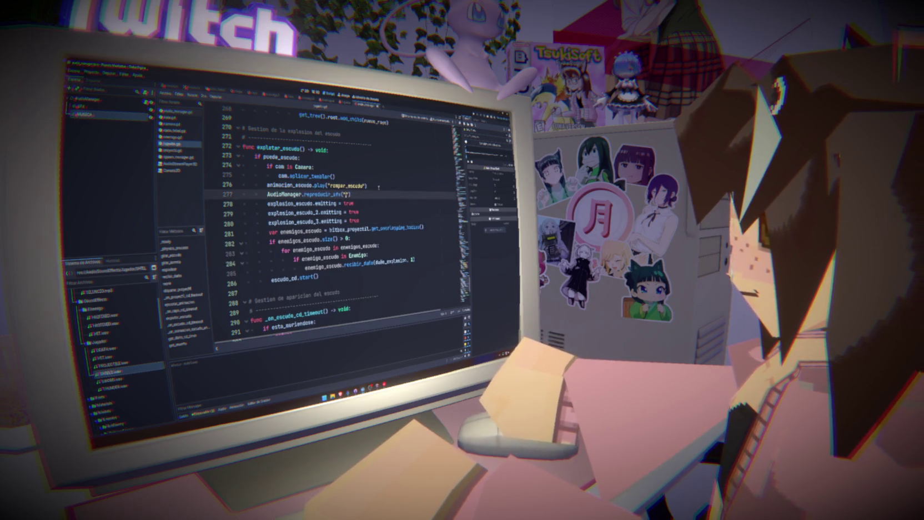
key(BackSpace)
key(BackSpace)
text(SHIELD)
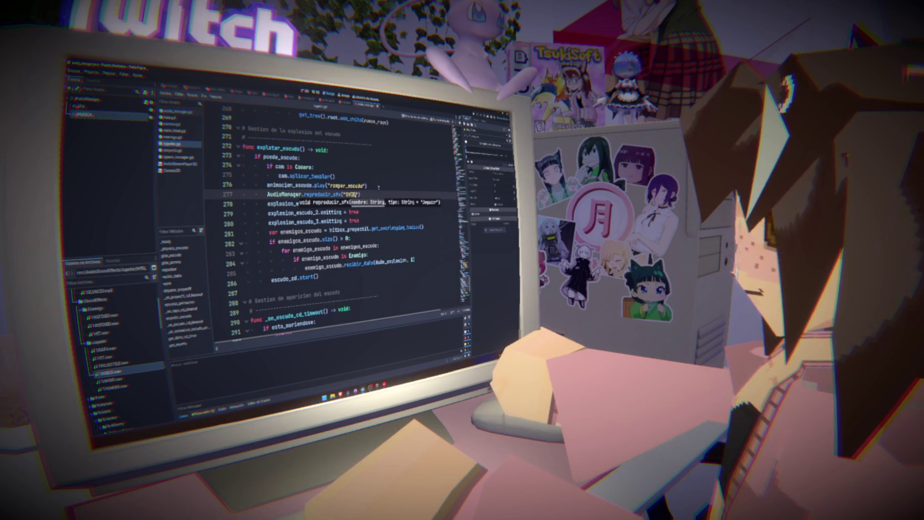
click(378, 187)
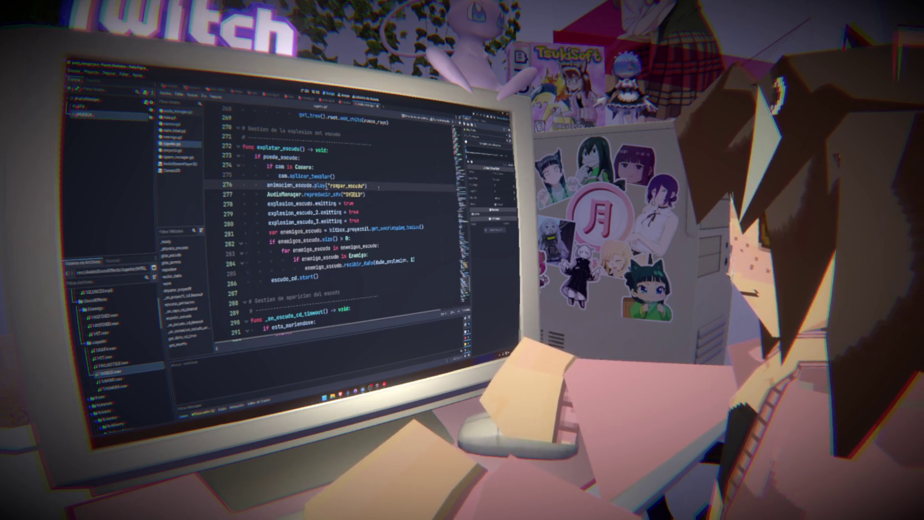
- Scroll to the espadear function and its enemies-in-range check
scroll(334, 222, down, 5)
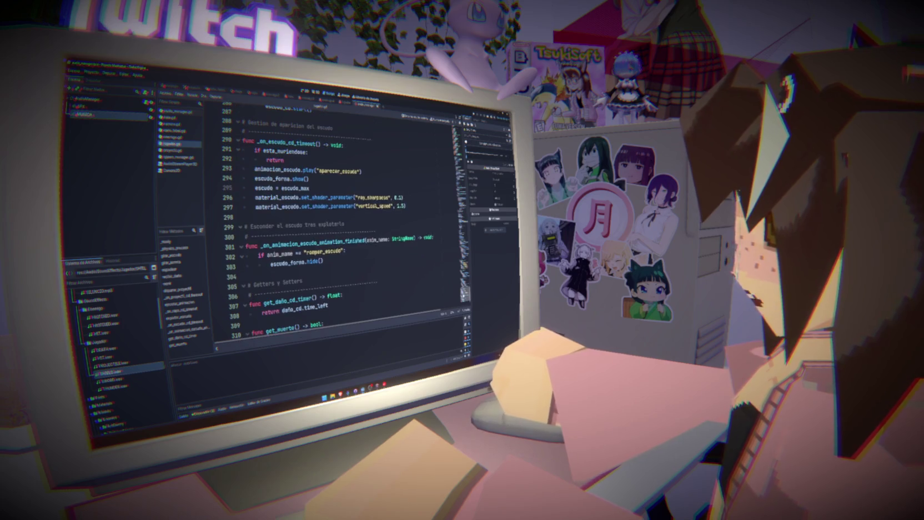
scroll(333, 222, up, 20)
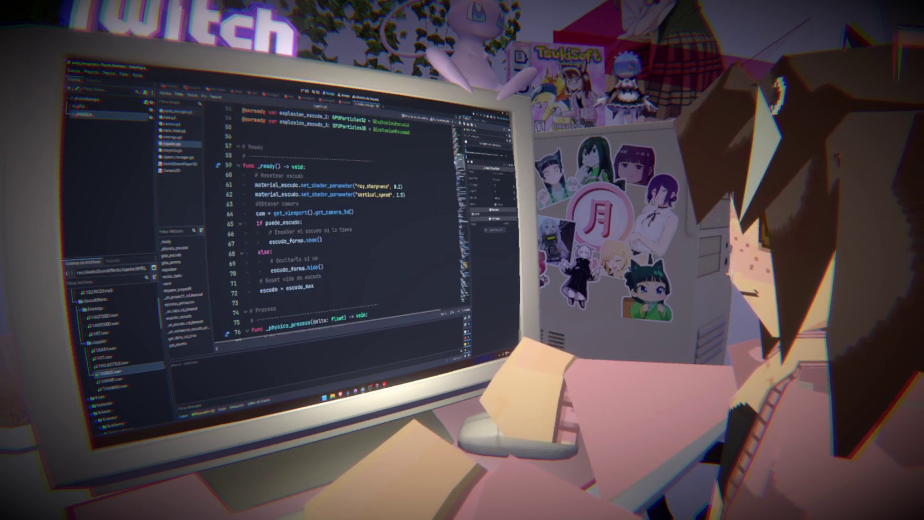
scroll(344, 222, down, 5)
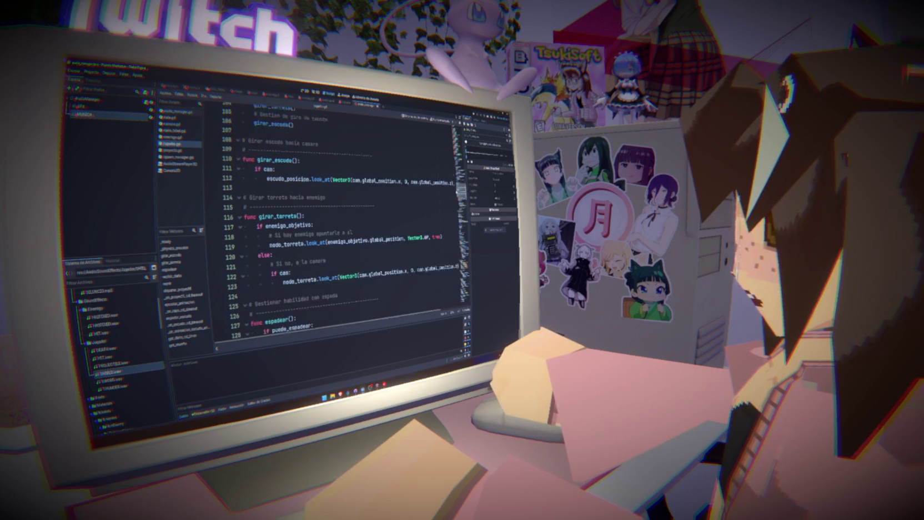
scroll(342, 222, down, 4)
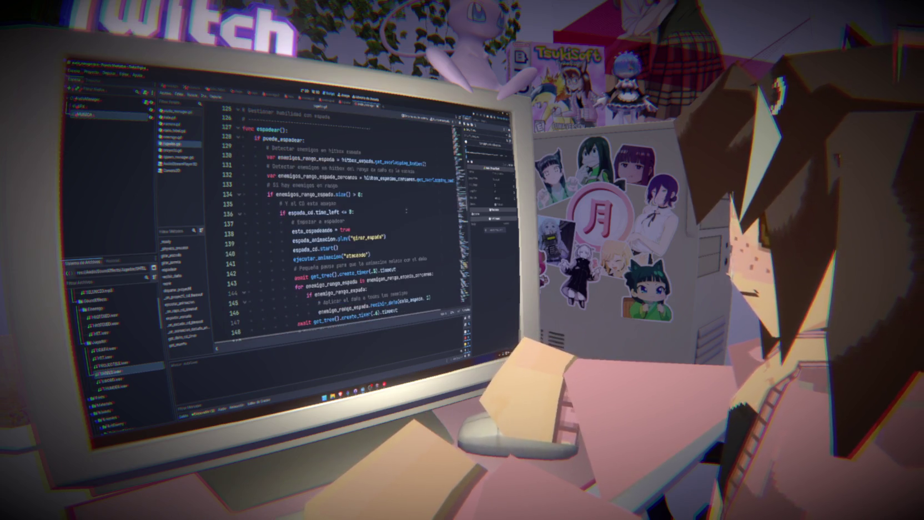
scroll(406, 210, up, 2)
click(376, 194)
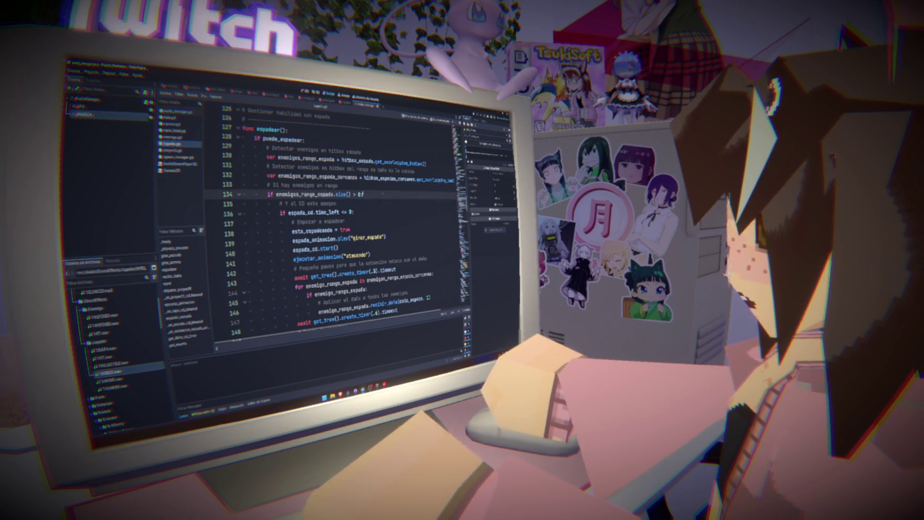
- Insert AudioManager.reproducir_sfx("SWORD") right after esta_espadeando is set to true in espadear
click(380, 212)
click(383, 228)
key(Return)
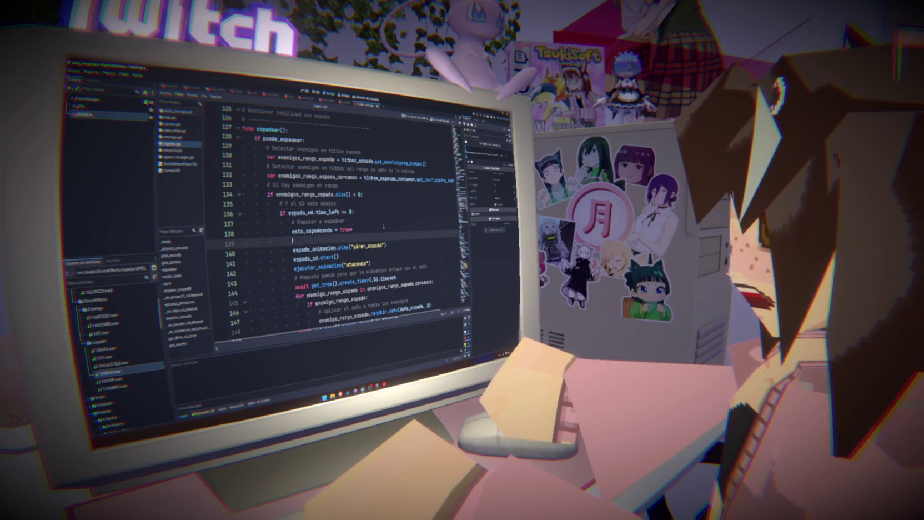
text(AudioManager.reproducir_sfx("HIT"))
double_click(371, 237)
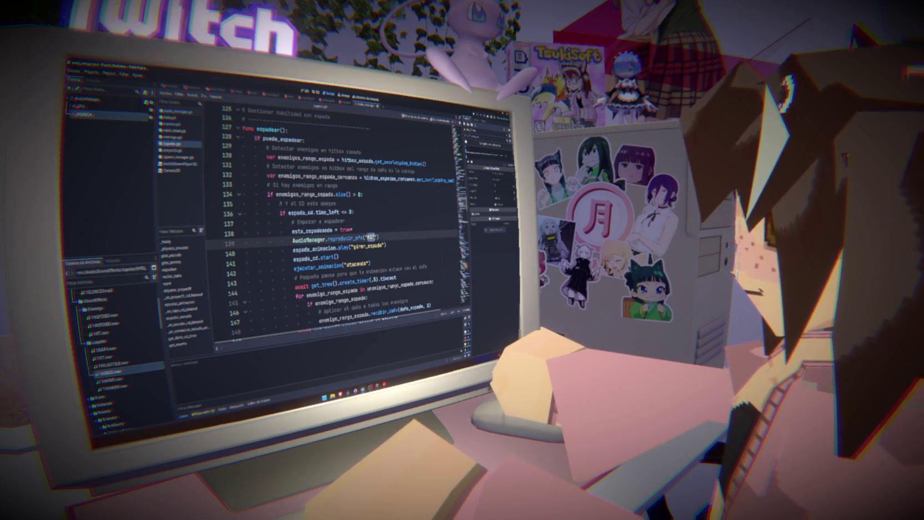
text(SWO)
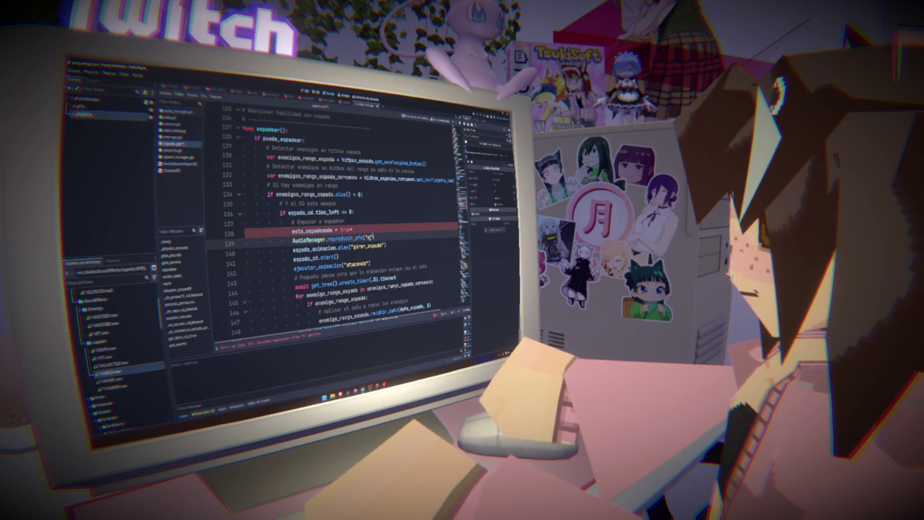
text(RD)
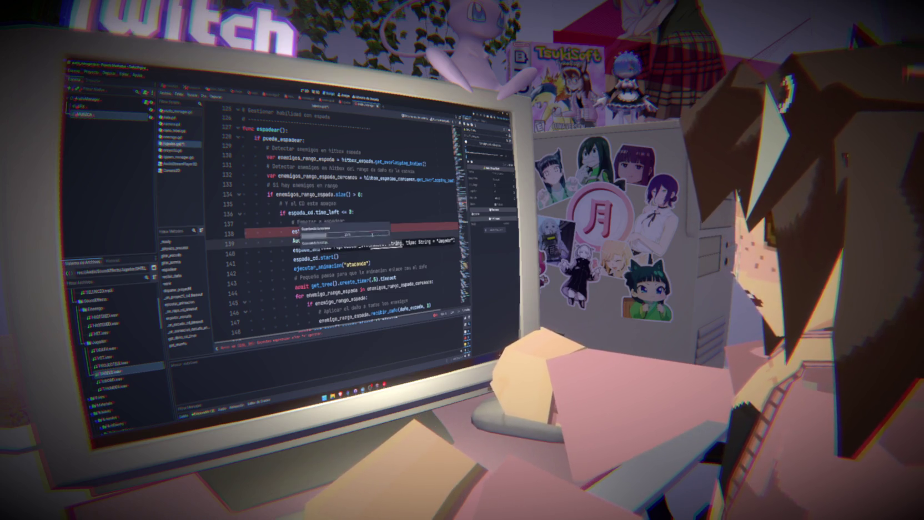
click(352, 229)
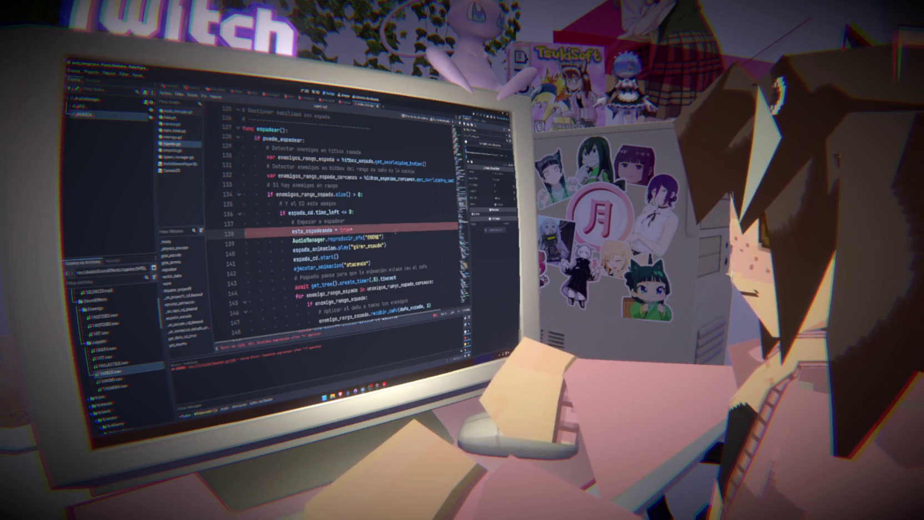
click(396, 236)
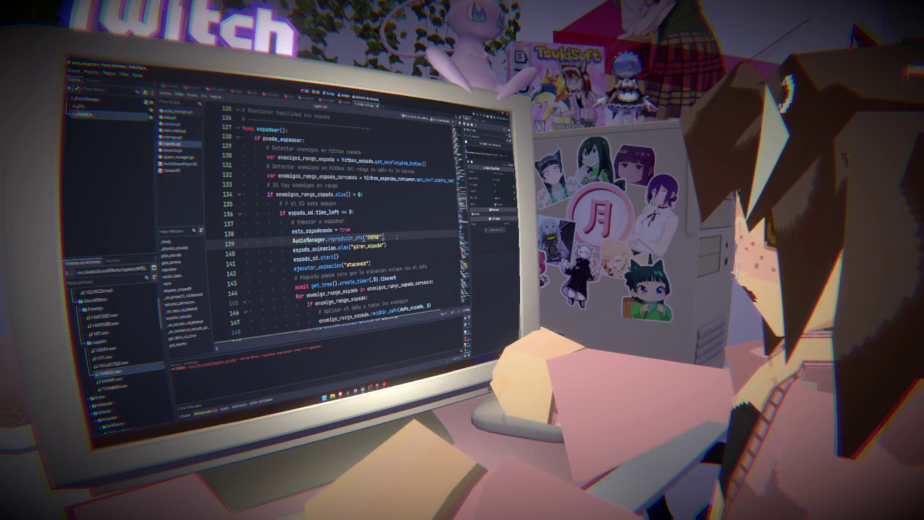
scroll(397, 236, down, 20)
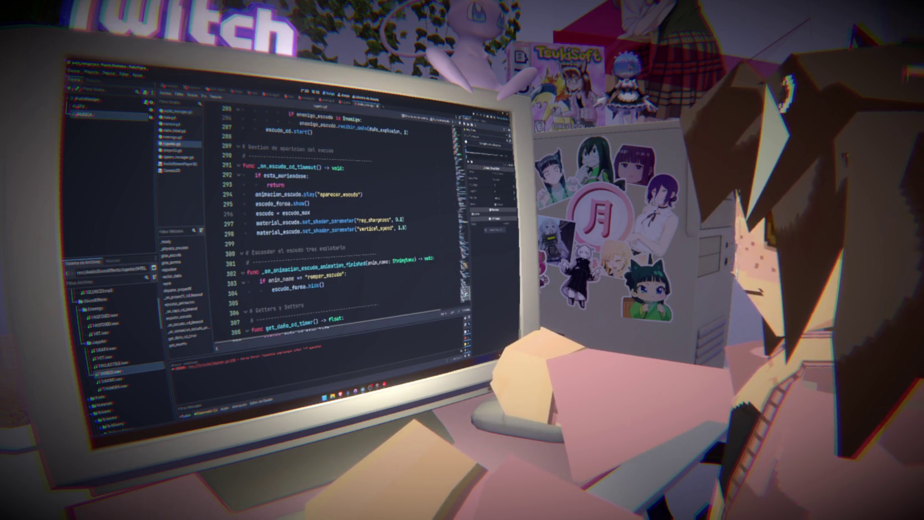
- Add AudioManager.reproducir_sfx("THUNDER") inside the ray hitbox check of the lightning handler
scroll(333, 222, up, 4)
scroll(333, 222, up, 6)
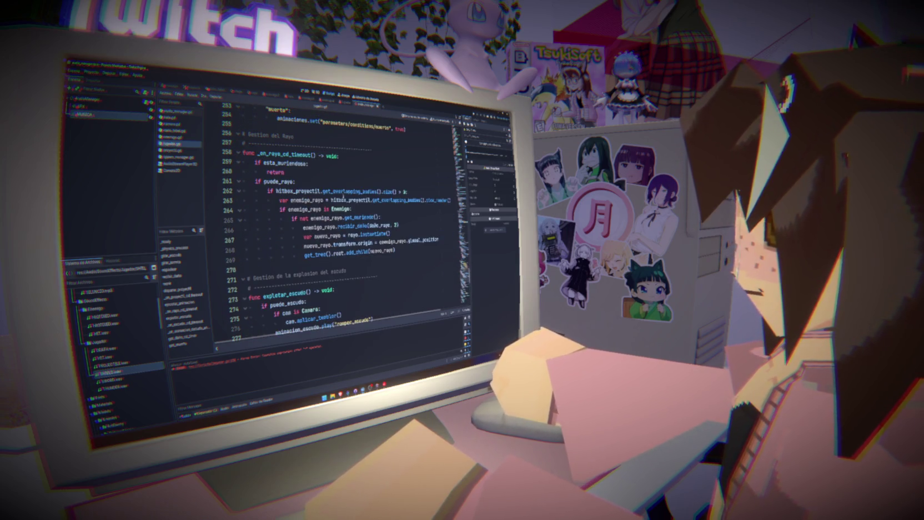
click(411, 191)
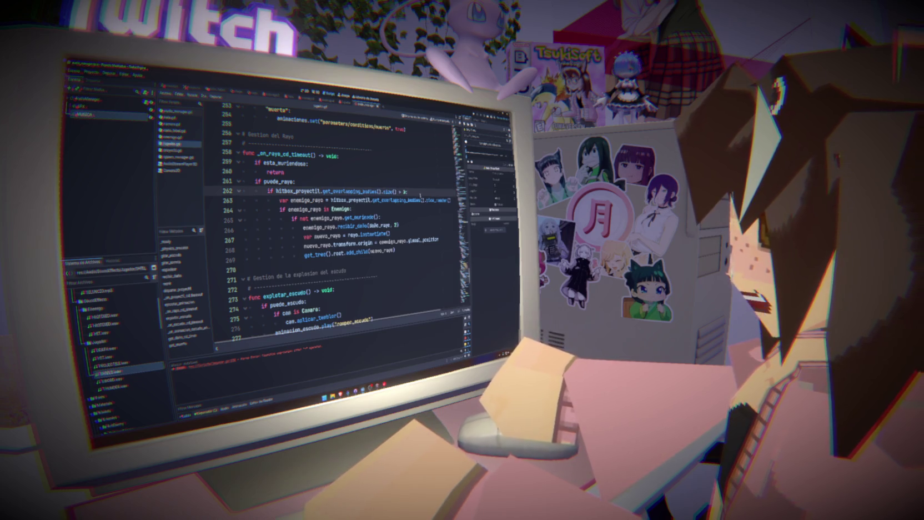
key(Return)
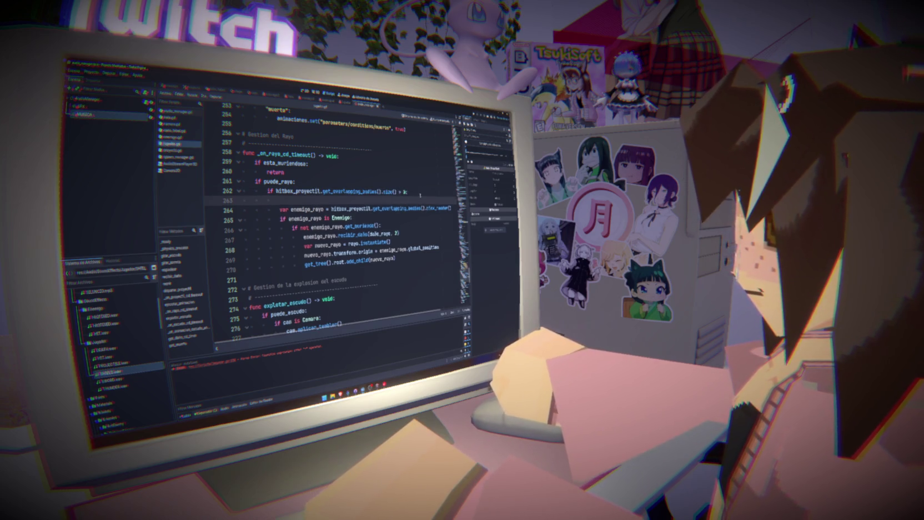
text(AudioManager.reproducir_sfx("HIT"))
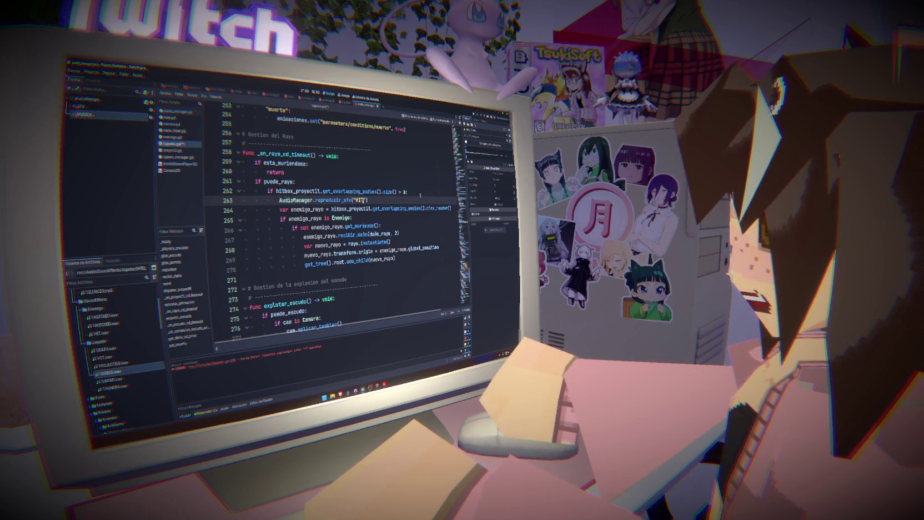
key(BackSpace)
key(BackSpace)
key(BackSpace)
text(THUNDE)
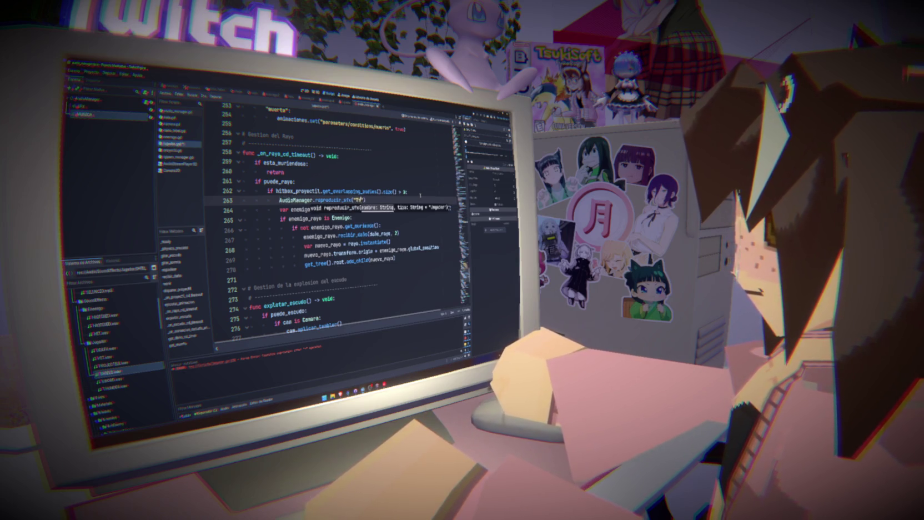
text(R)
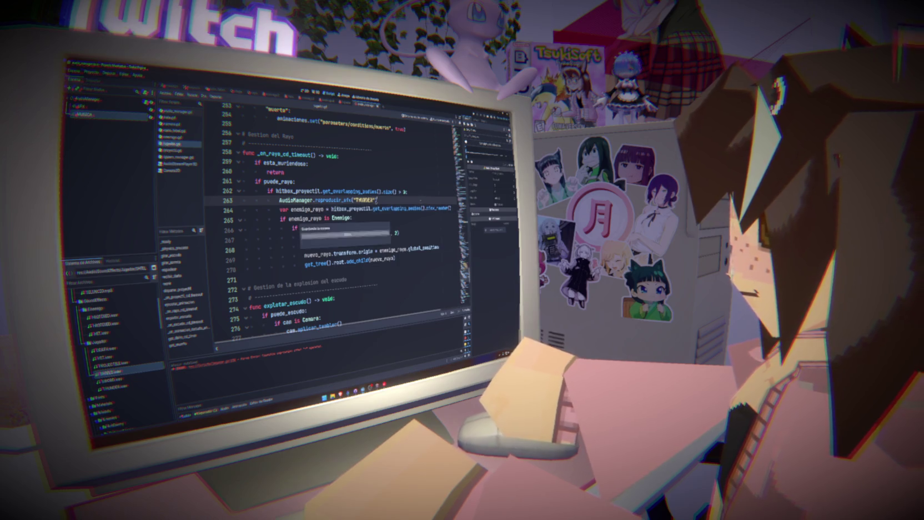
click(406, 191)
- Save the player script and jump to the reproducir_sfx definition in audio_manager.gd
key(ctrl+s)
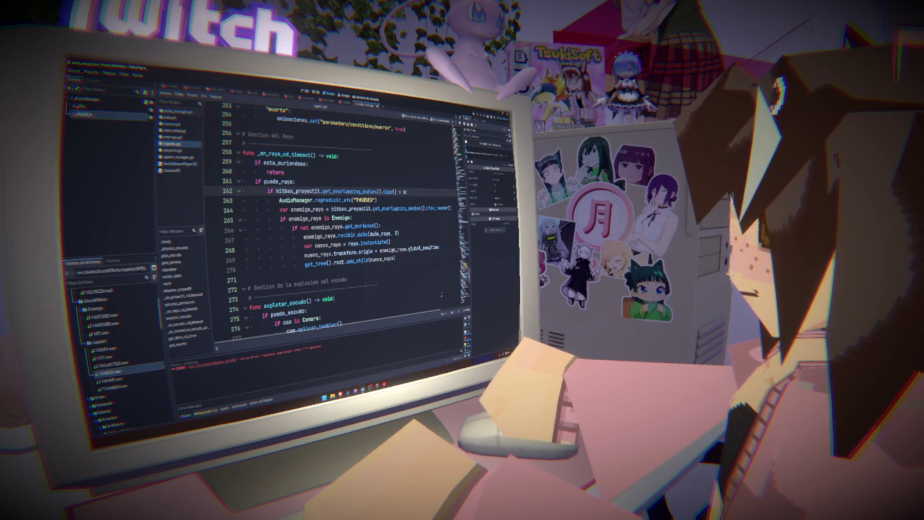
click(423, 272)
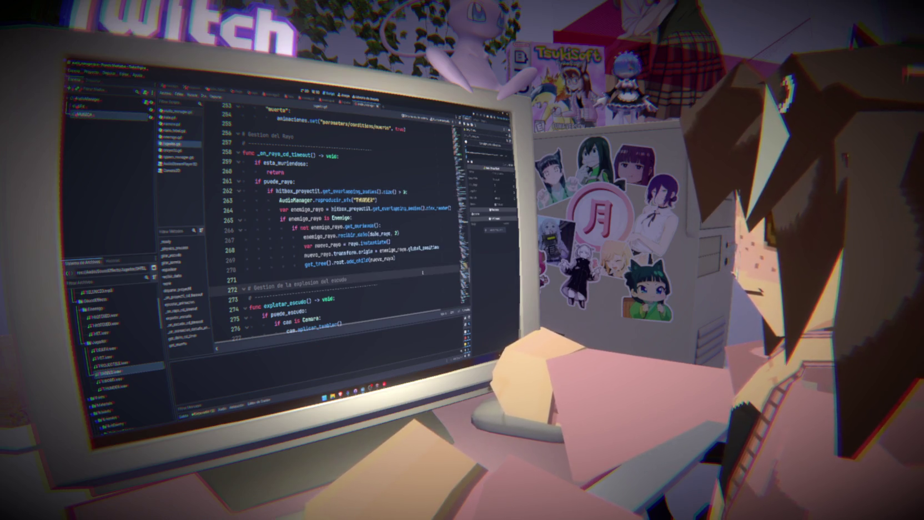
ctrl+click(331, 199)
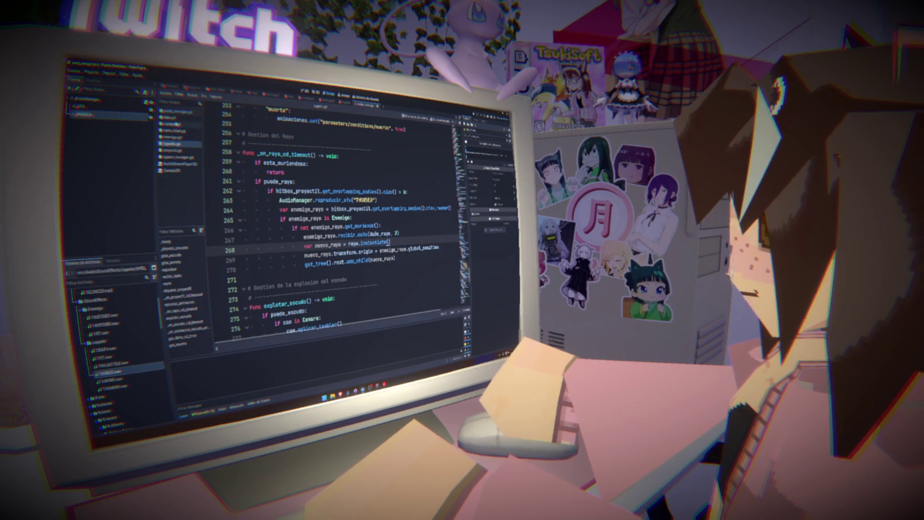
click(384, 195)
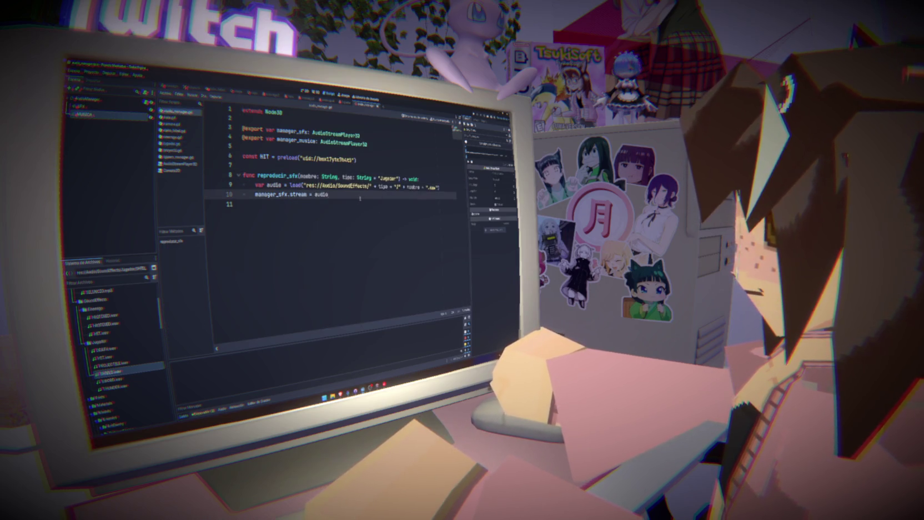
- Add manager_sfx.play() after the stream assignment in reproducir_sfx, save audio_manager.gd, and run the game
key(Return)
text(man)
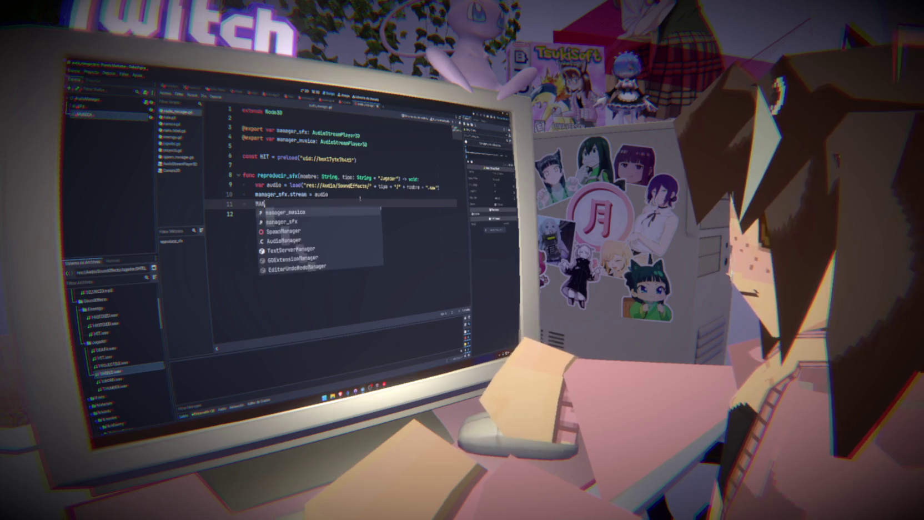
text(ger_sf)
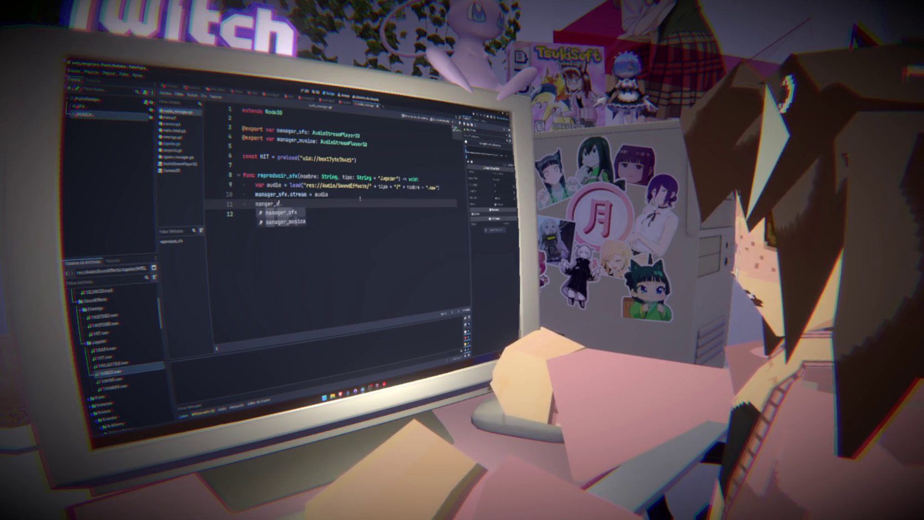
text(x.stre)
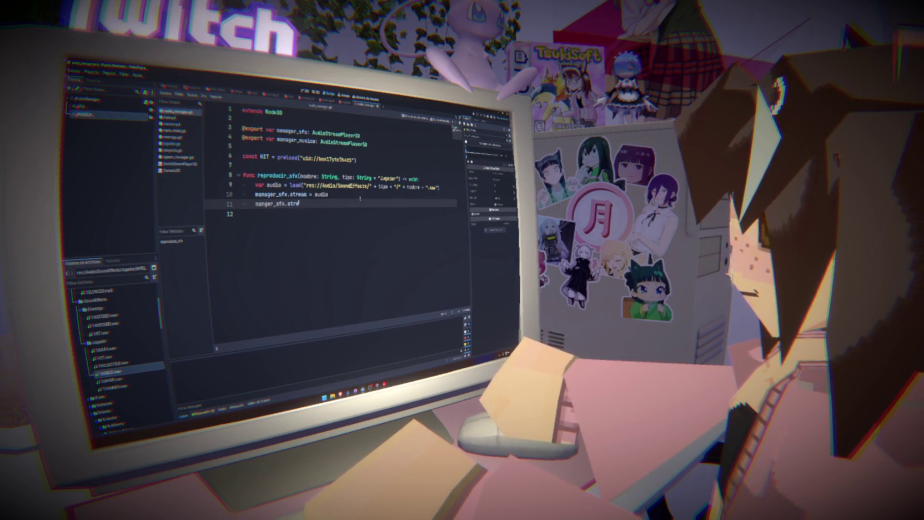
text(am)
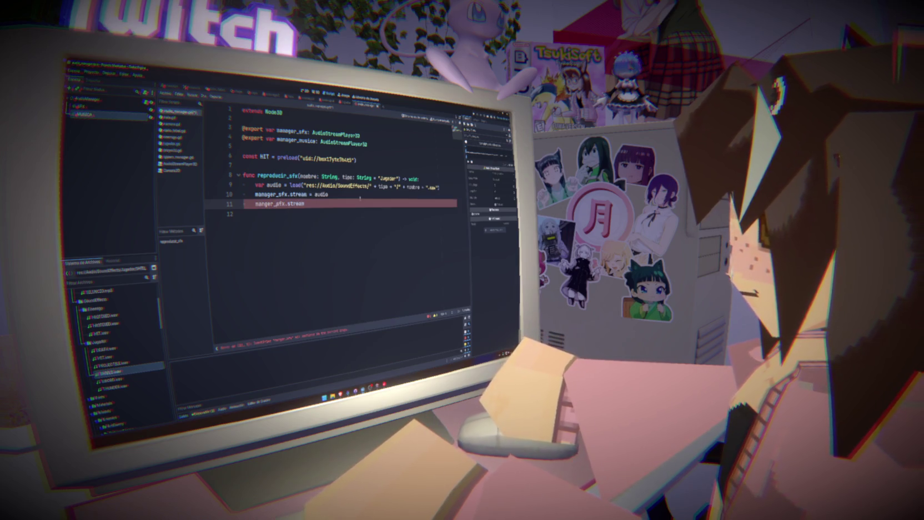
text(a)
key(Escape)
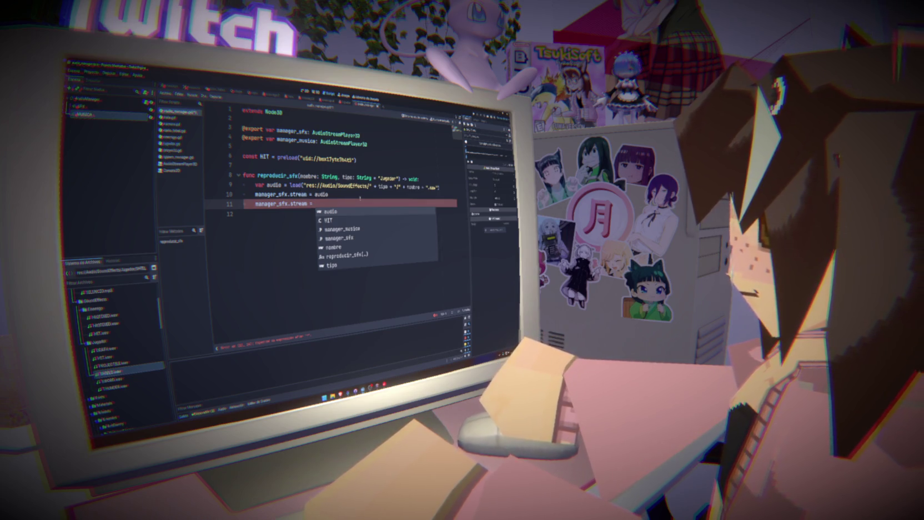
key(BackSpace)
key(BackSpace)
key(BackSpace)
text(p)
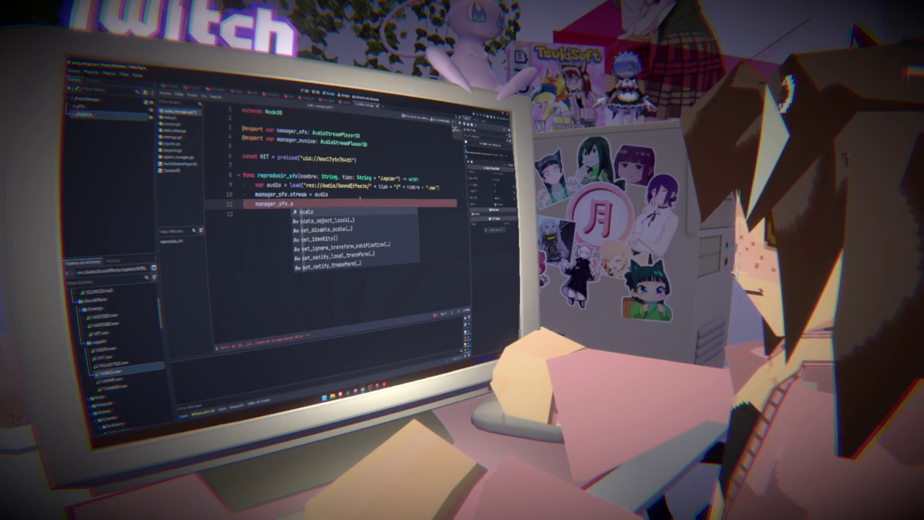
text(l)
key(Return)
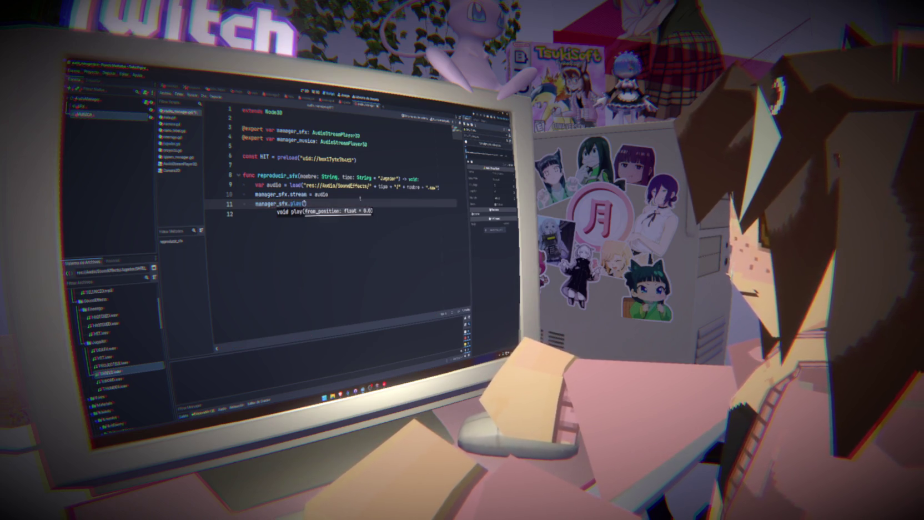
key(ctrl+s)
click(361, 204)
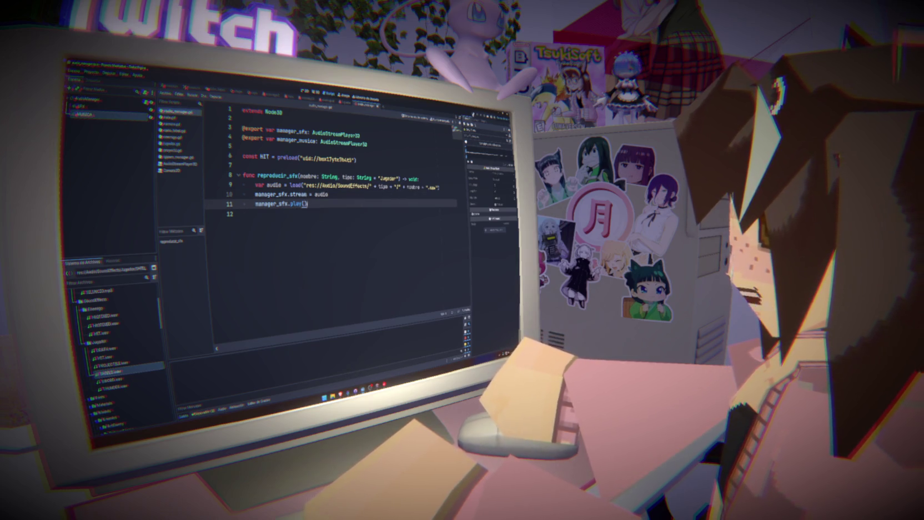
key(F5)
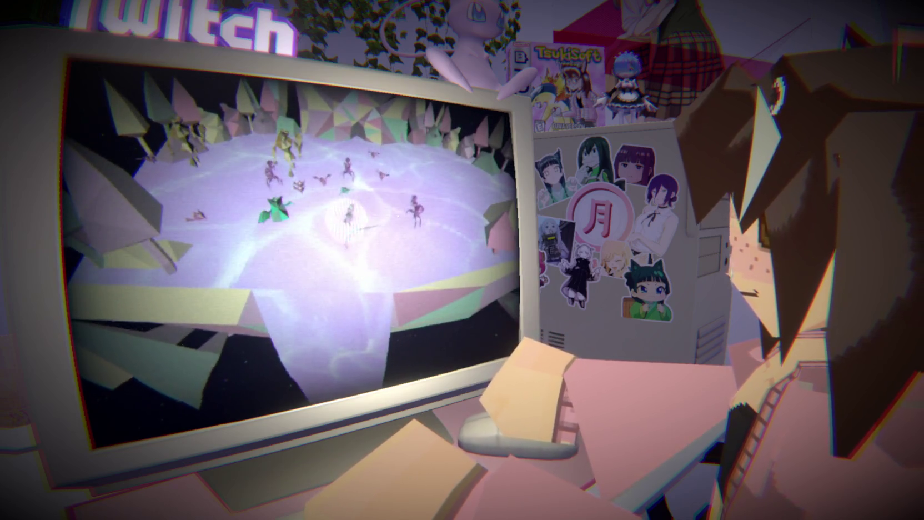
- Back in audio_manager.gd after the test run, place the cursor below the manager_sfx.play() call
click(394, 215)
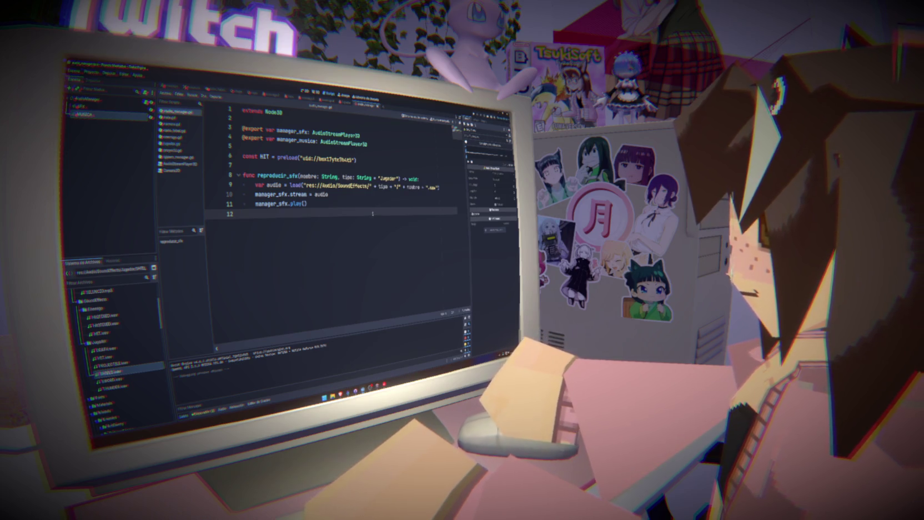
key(BackSpace)
key(Return)
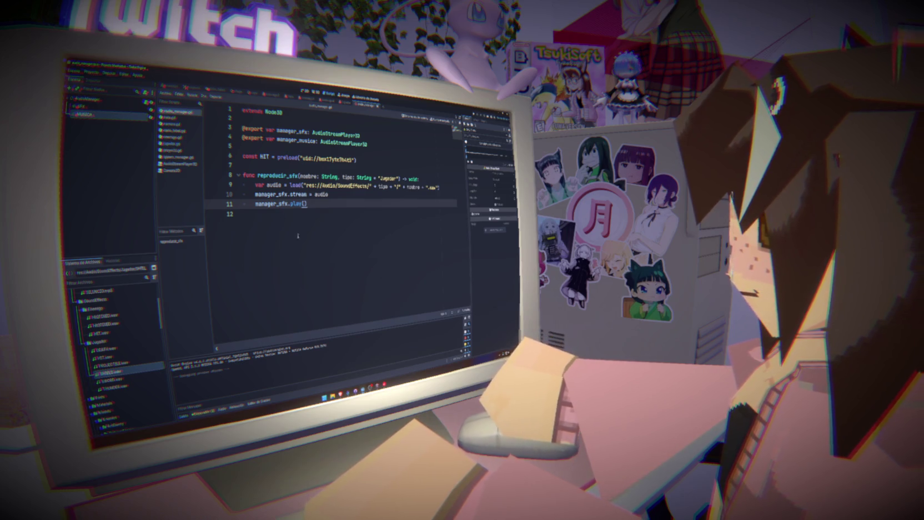
drag(309, 204, 243, 175)
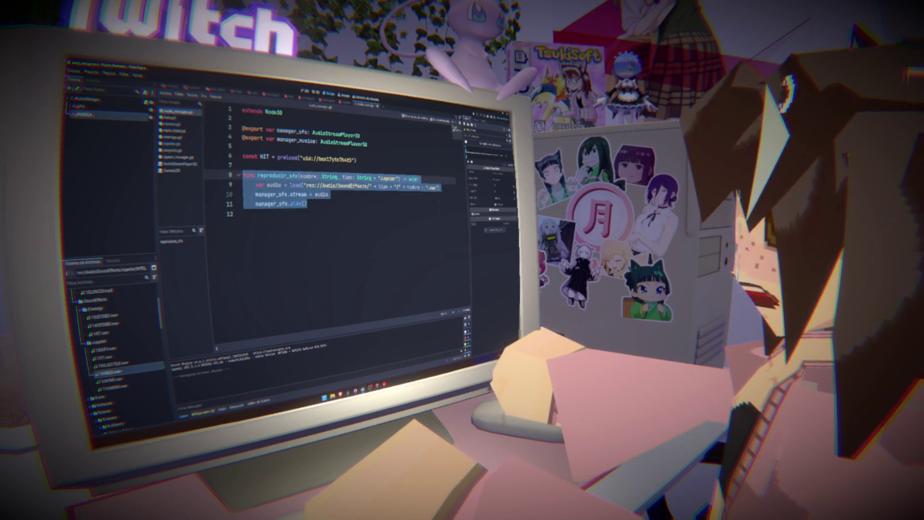
click(323, 201)
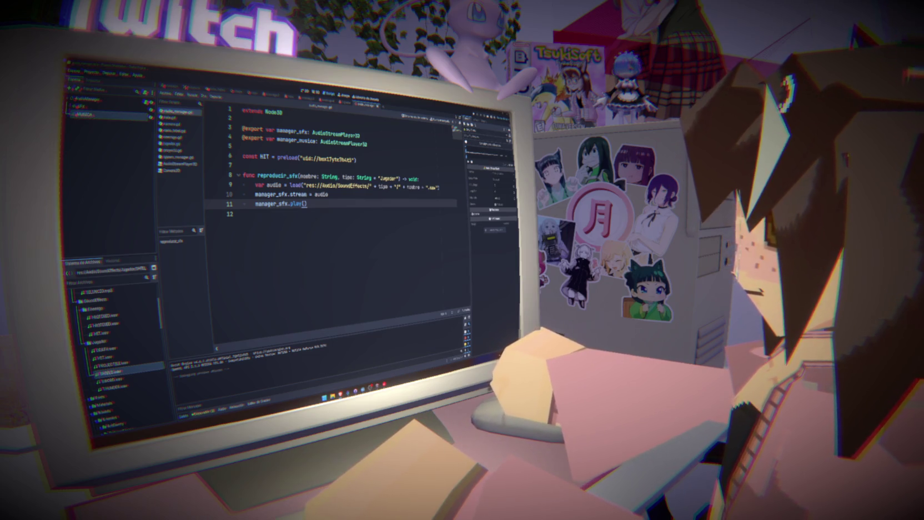
click(262, 260)
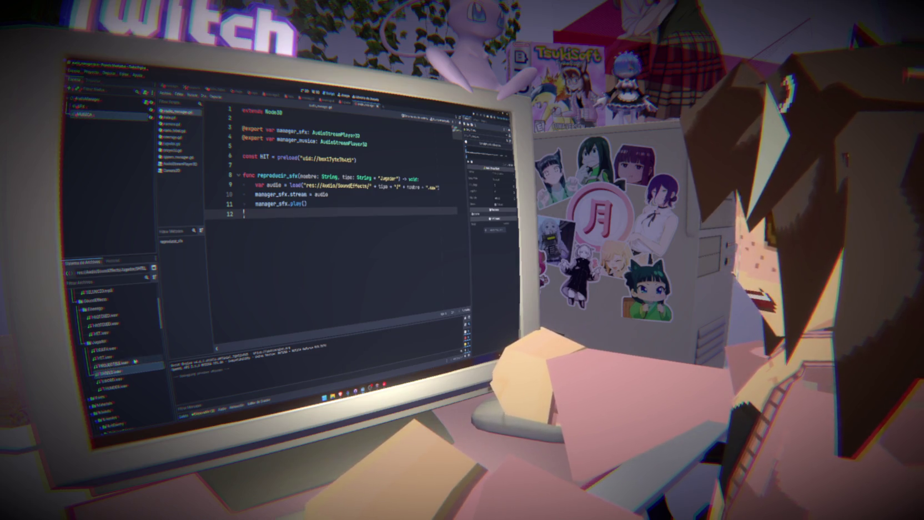
click(106, 348)
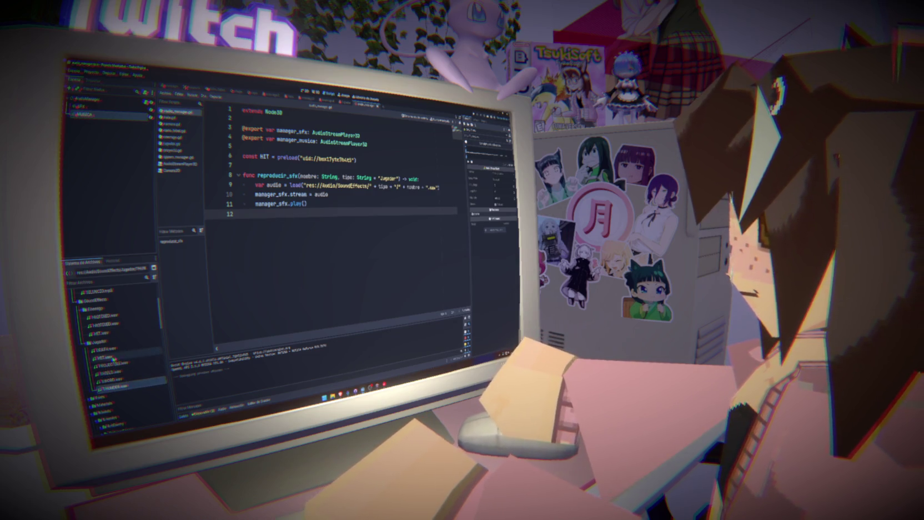
shift+click(114, 386)
drag(105, 349, 96, 103)
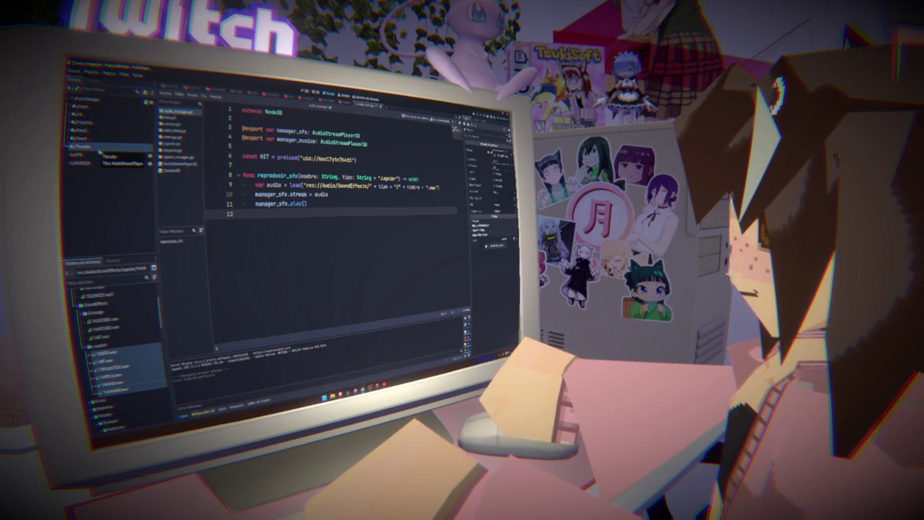
- Change the Death through Thunder sound nodes to type AudioStreamPlayer3D
shift+click(82, 106)
right_click(84, 106)
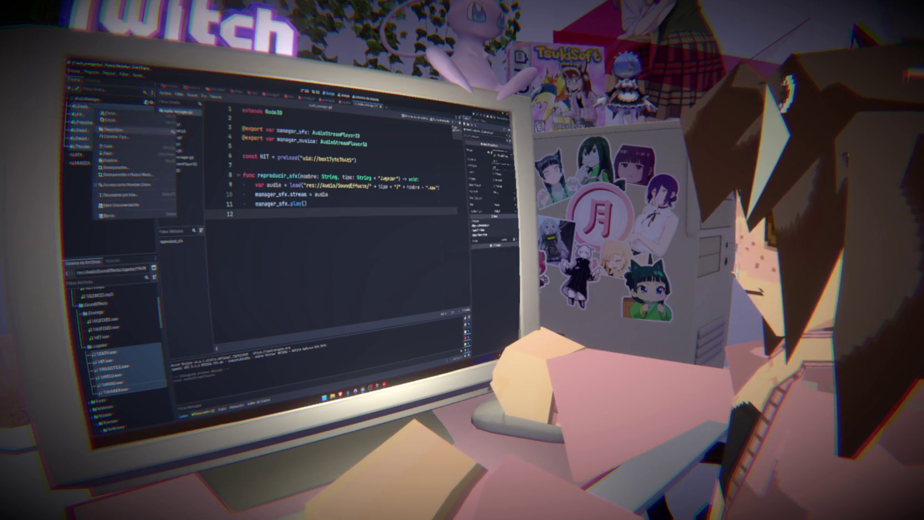
click(105, 137)
click(319, 234)
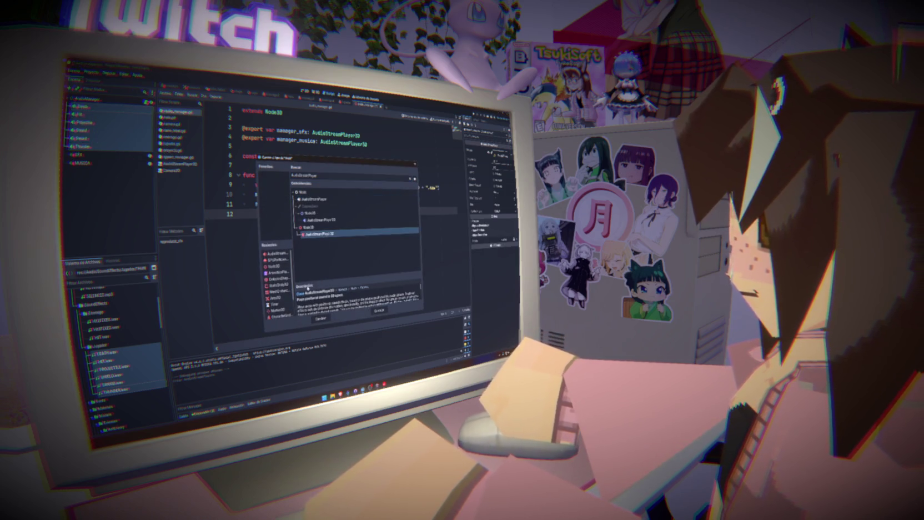
click(320, 319)
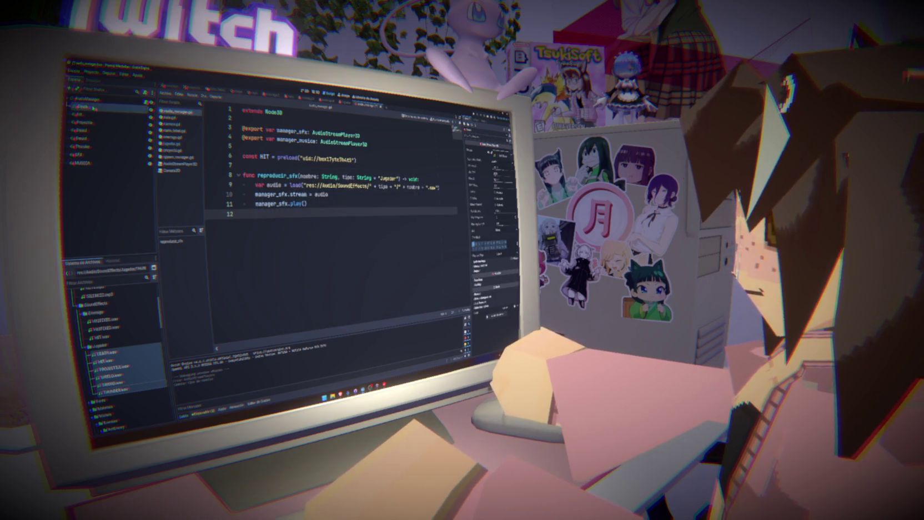
- Delete the SFX and MUSICA nodes, then undo both deletions to restore them
click(87, 156)
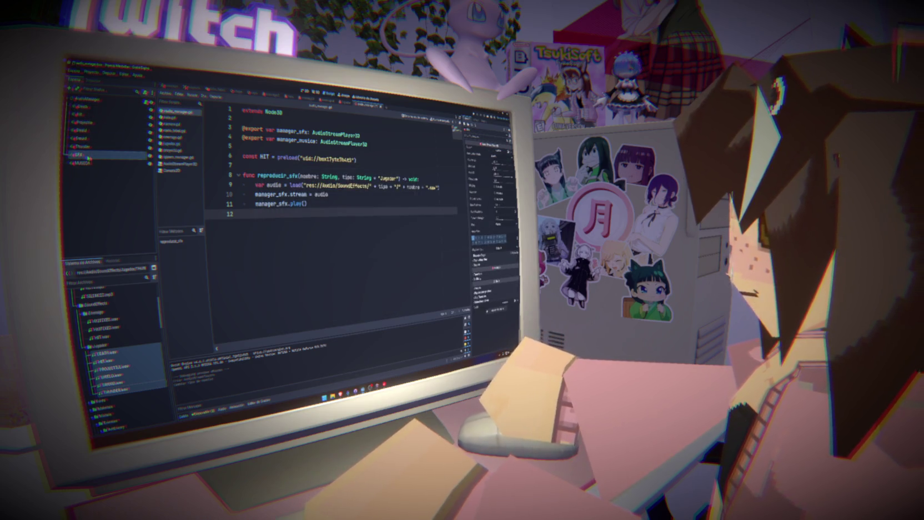
key(Delete)
key(Return)
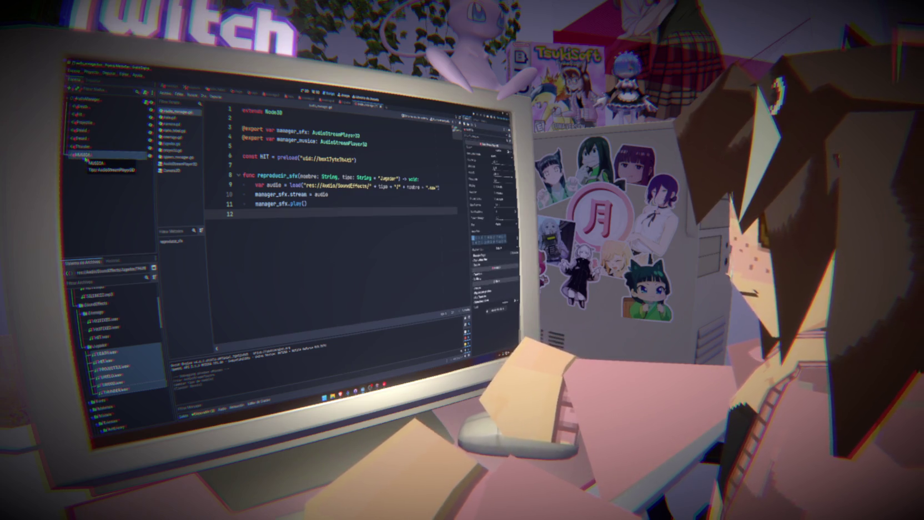
key(Delete)
key(Return)
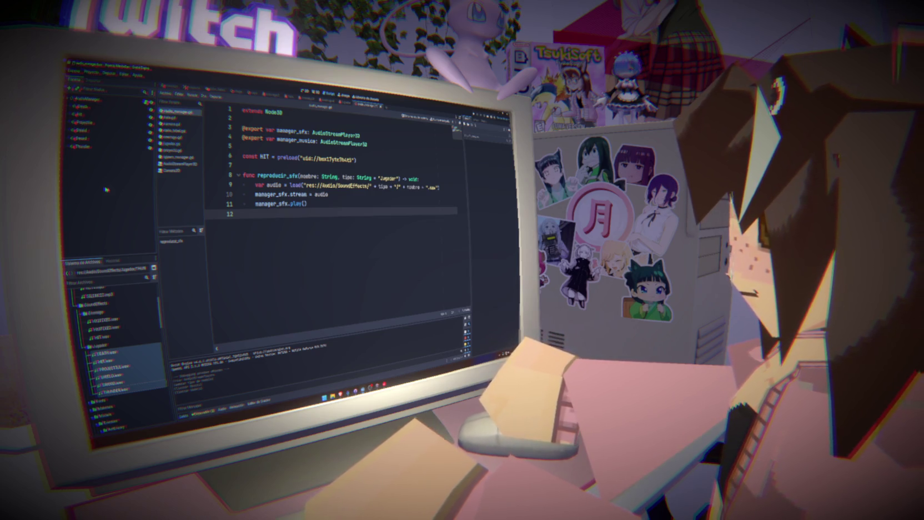
key(ctrl+z)
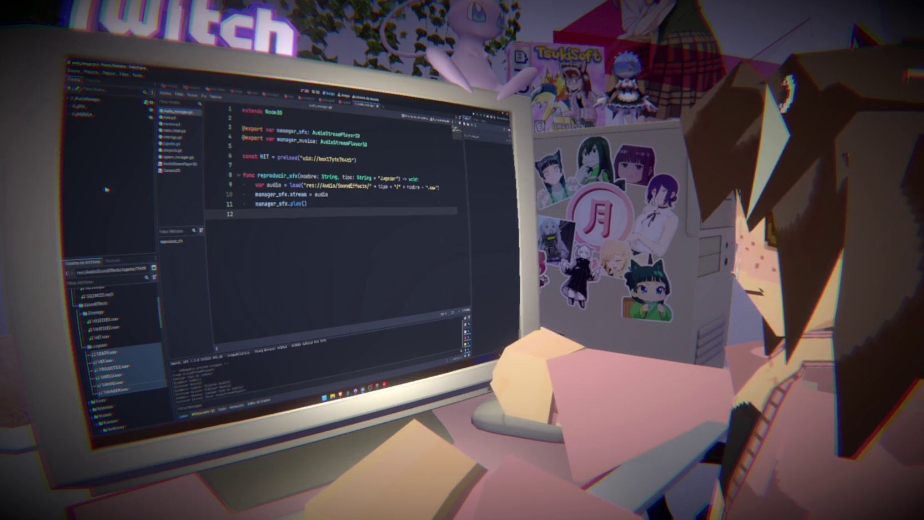
key(ctrl+z)
key(alt+Tab)
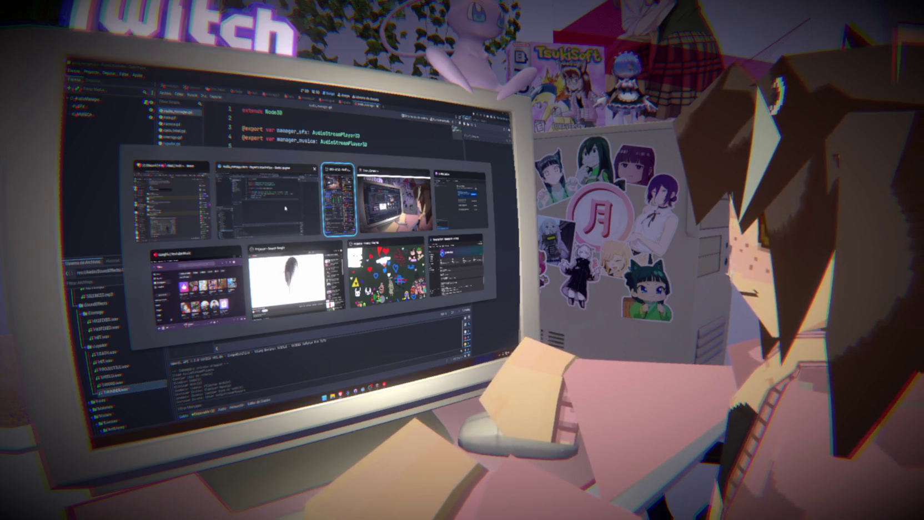
- Switch to the web browser and open YouTube
click(266, 203)
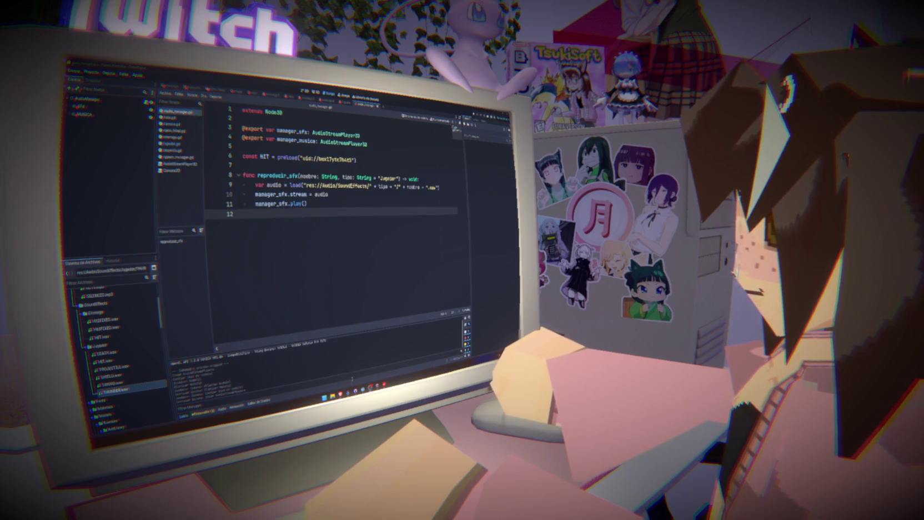
mouse_move(337, 396)
click(337, 369)
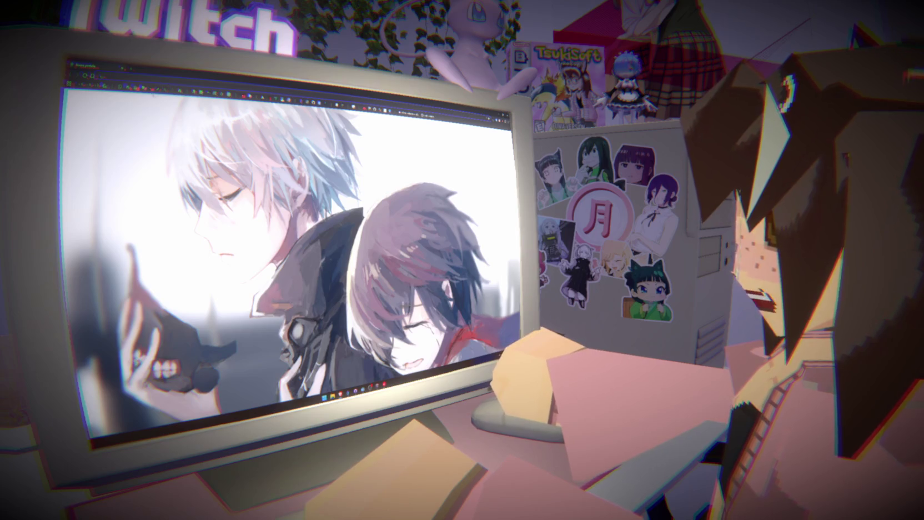
click(204, 137)
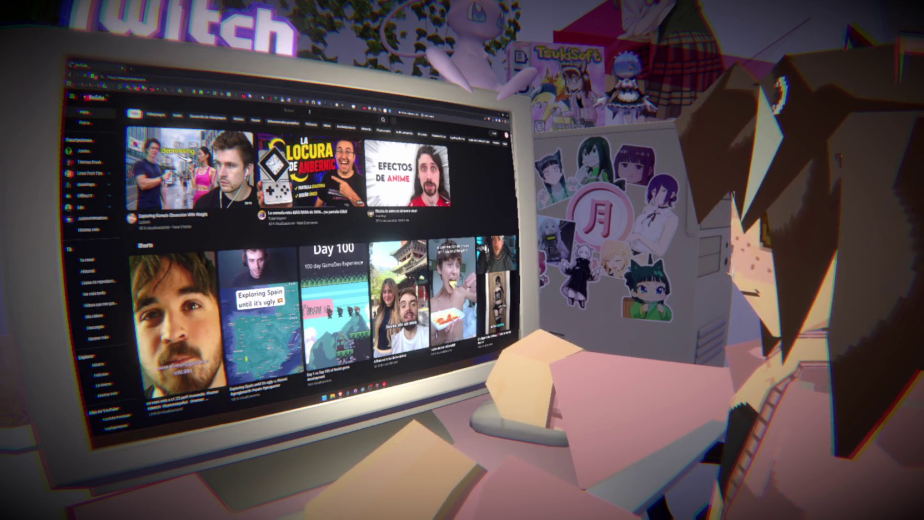
- Search YouTube for "audiomanager godot" and open the first tutorial result
click(294, 111)
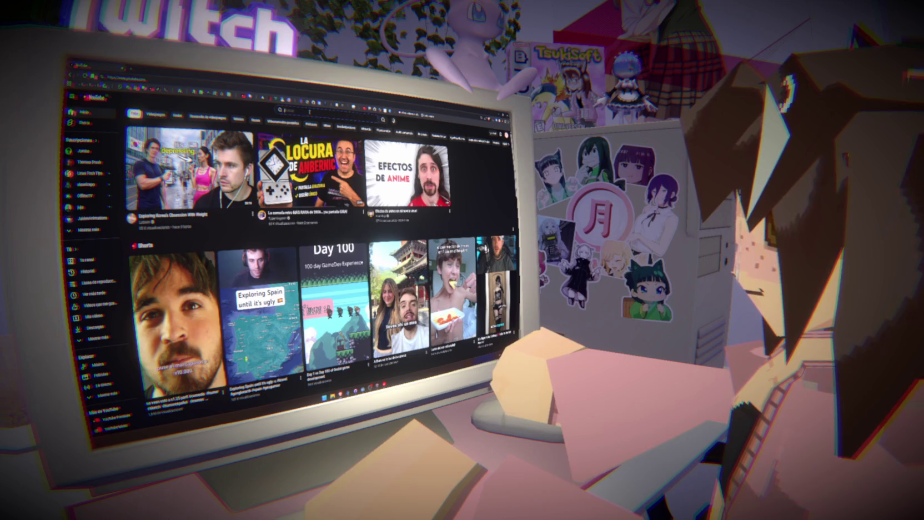
text(audi)
text(omanager godot)
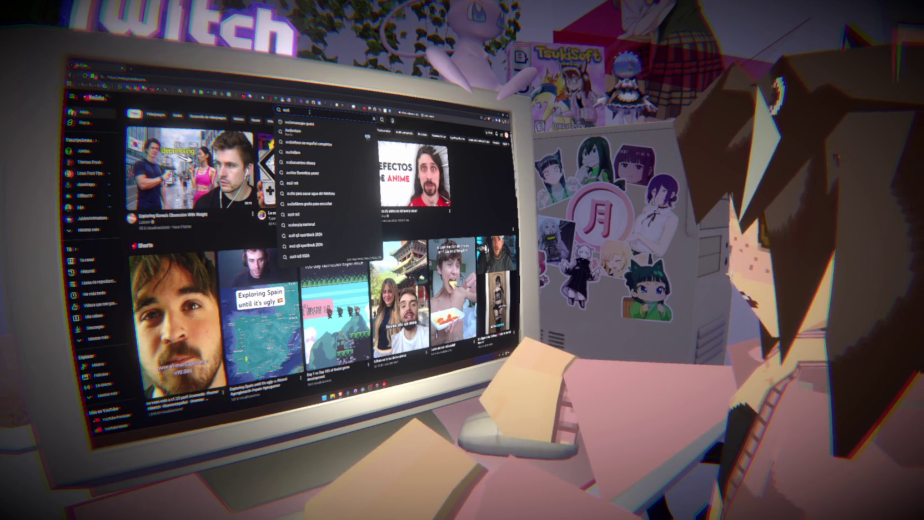
key(Return)
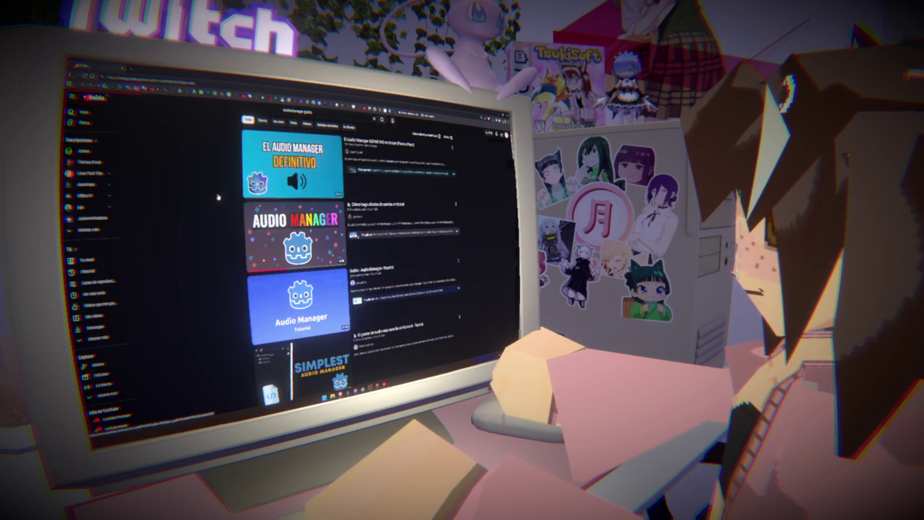
click(284, 161)
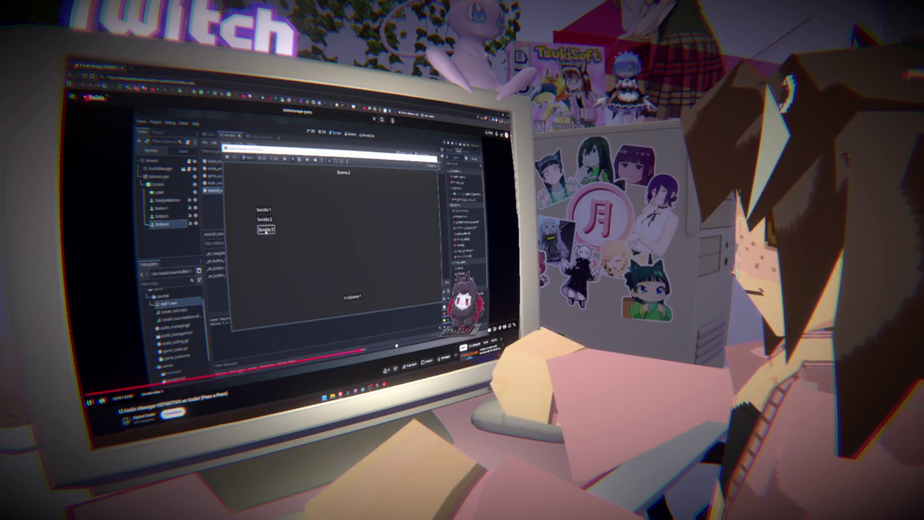
- Seek the tutorial video back to its audio_manager.gd walkthrough
click(347, 353)
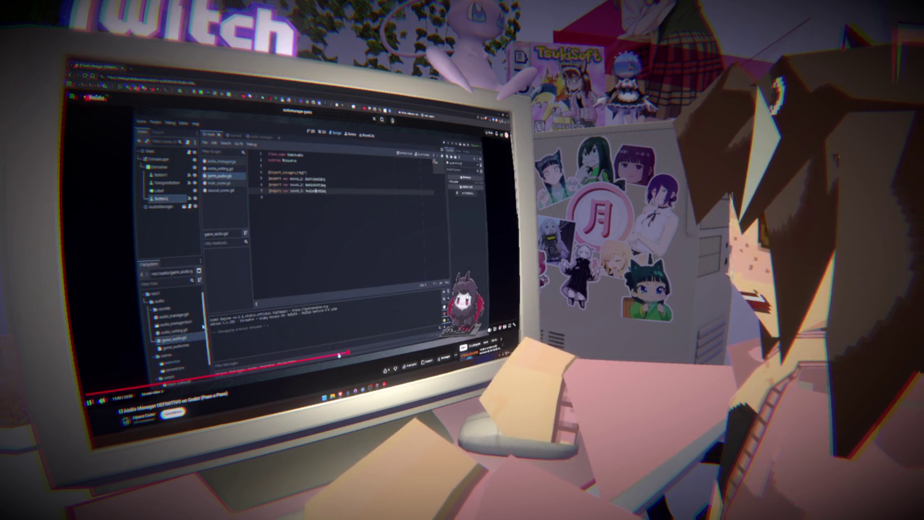
click(331, 356)
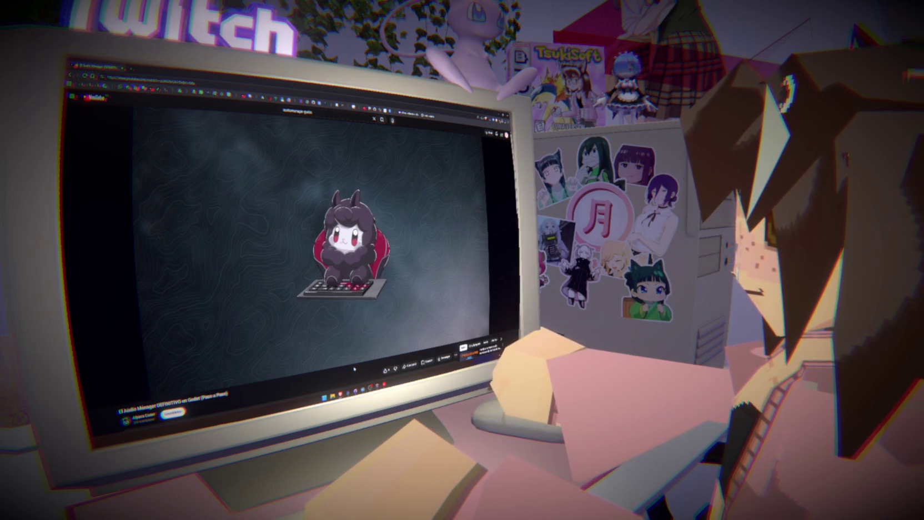
- Skip to the section on separating music from effects and pause on the editor view
mouse_move(353, 322)
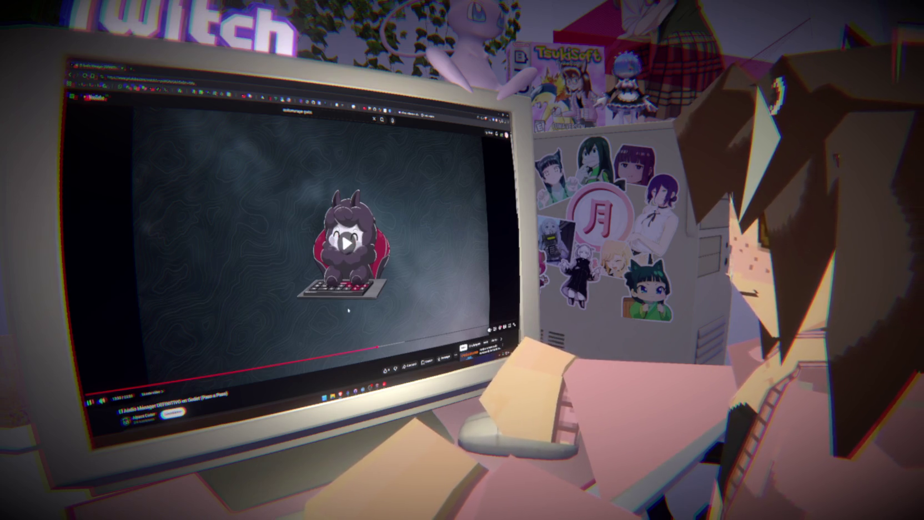
click(348, 310)
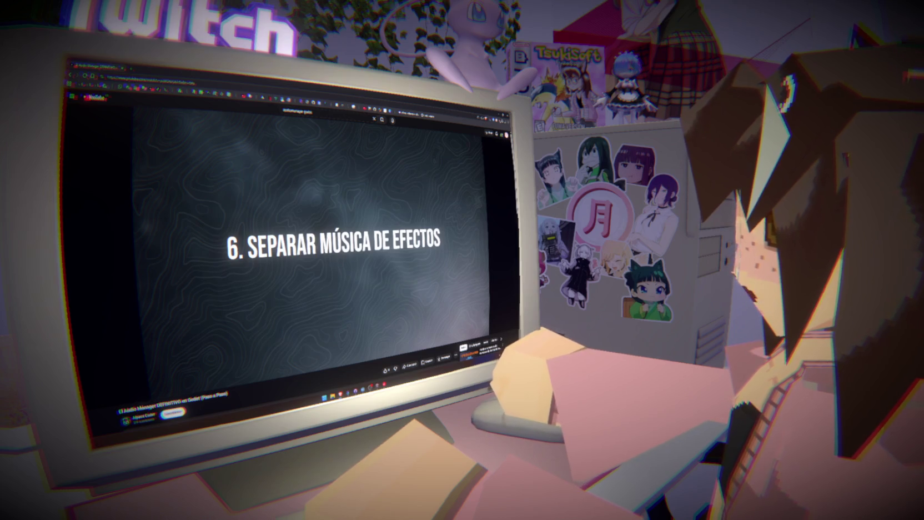
click(340, 296)
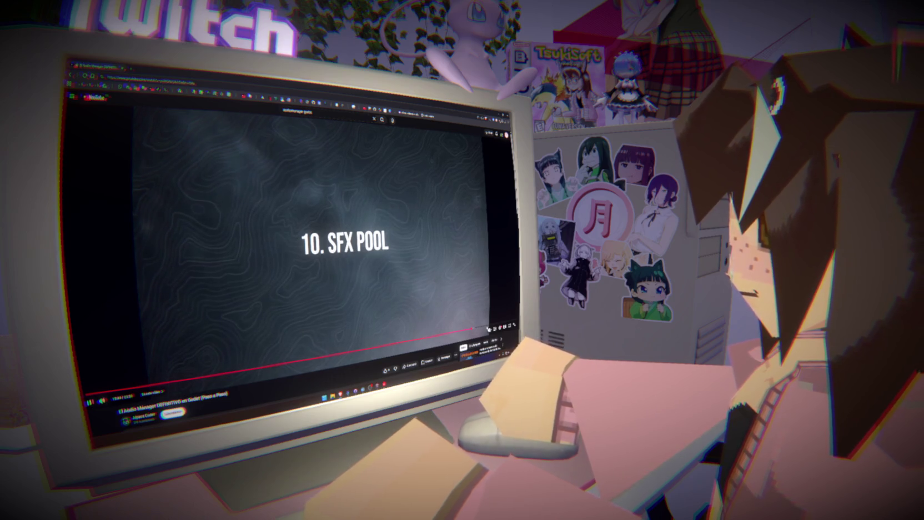
key(space)
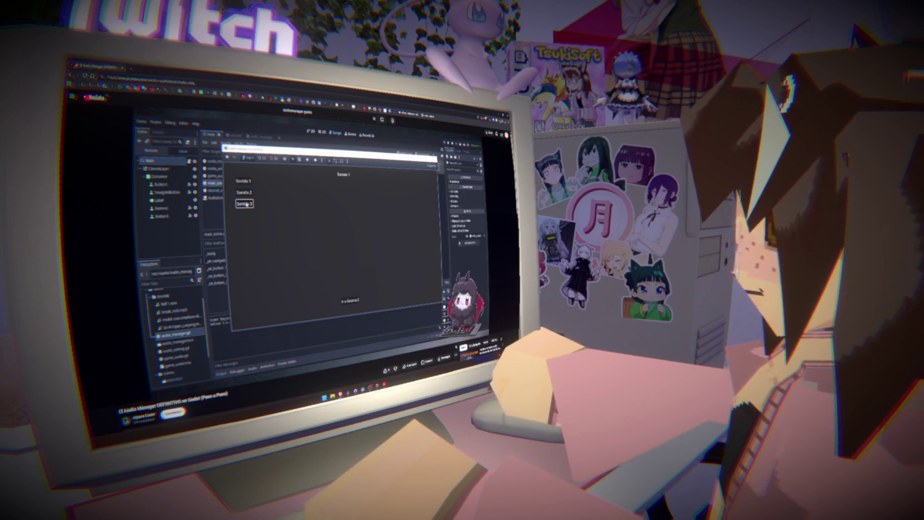
key(space)
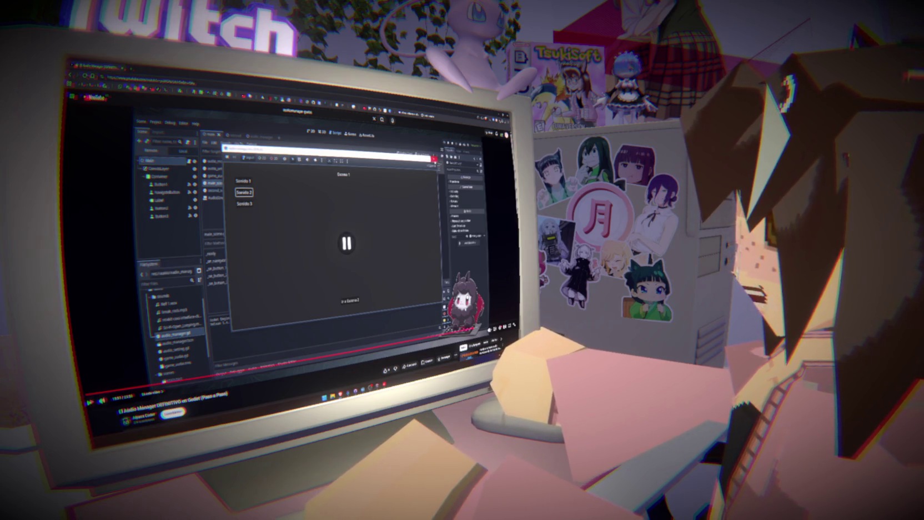
- Watch the tutorial in fullscreen with playback resumed
double_click(465, 310)
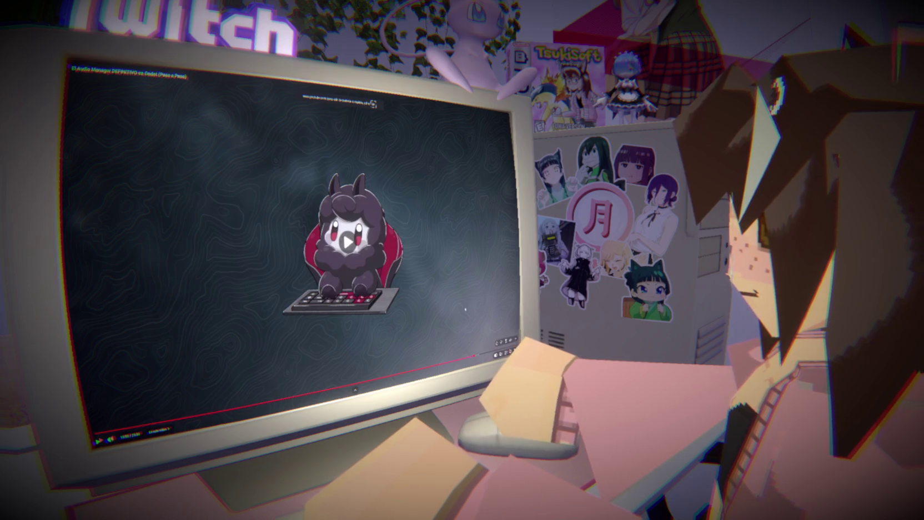
click(465, 310)
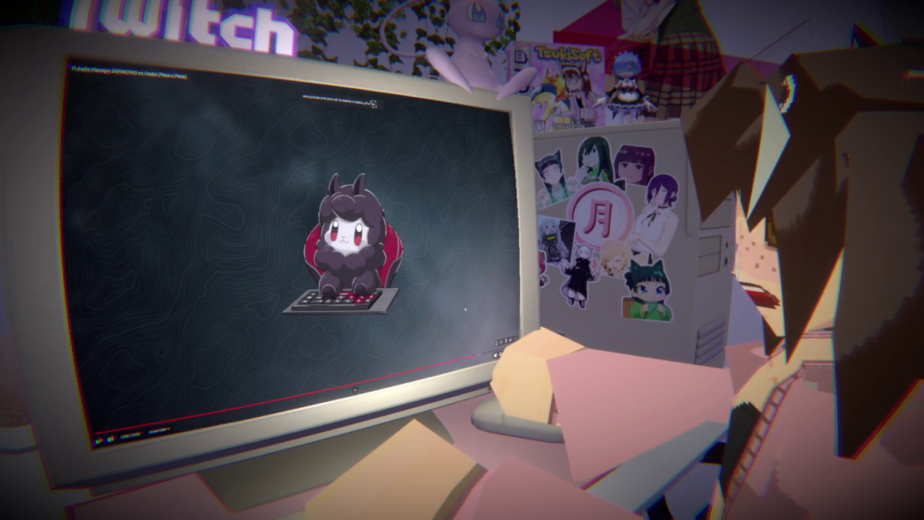
click(436, 309)
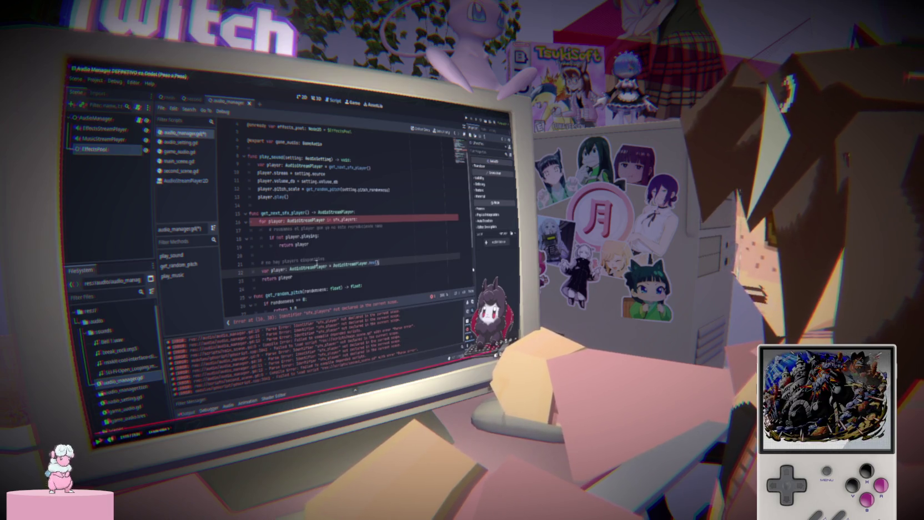
click(317, 260)
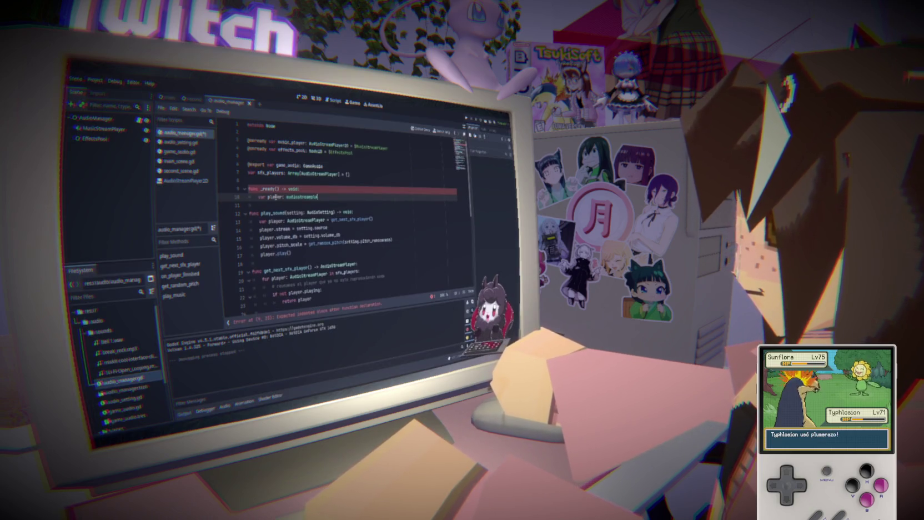
- Create a player with AudioStreamPlayer.new(), add it to effects_pool and append it to sfx_players
key(Return)
text(= Audio)
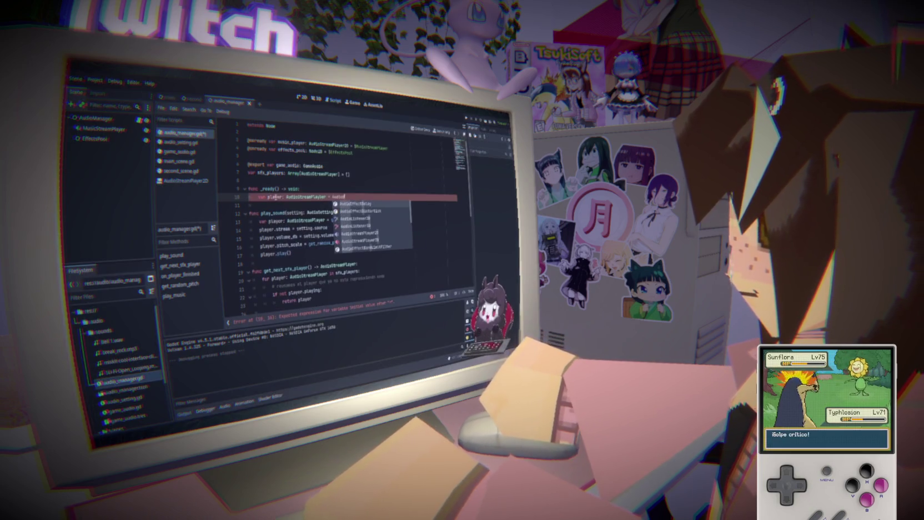
text(StreamPl)
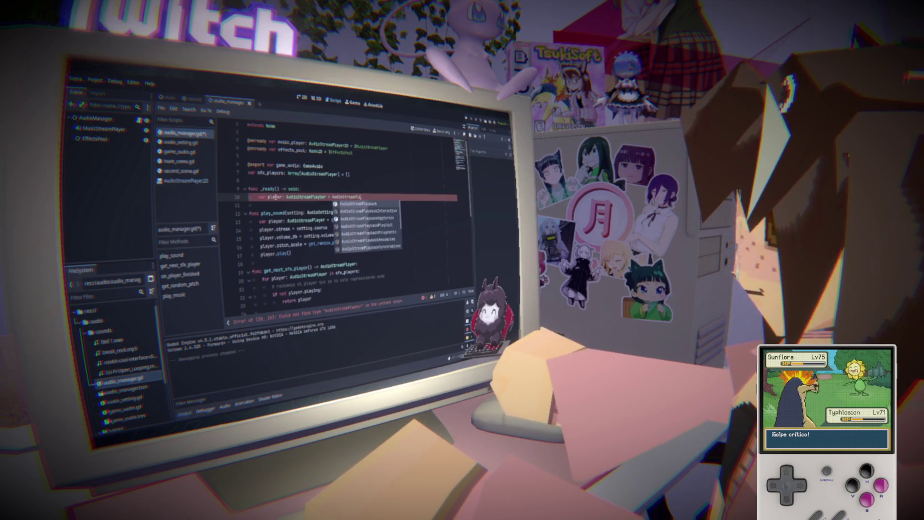
text(ayer.new)
key(Return)
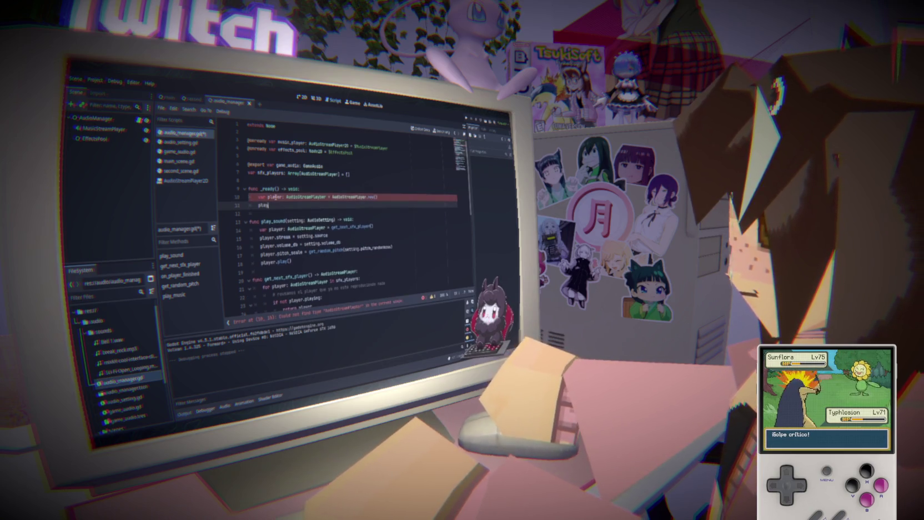
key(BackSpace)
key(BackSpace)
key(BackSpace)
text(ef)
key(Return)
text(.add_child(pl)
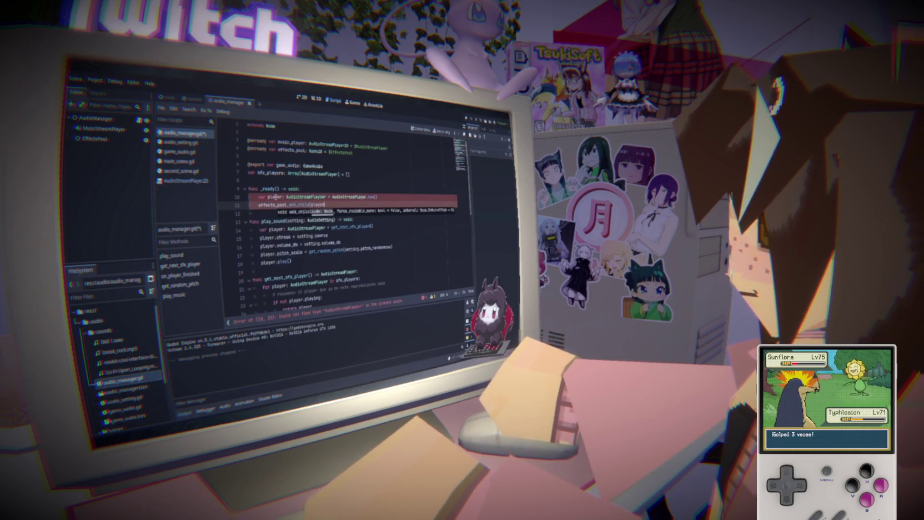
text(ayer))
key(Return)
text(s)
key(Return)
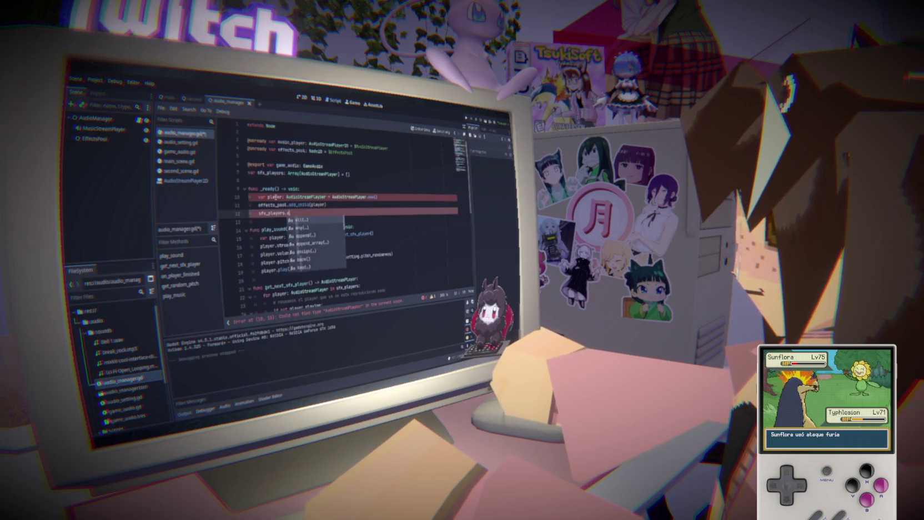
text(.append()
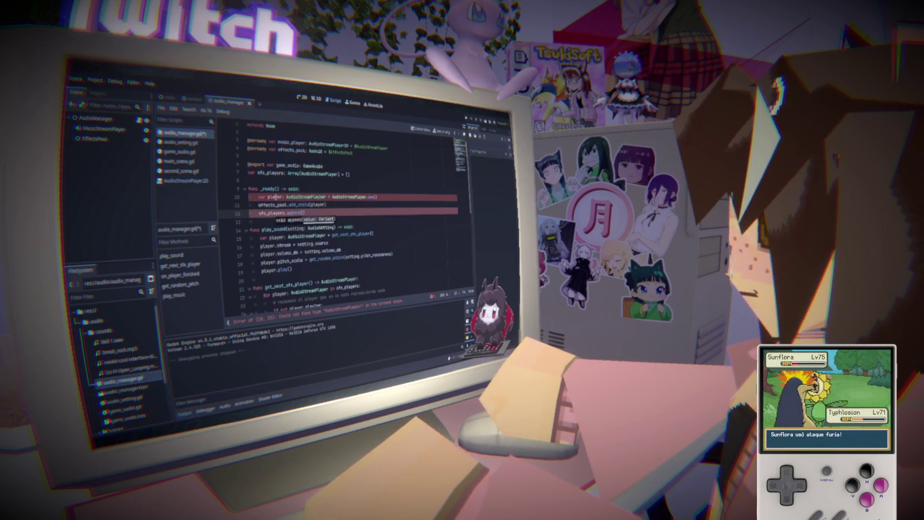
text(player)
key(Return)
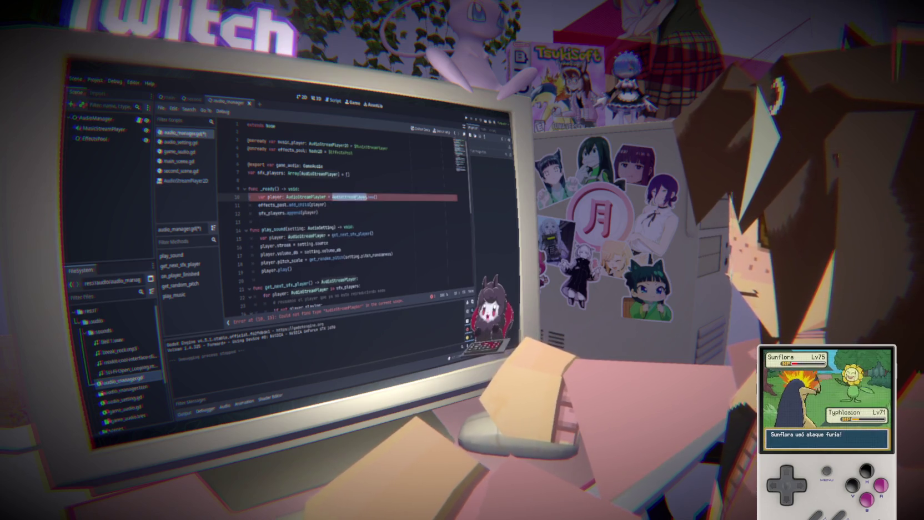
- Wrap the three player-creation lines in a for loop over range(0, POOL_SIZE)
click(327, 205)
mouse_move(258, 197)
mouse_down()
mouse_move(322, 205)
mouse_move(318, 213)
mouse_up()
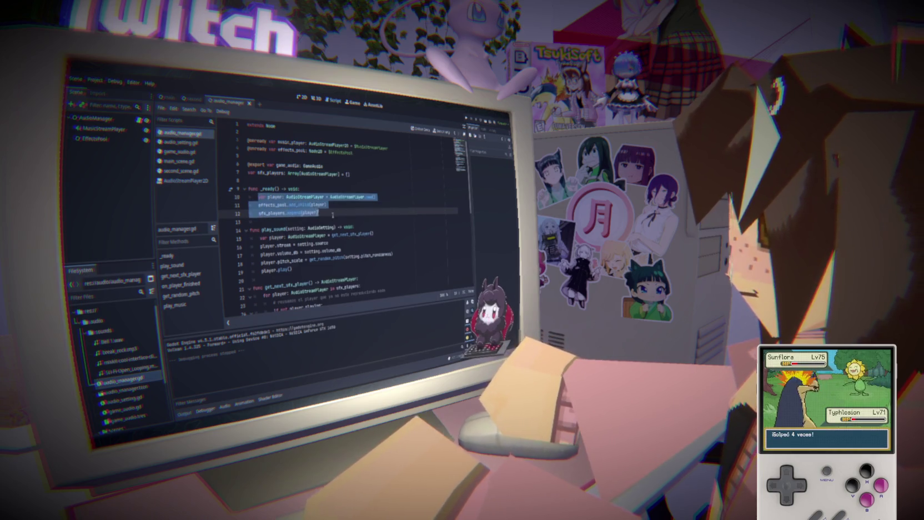
key(BackSpace)
text(for i in range(0, MAX_SIZE):)
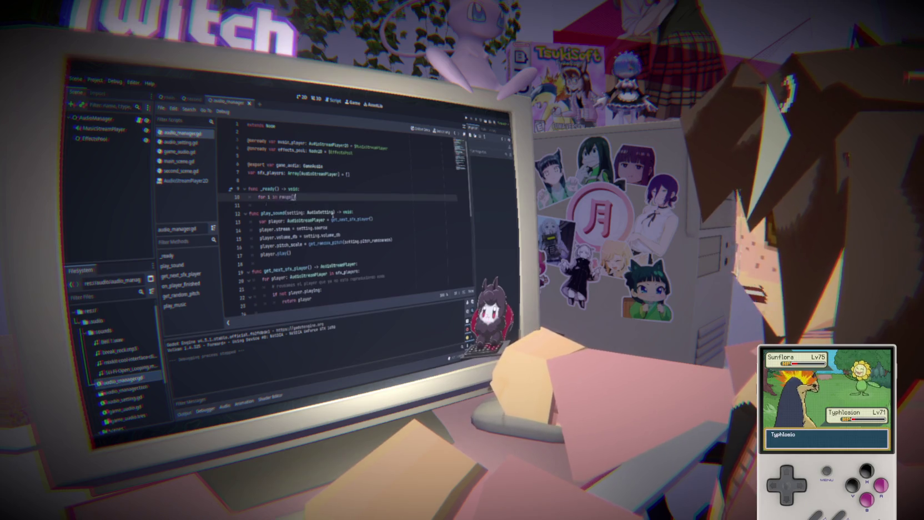
key(ctrl+v)
text(POOL_SIZE)
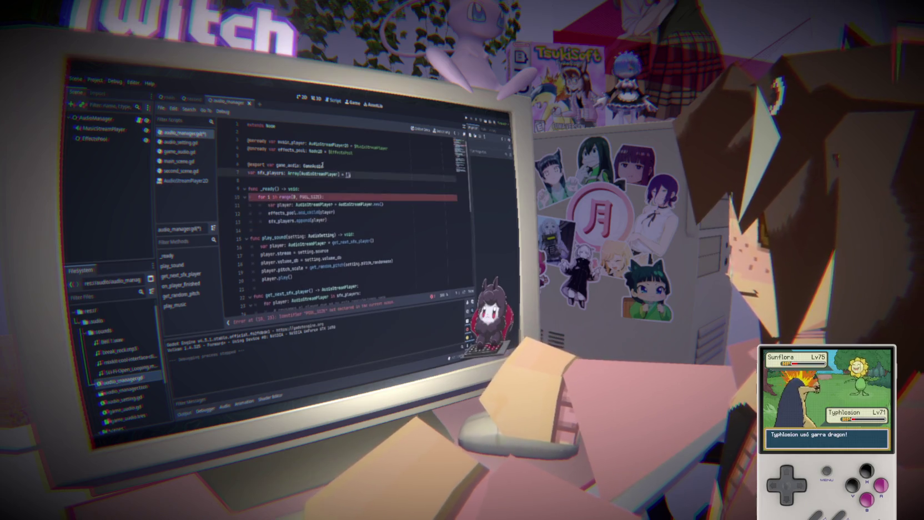
- Declare const POOL_SIZE: int = 5 at the top of the script and run the project
click(313, 131)
key(Return)
key(Return)
text(const POOL_SIZE: int = 5)
key(F5)
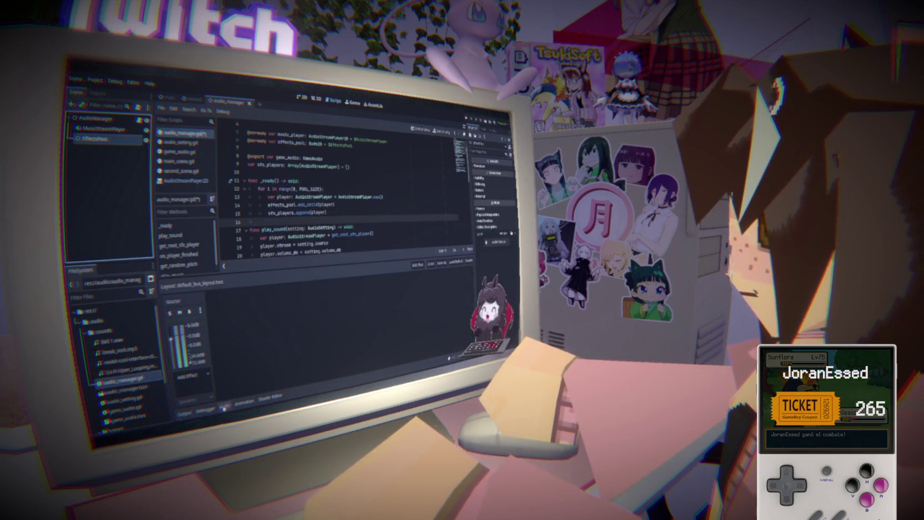
click(103, 129)
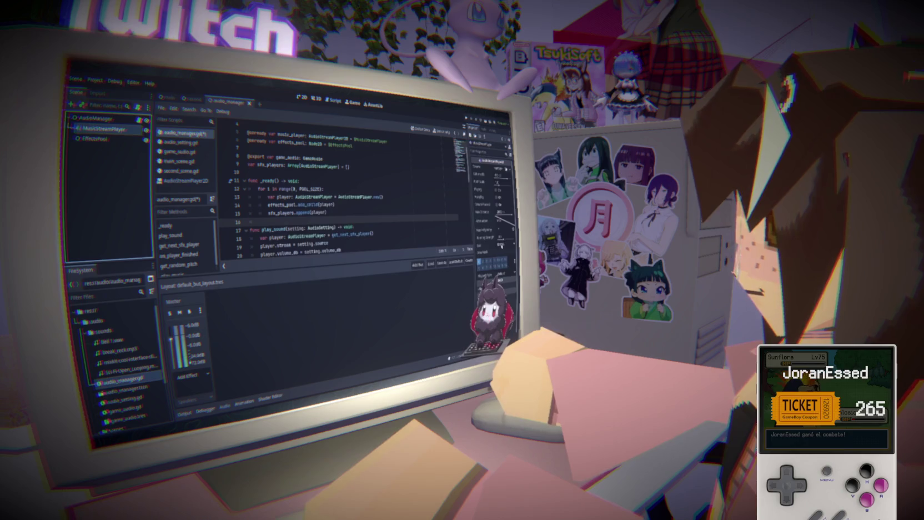
- Add a Music audio bus, route the music player to it, and save
click(417, 264)
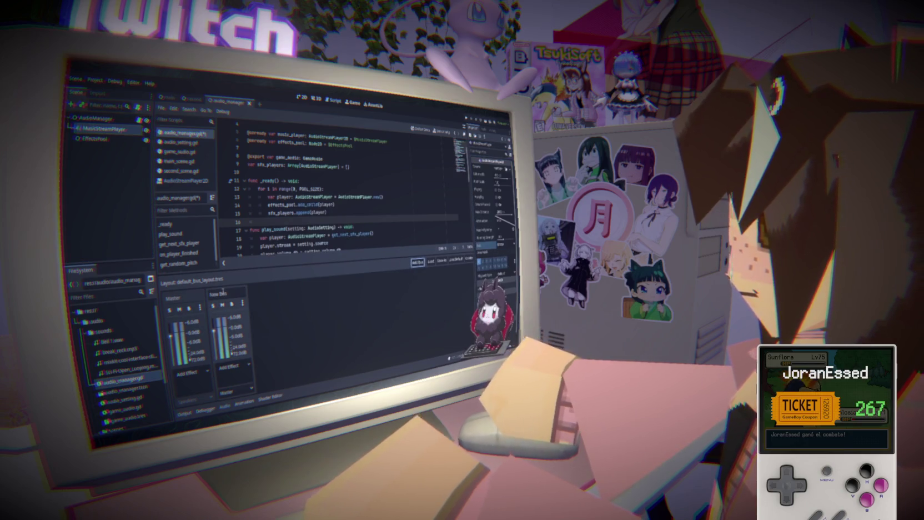
double_click(219, 293)
text(Musi)
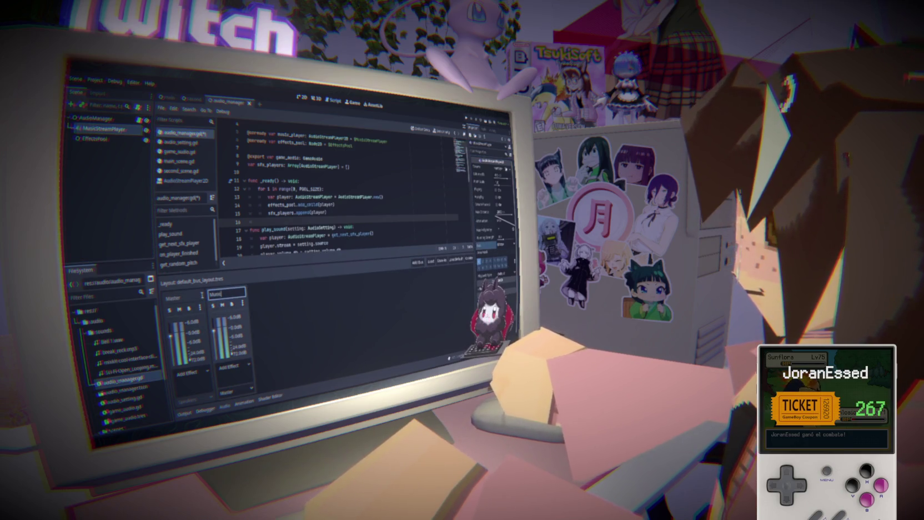
text(c)
key(Return)
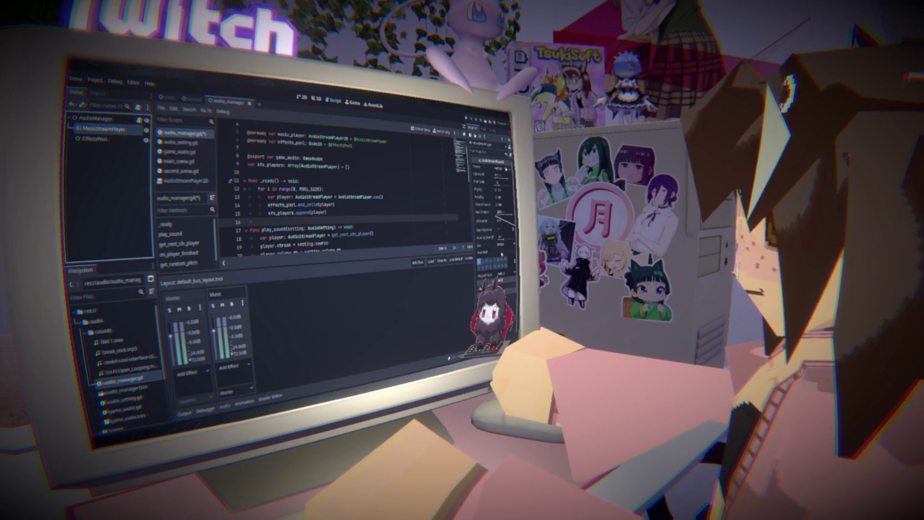
click(502, 245)
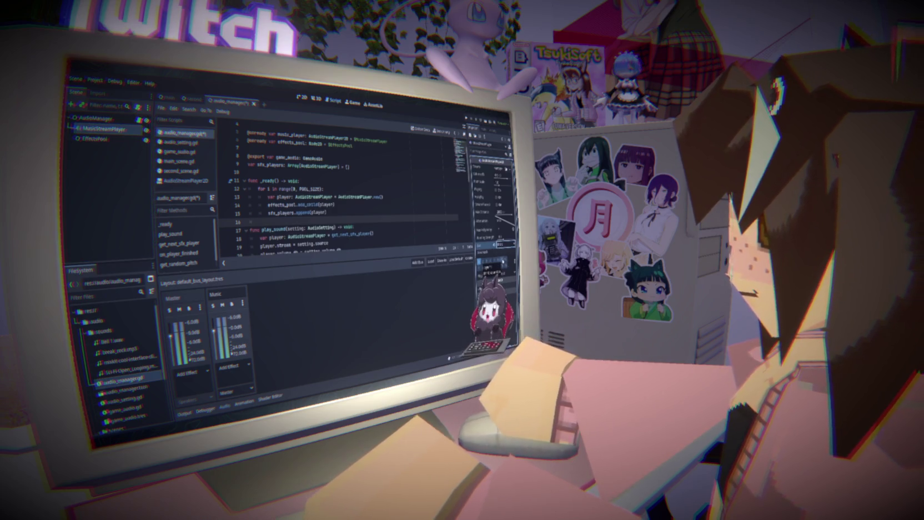
key(ctrl+s)
- Add an SFX bus and set player.bus = "SFX" in play_sound
click(417, 262)
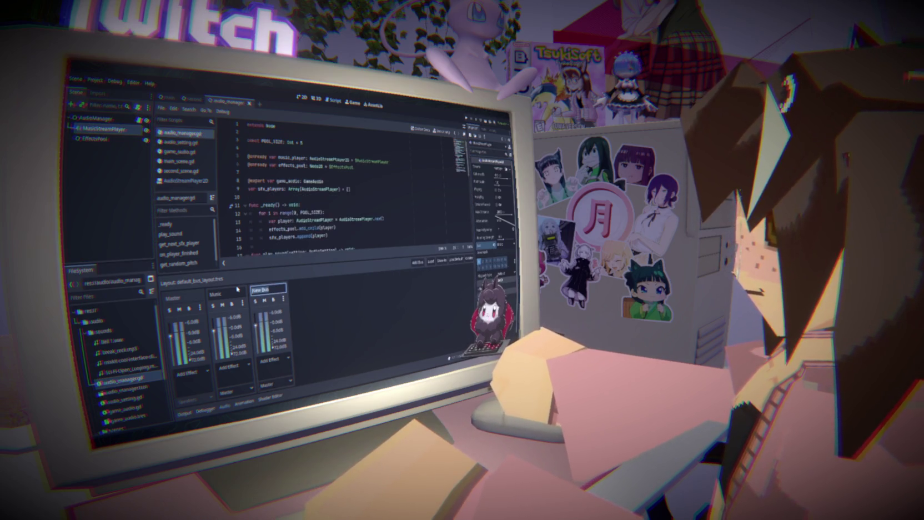
text(SFX)
key(Return)
scroll(298, 191, down, 4)
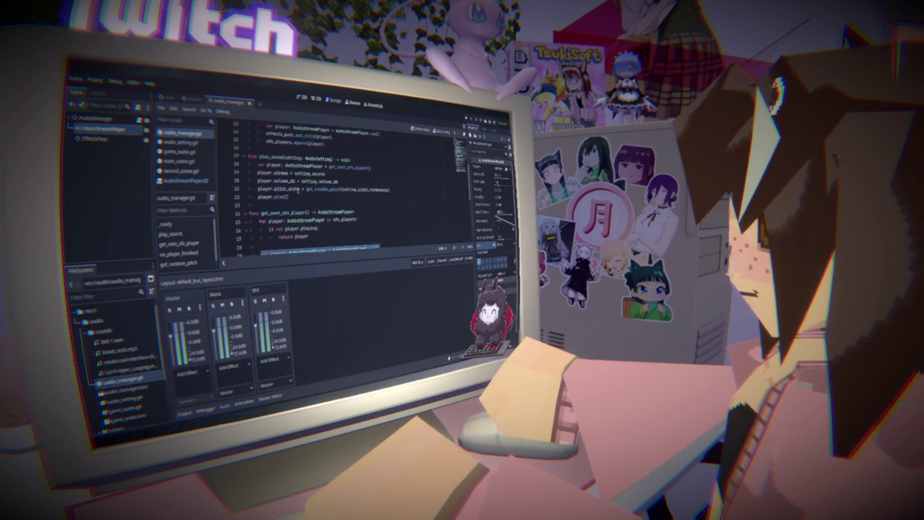
scroll(333, 189, up, 1)
key(Return)
text(player)
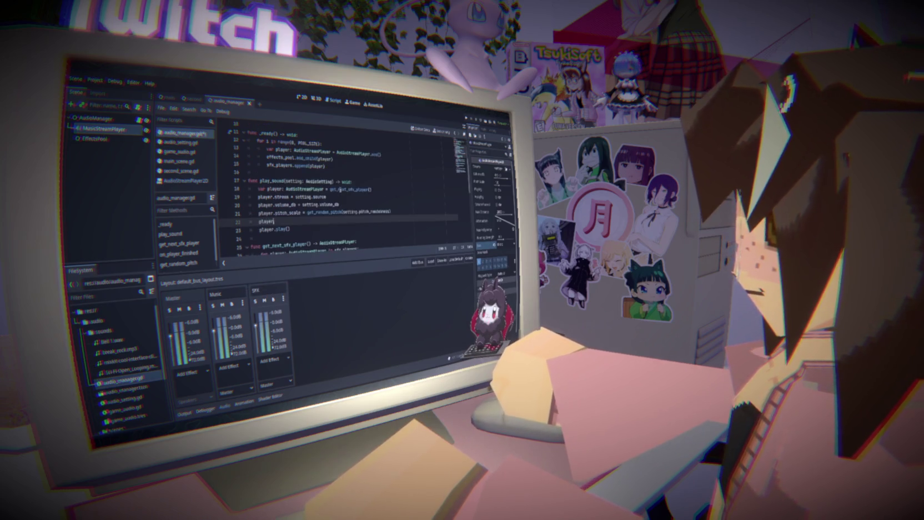
text(.)
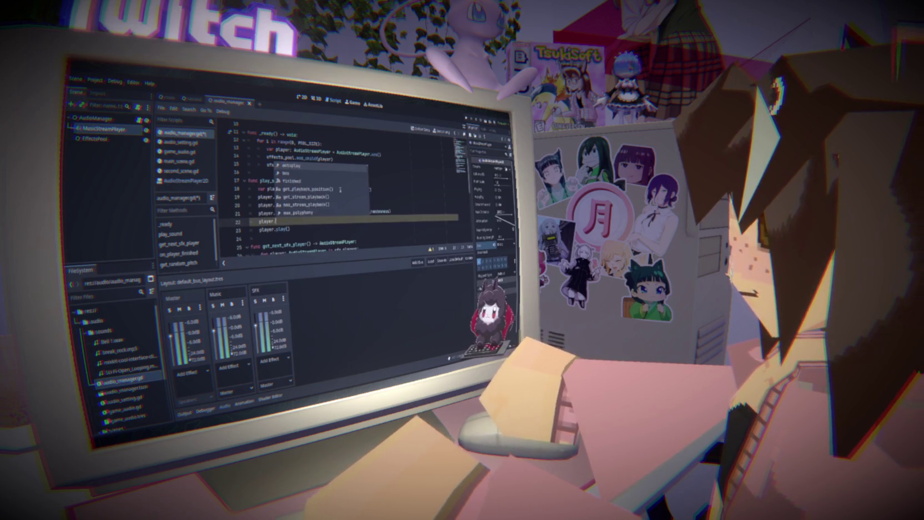
text(bus = ")
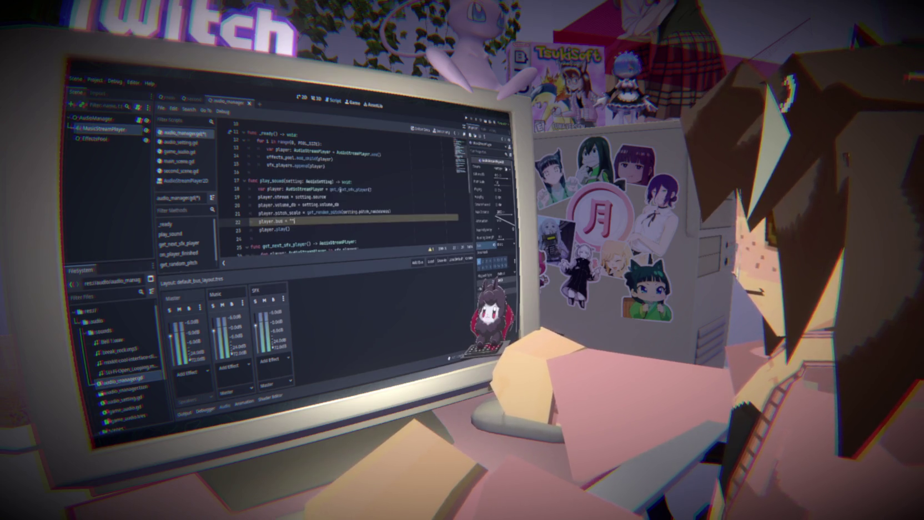
text(SFX)
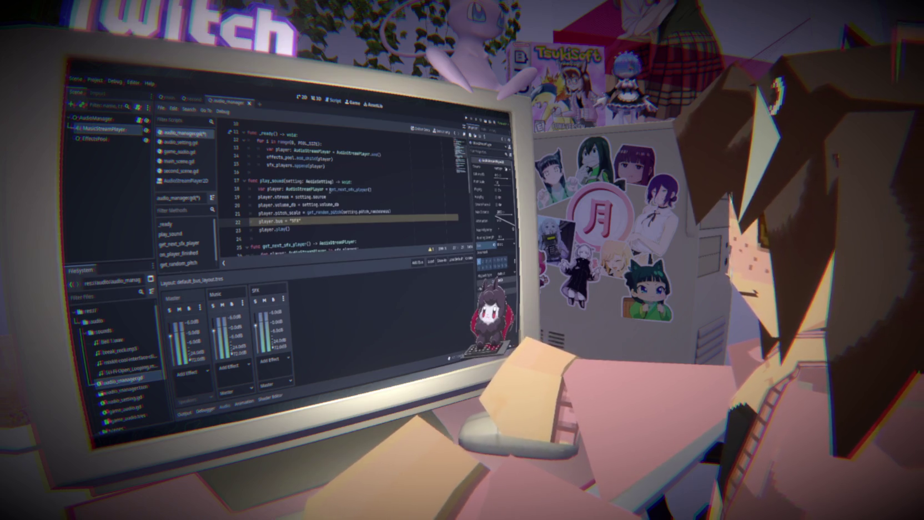
click(310, 228)
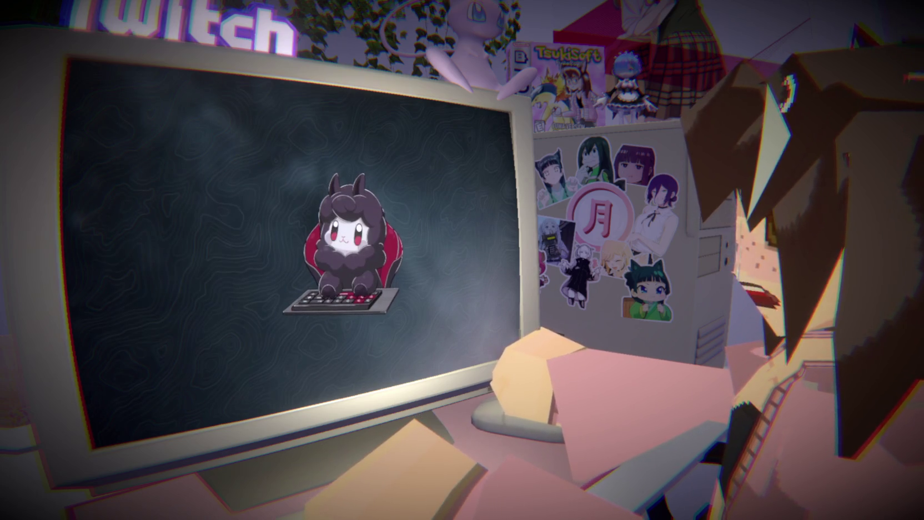
- Pause the tutorial, leave fullscreen and return to audio_manager.gd in the Godot editor
mouse_move(447, 287)
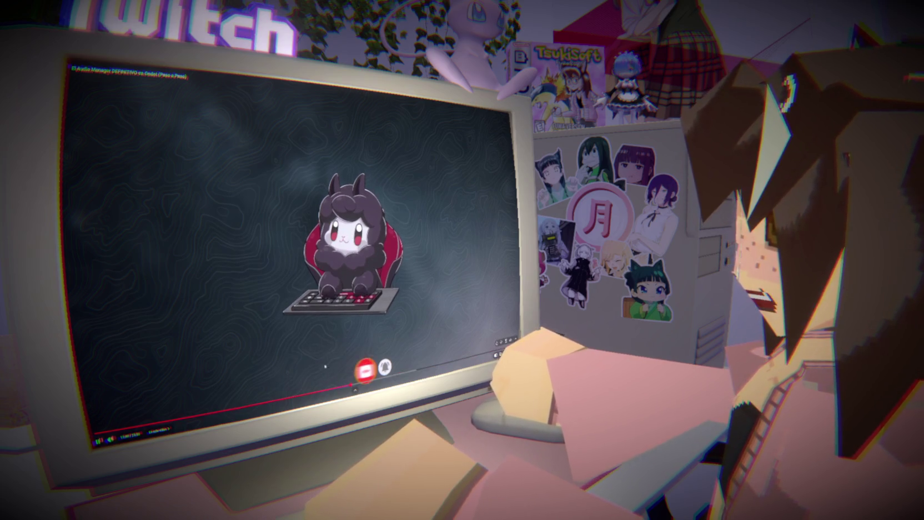
key(k)
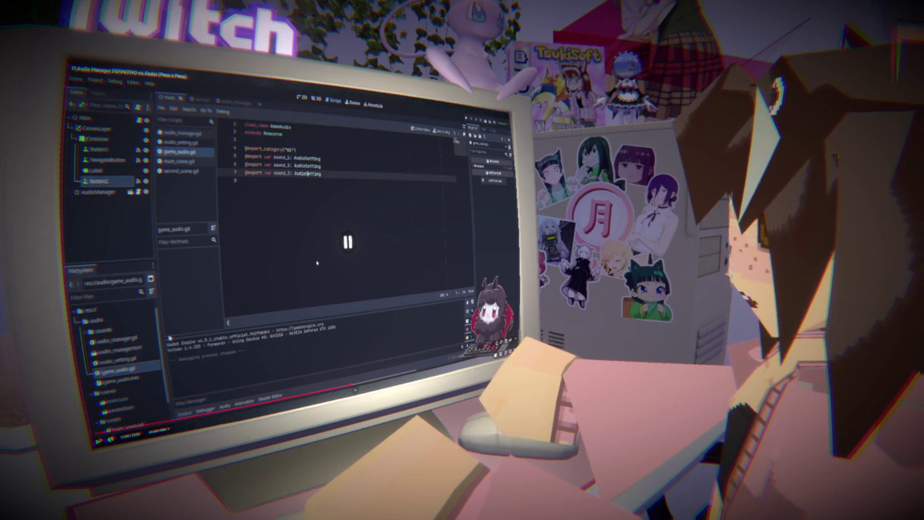
key(Escape)
key(alt+Tab)
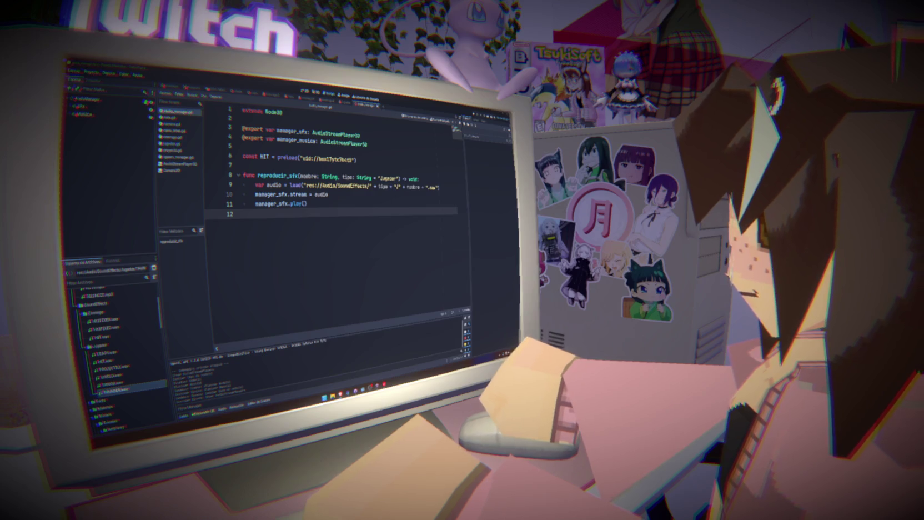
key(shift+Up)
key(shift+Up)
key(shift+Up)
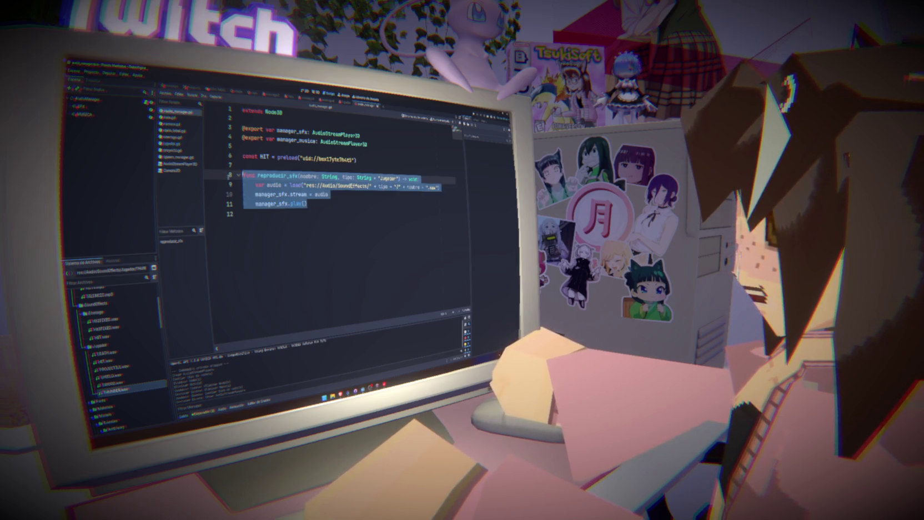
- Add a Node3D child to the AudioManager root node and rename it 'H'
click(315, 214)
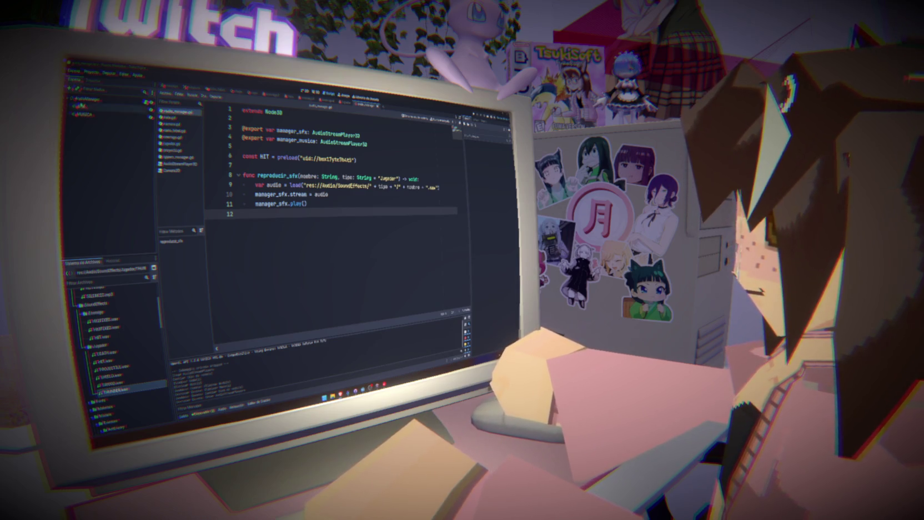
right_click(84, 99)
click(101, 106)
click(317, 219)
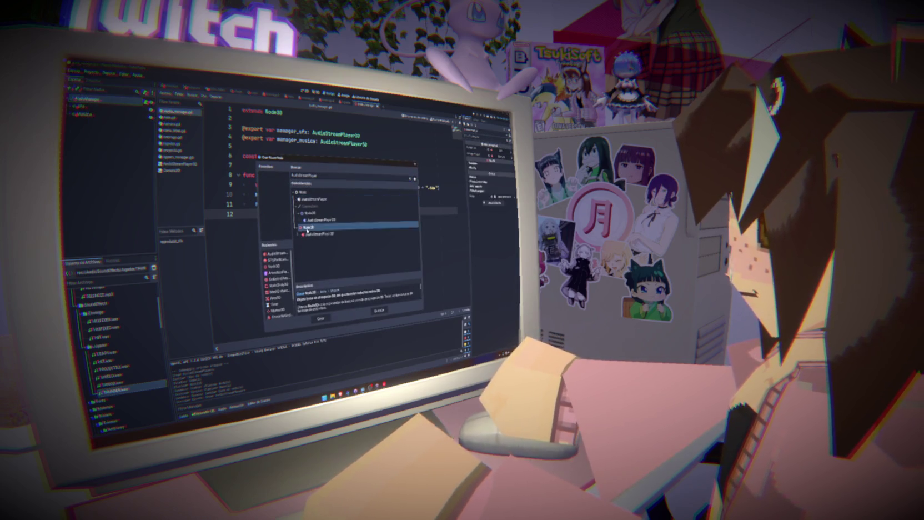
click(321, 318)
double_click(101, 120)
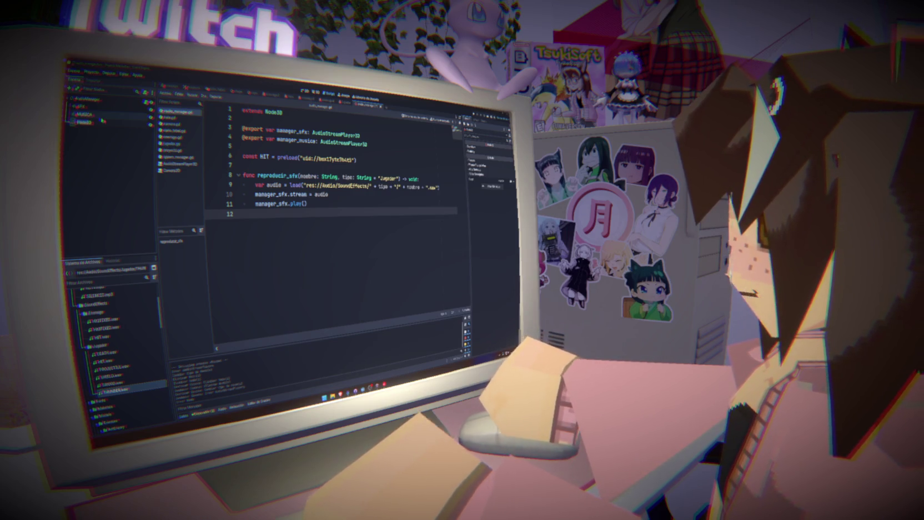
text(H)
key(Return)
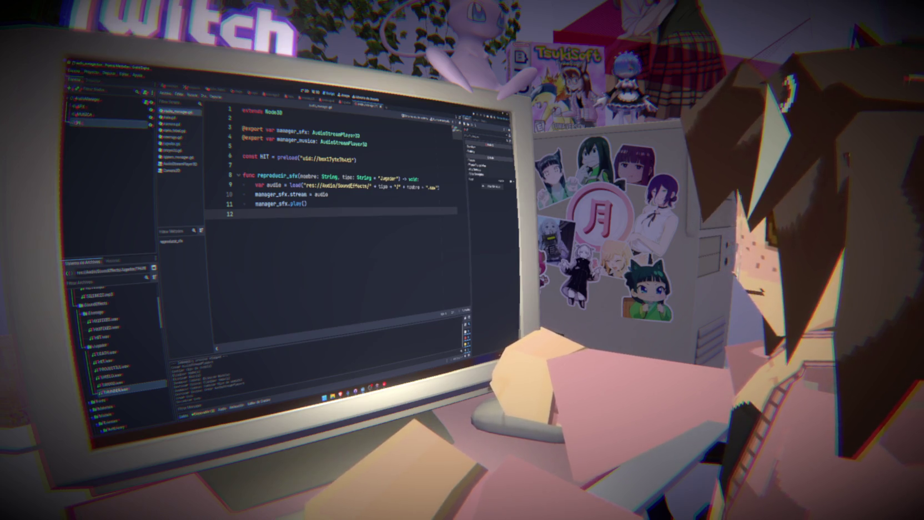
- Drag the new node onto the SFX node so it becomes SFX's child
drag(110, 124, 99, 108)
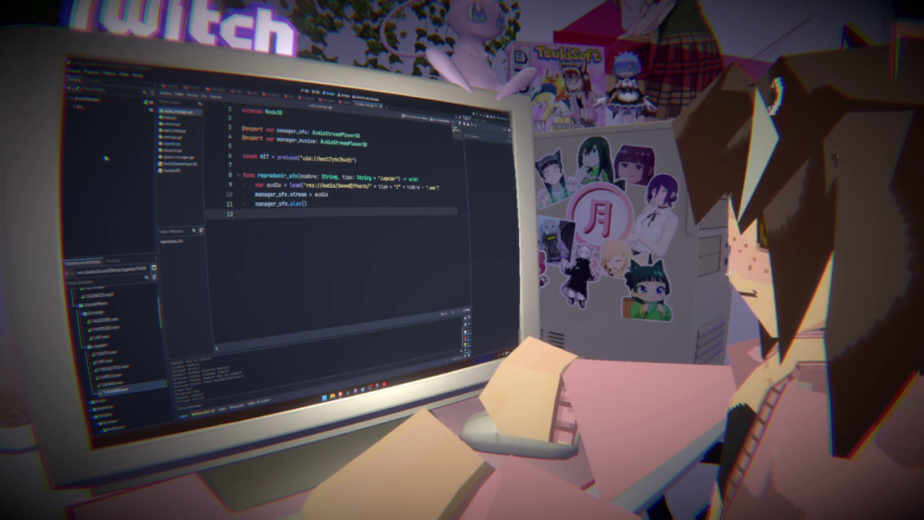
click(114, 108)
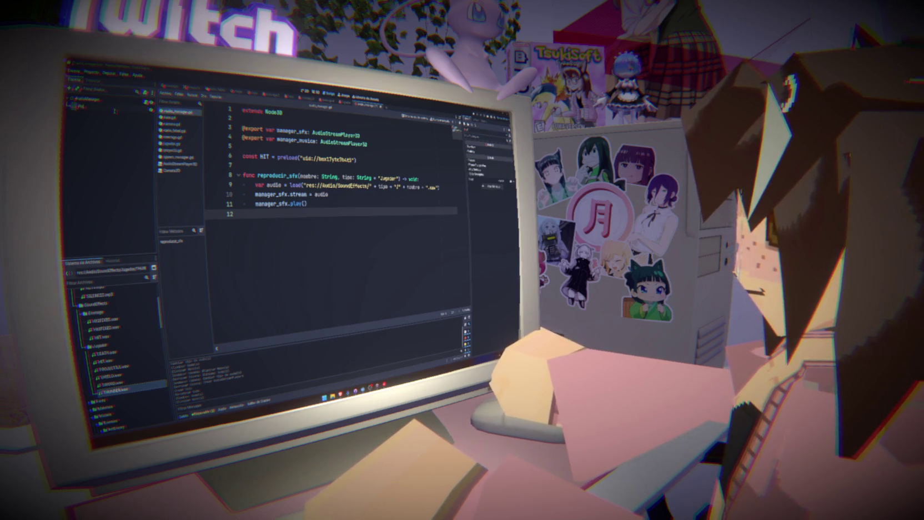
- Save, keep the reproducir_sfx name unchanged, and add blank lines after the audio load line
key(ctrl+s)
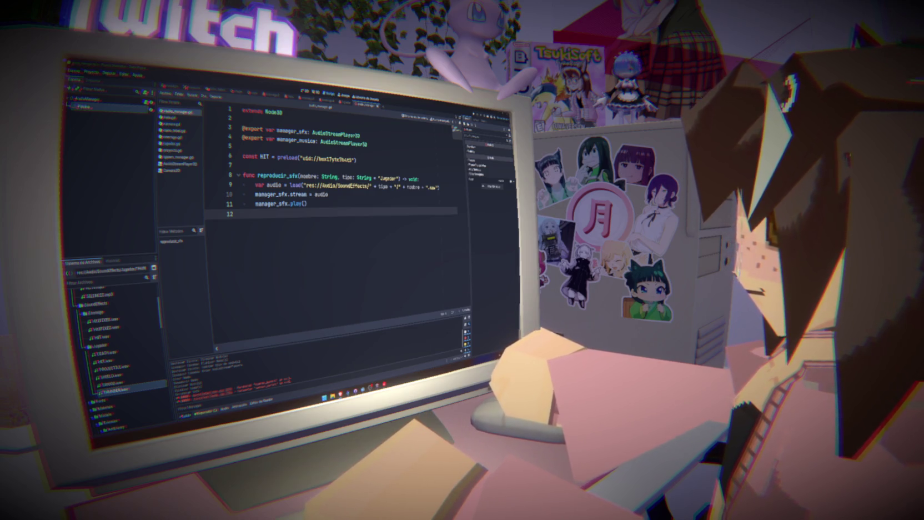
drag(298, 175, 287, 175)
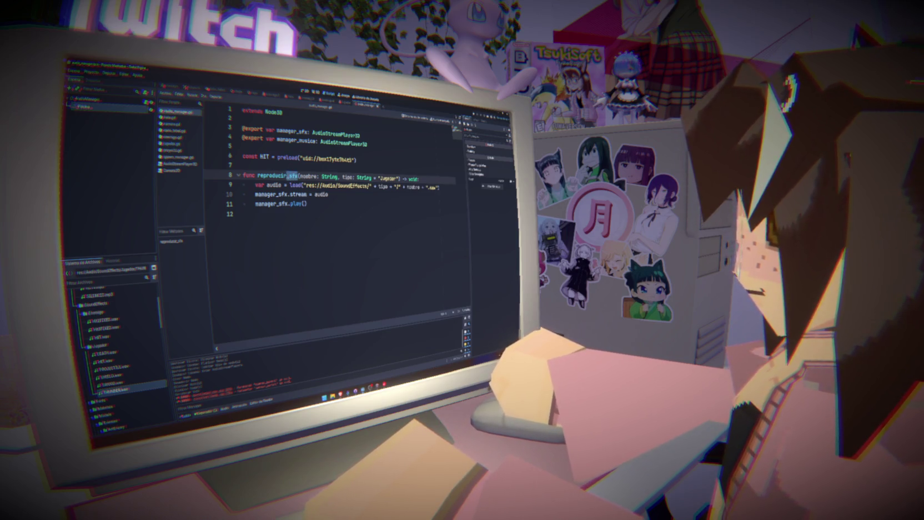
key(BackSpace)
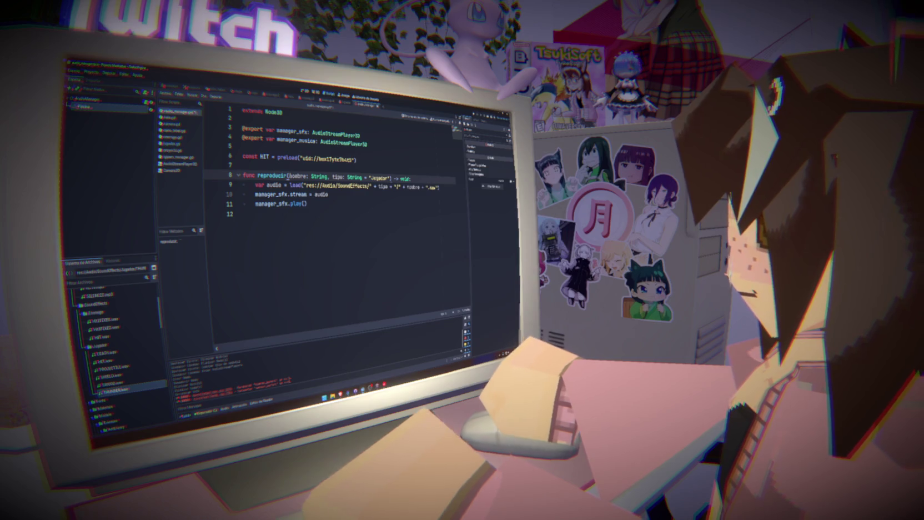
key(ctrl+z)
click(328, 203)
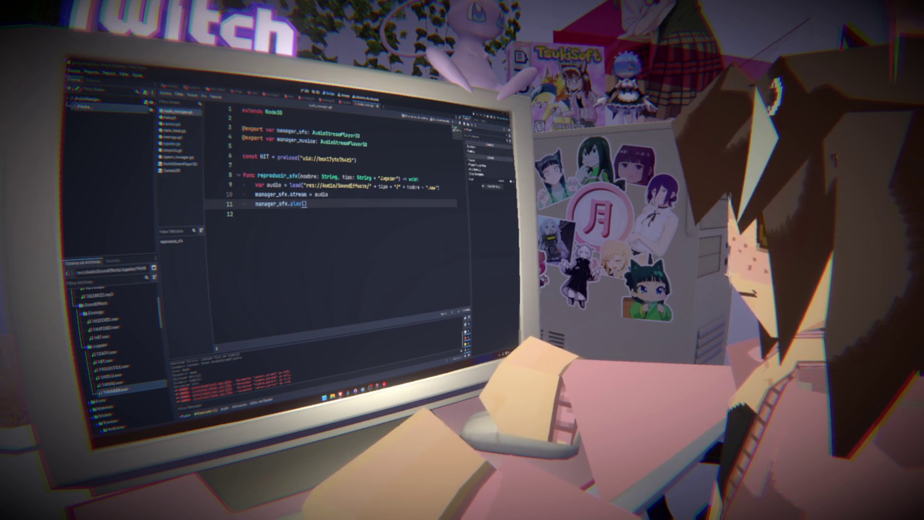
click(442, 188)
key(Return)
key(Return)
key(Return)
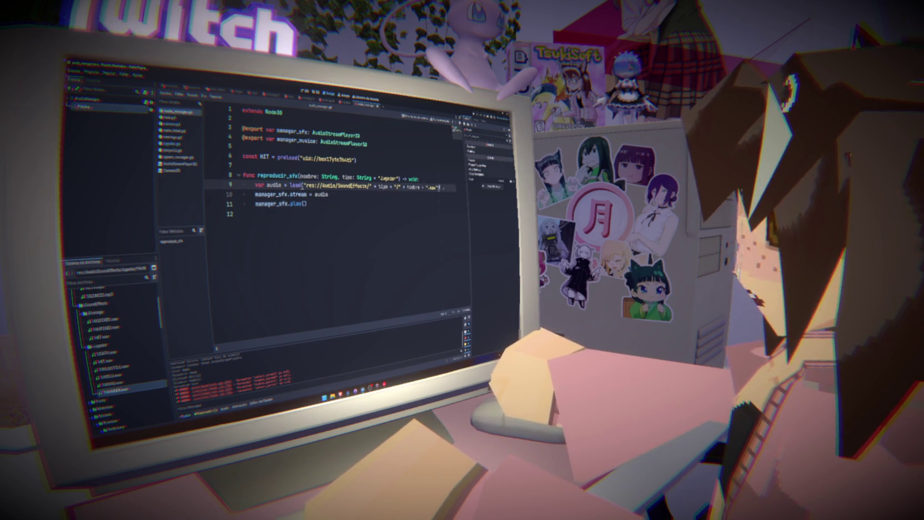
- Declare a reproductor AudioStreamPlayer variable obtained from pillar_siguiente_reproductor()
text(var)
text(rep)
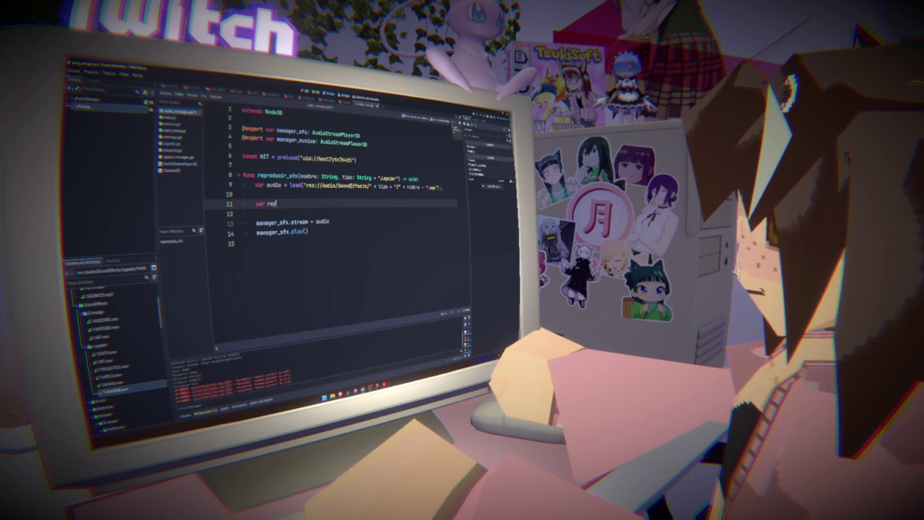
text(roductor :A)
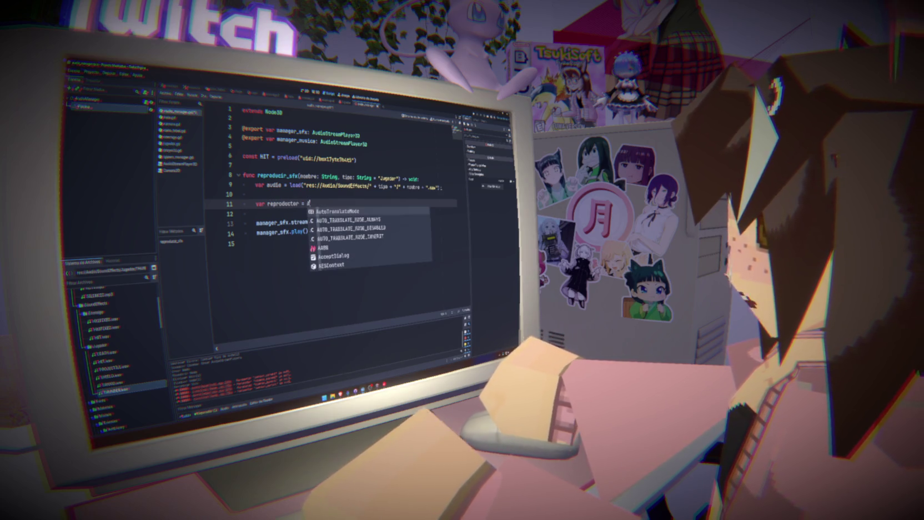
text(udioS)
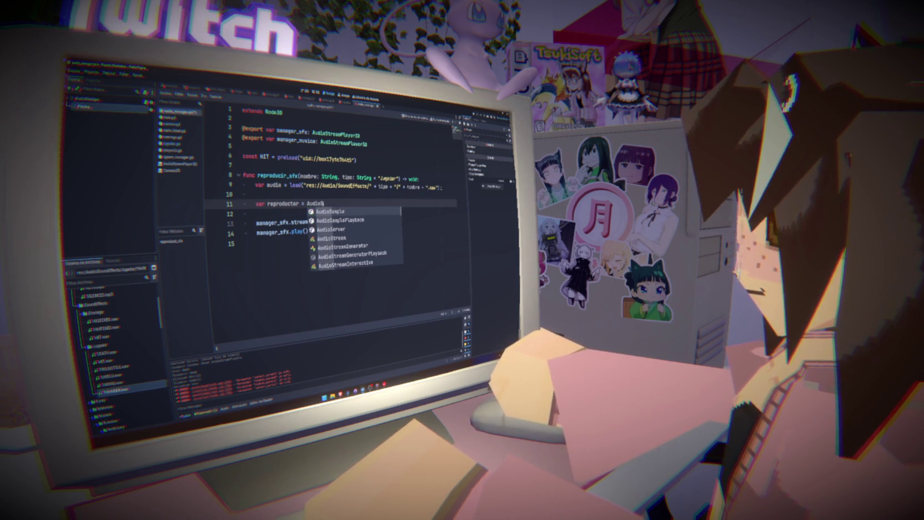
text(treamPlayer3)
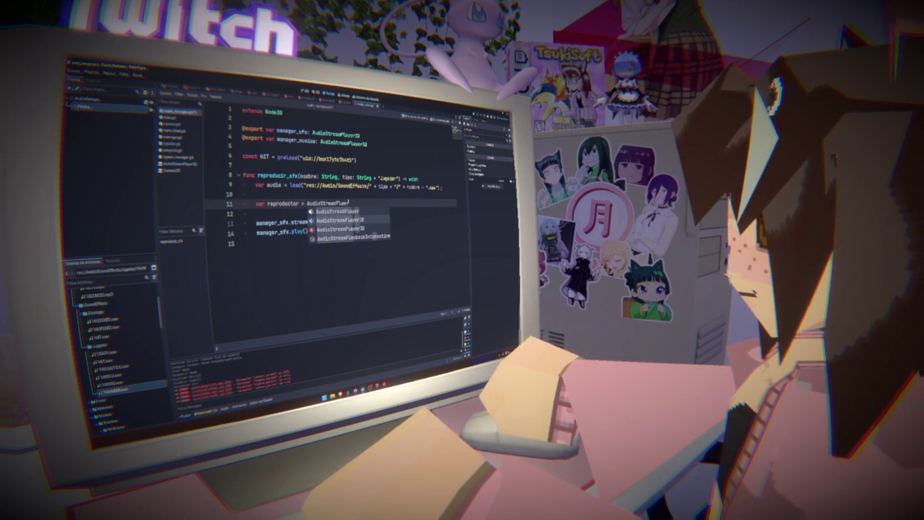
key(Return)
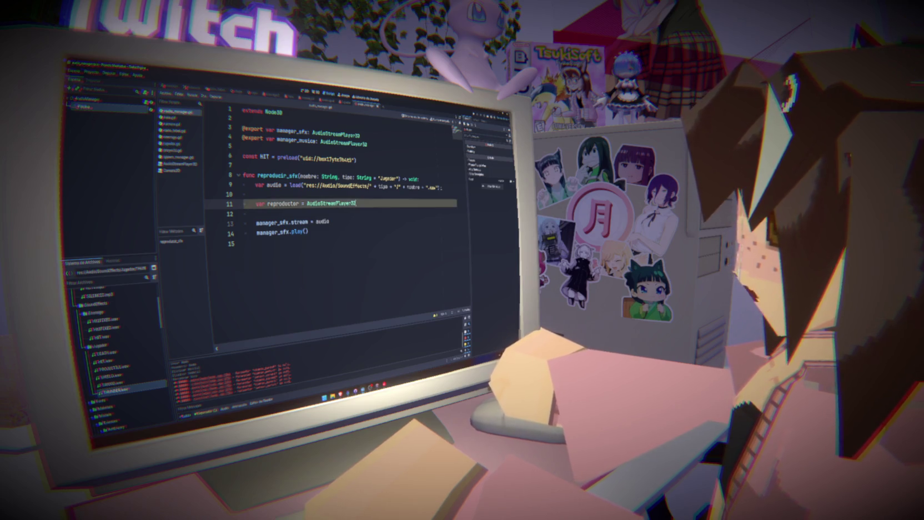
key(BackSpace)
key(BackSpace)
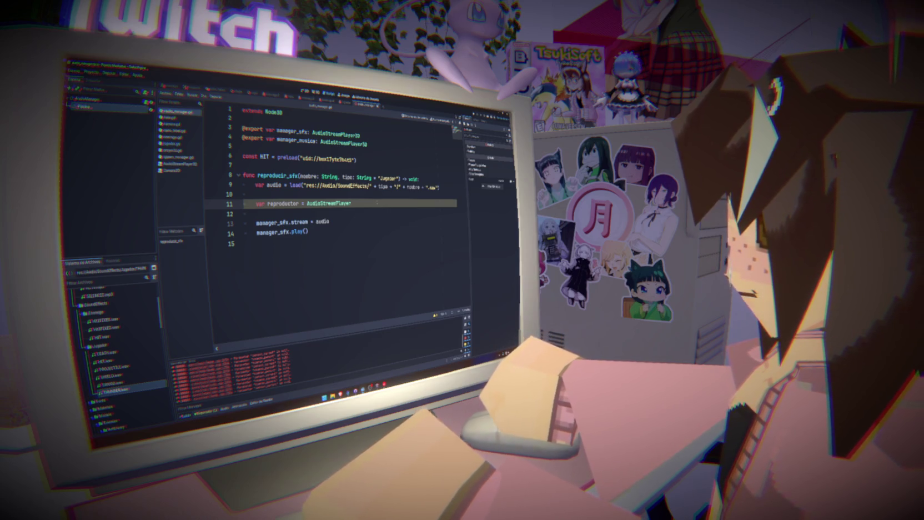
text(.)
key(Return)
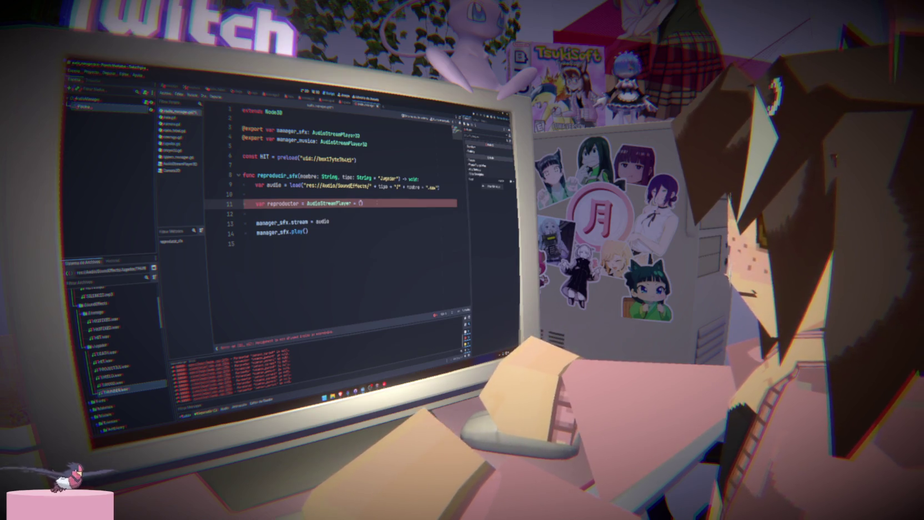
text(nille)
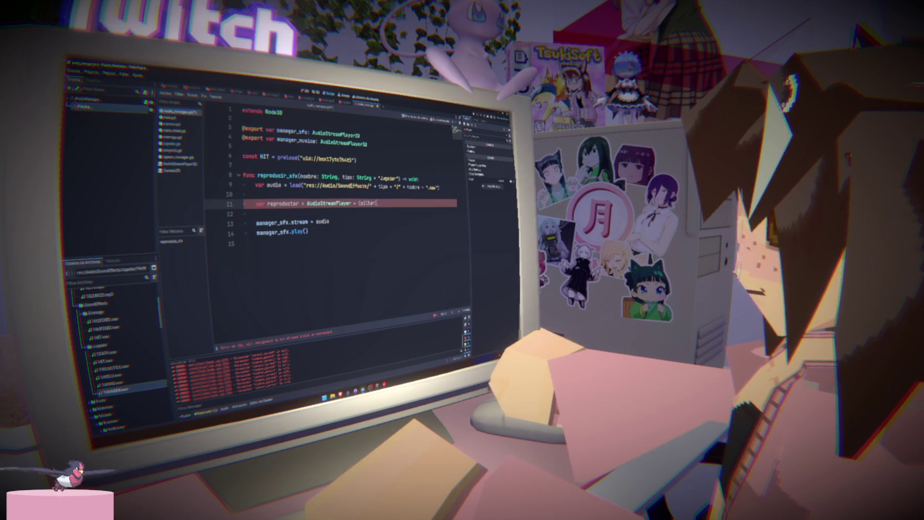
key(BackSpace)
key(BackSpace)
key(BackSpace)
text(pillar_algo)
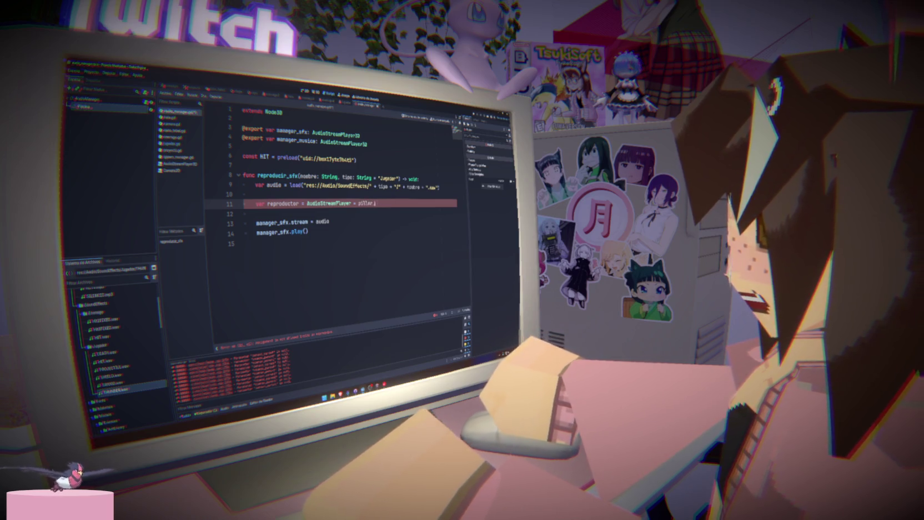
text(iente_mo)
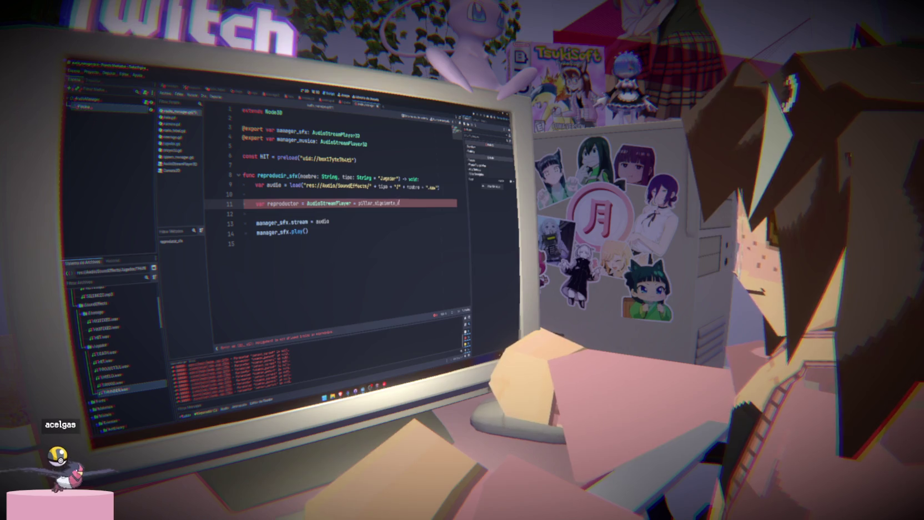
key(BackSpace)
key(BackSpace)
text(reproduc)
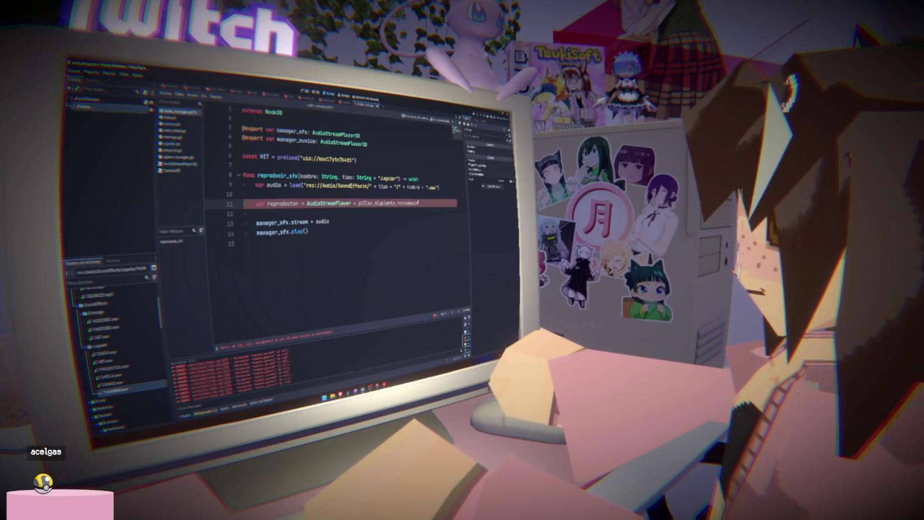
text(tor()
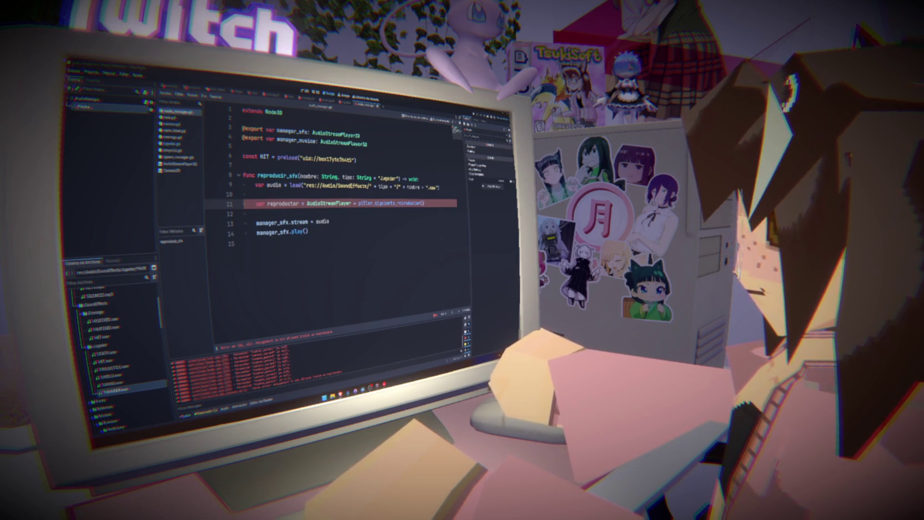
- Replace manager_sfx with reproductor on the stream and play() lines
double_click(271, 222)
text(reproductor)
click(276, 232)
text(reproductor)
double_click(278, 232)
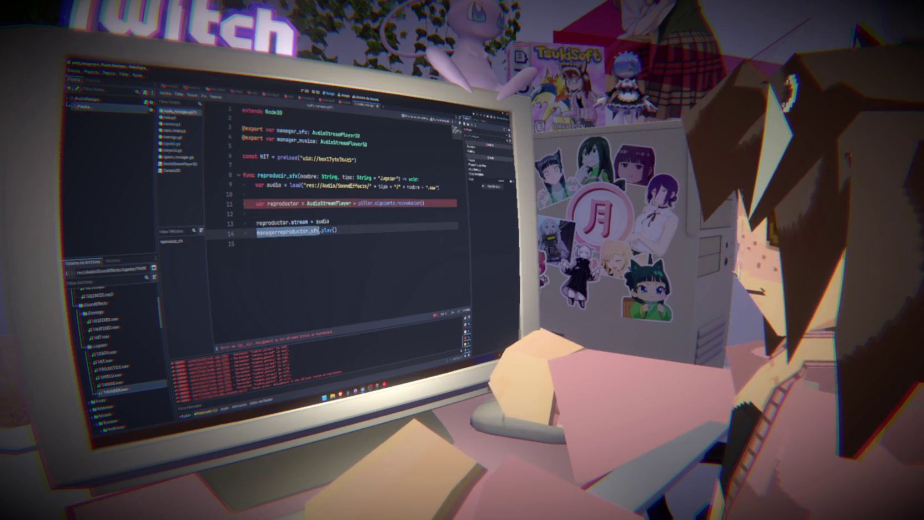
text(reproductor)
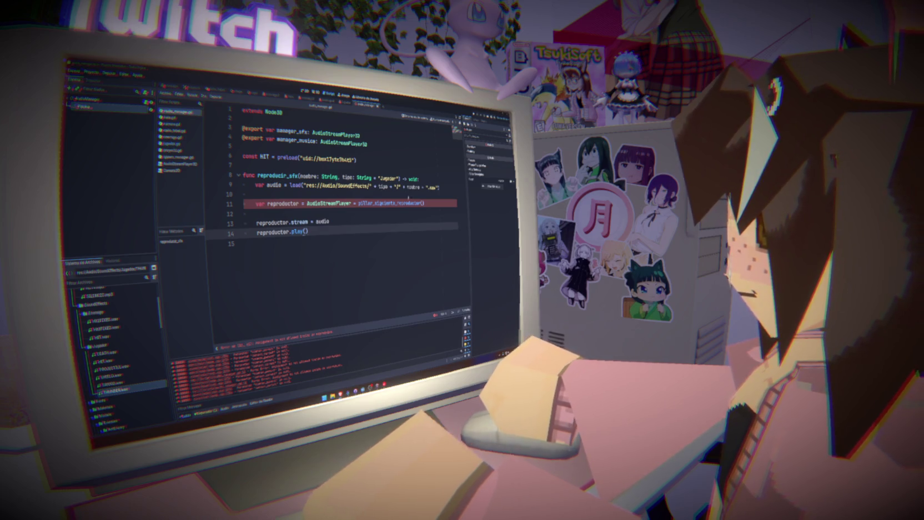
double_click(408, 204)
- Add the header 'func pillar_siguiente_reproductor() -> AudioStreamPlayer:' below reproducir_sfx
key(ctrl+c)
click(305, 264)
key(Return)
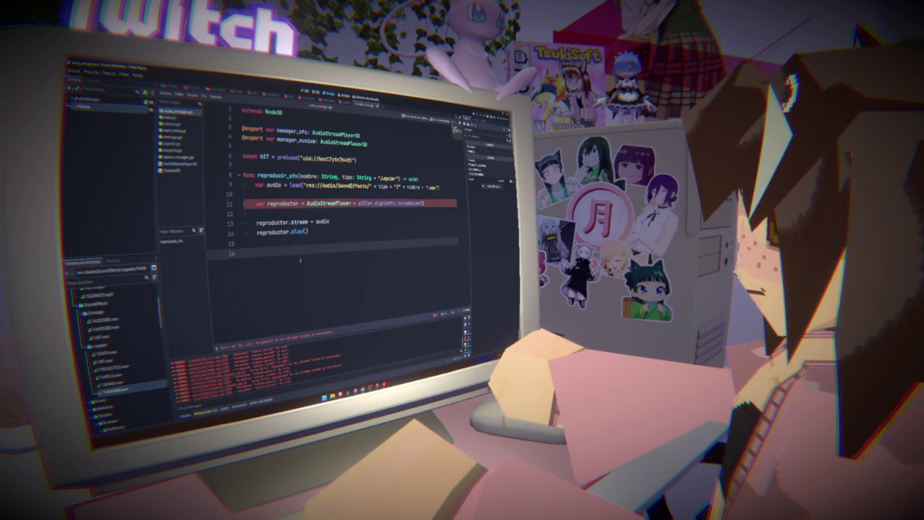
text(func)
key(ctrl+v)
text(())
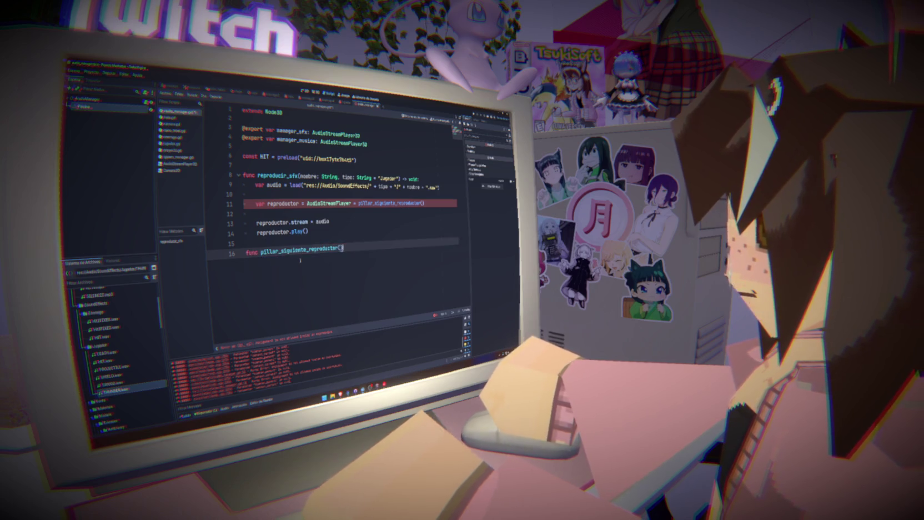
text( -> Au)
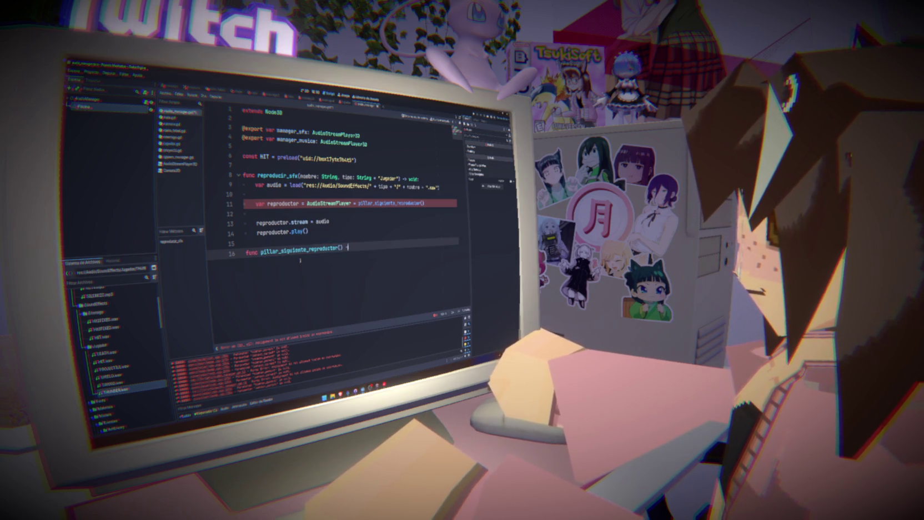
text(DIOSTREAMP)
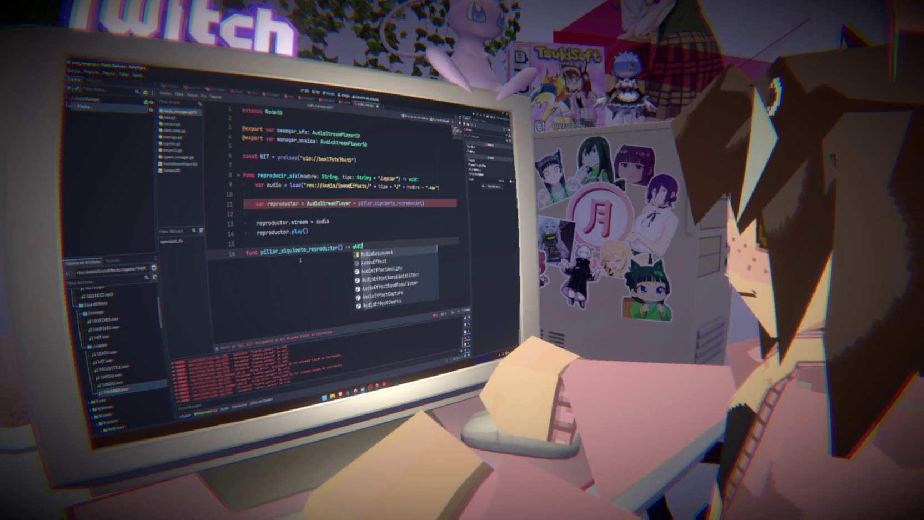
key(ctrl+BackSpace)
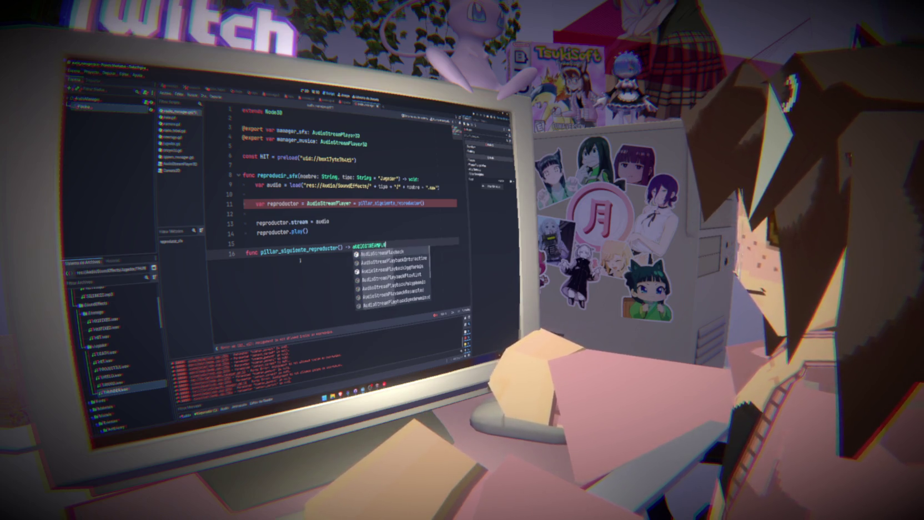
text(AudioStreamPlayer:)
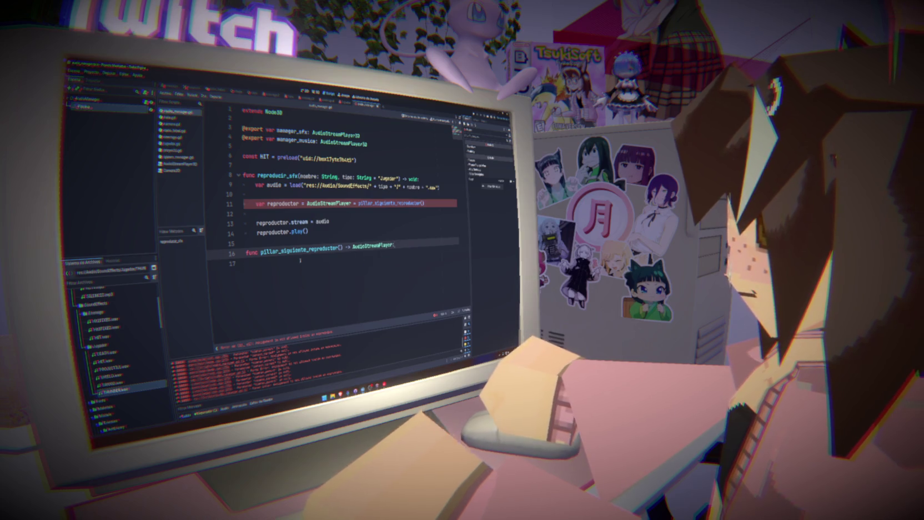
key(Return)
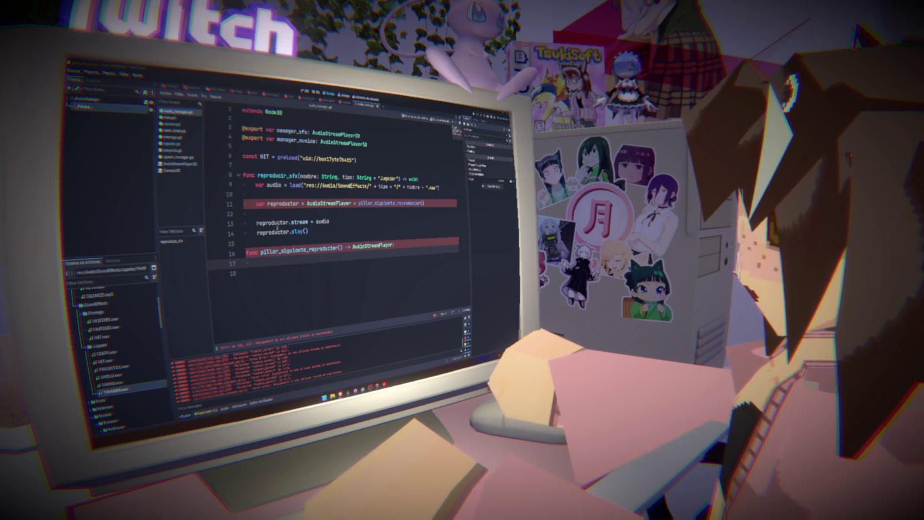
- Begin the body with 'for reproductor: AudioStreamPlayer in'
click(290, 261)
text(f)
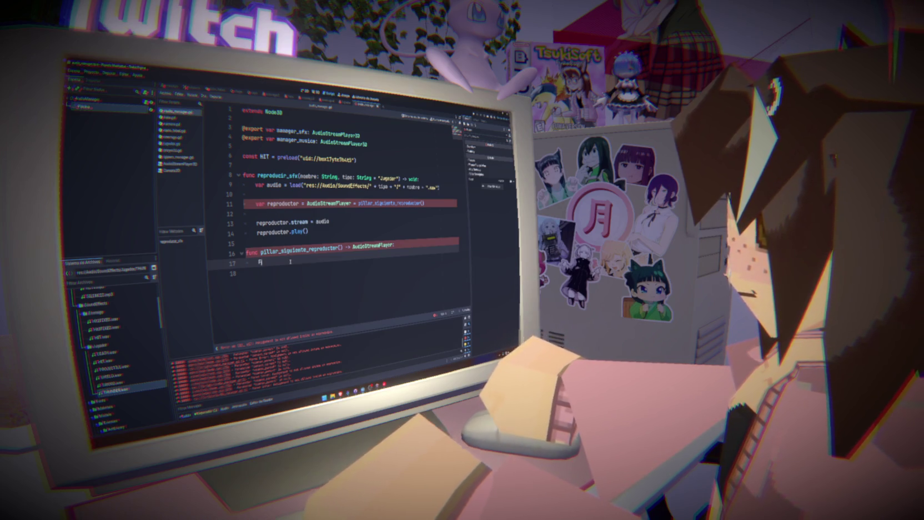
text(or reproductor)
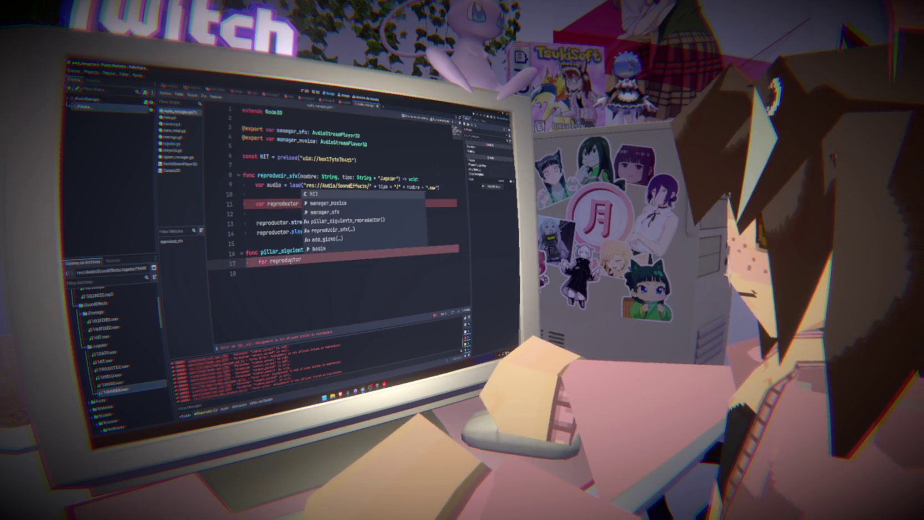
key(BackSpace)
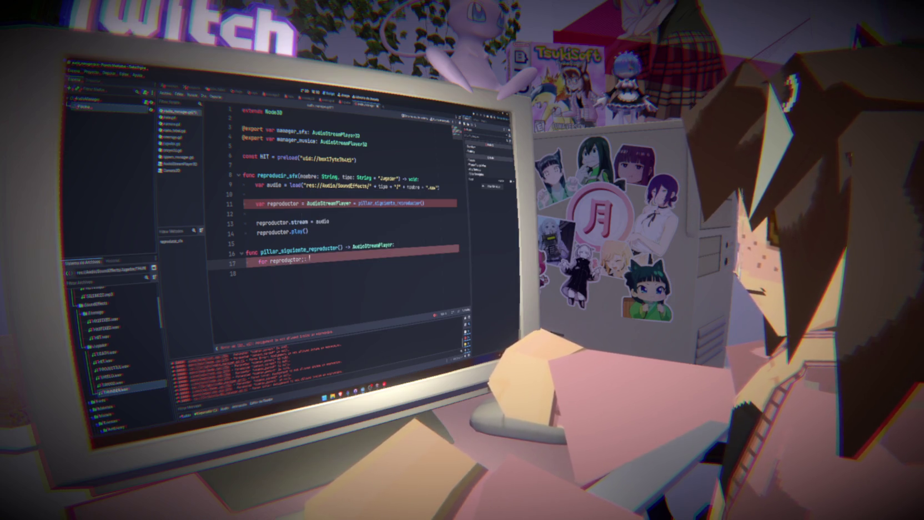
text(: AudioStreamPla)
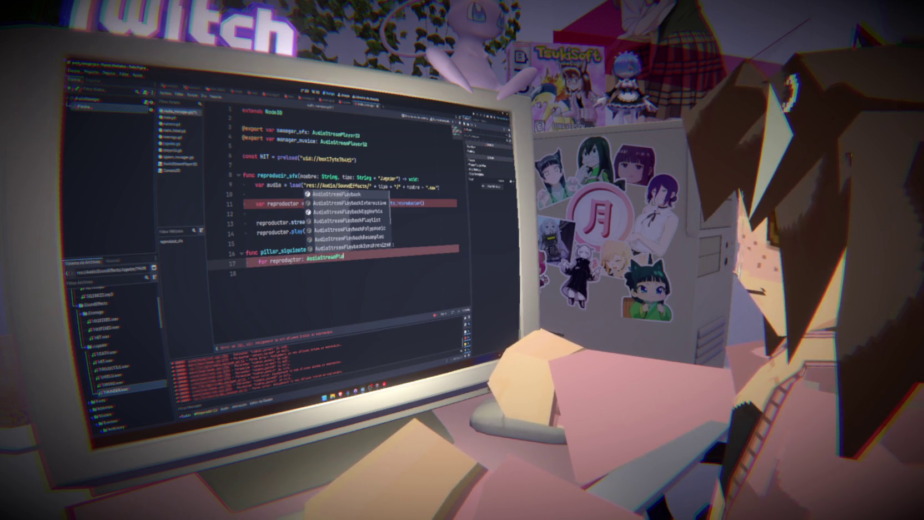
text(yer)
key(Return)
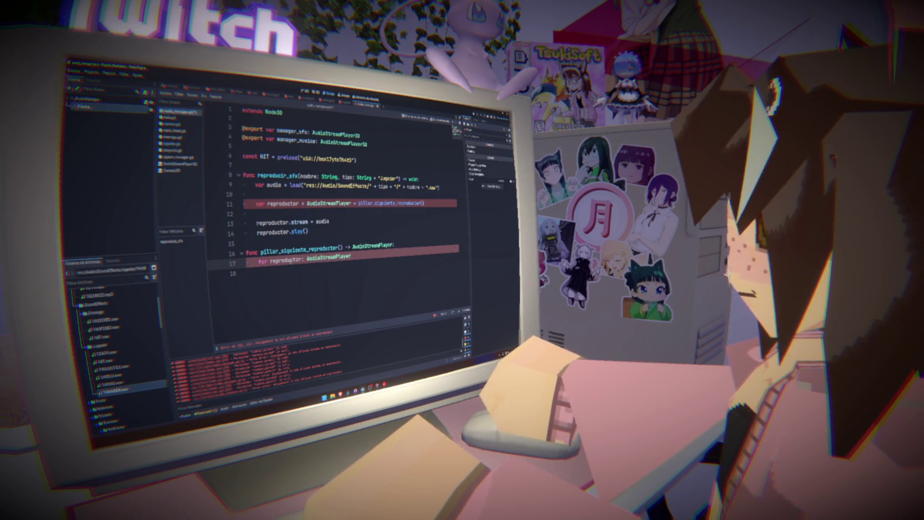
text(n)
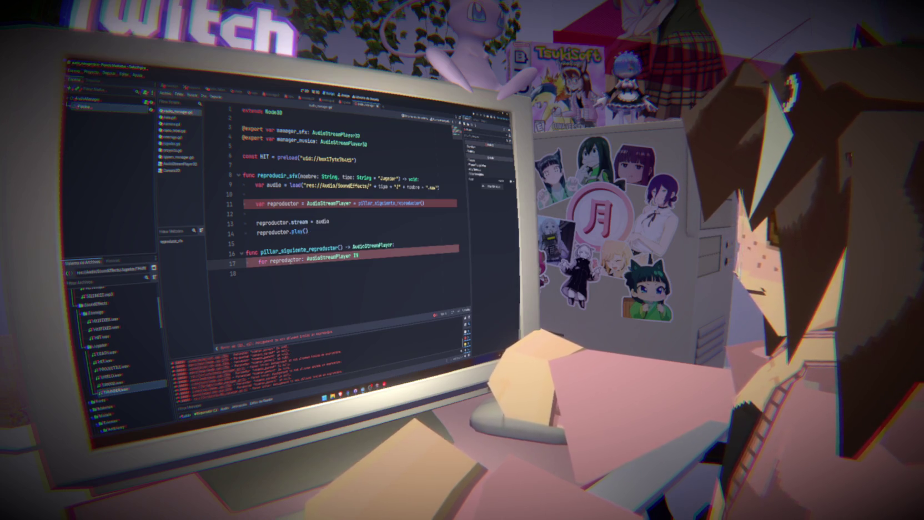
text( s)
key(BackSpace)
text(n)
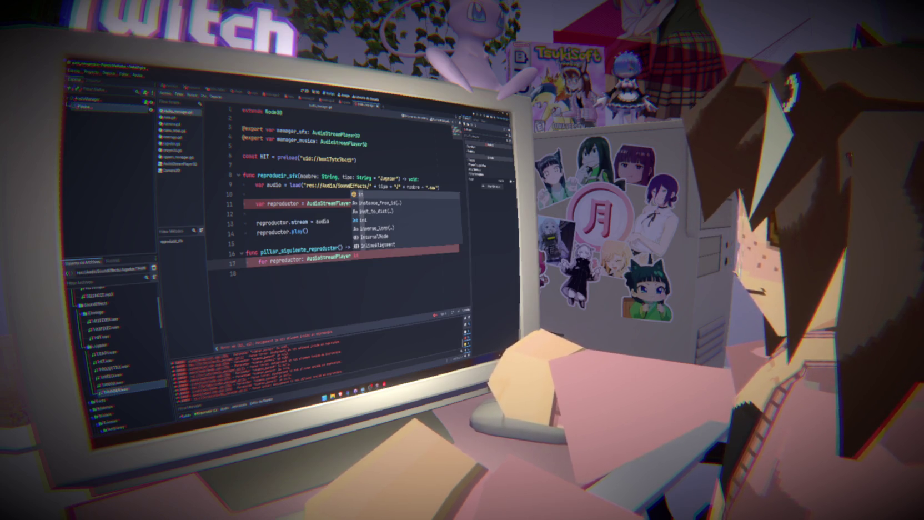
click(328, 275)
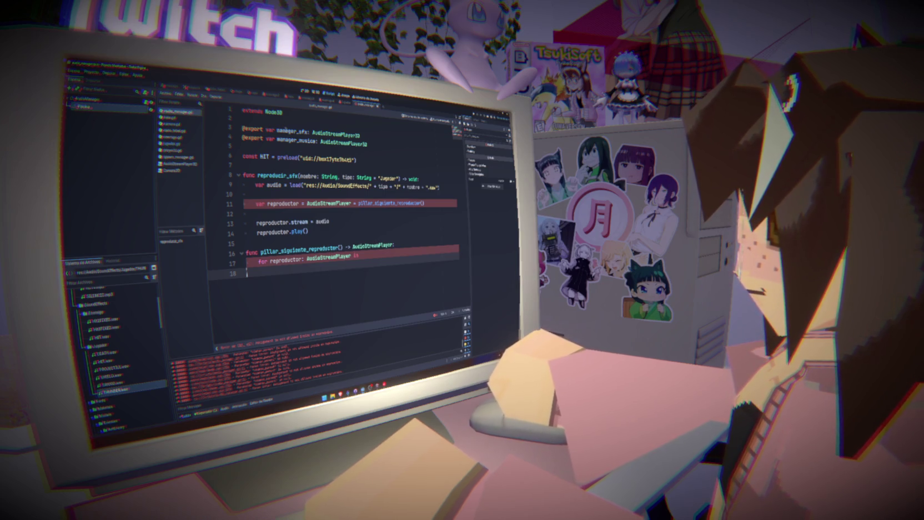
double_click(292, 131)
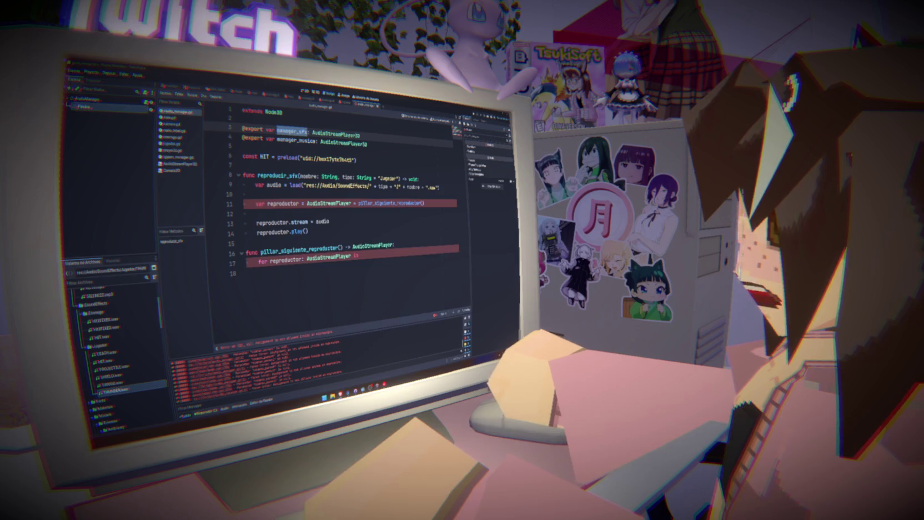
click(379, 254)
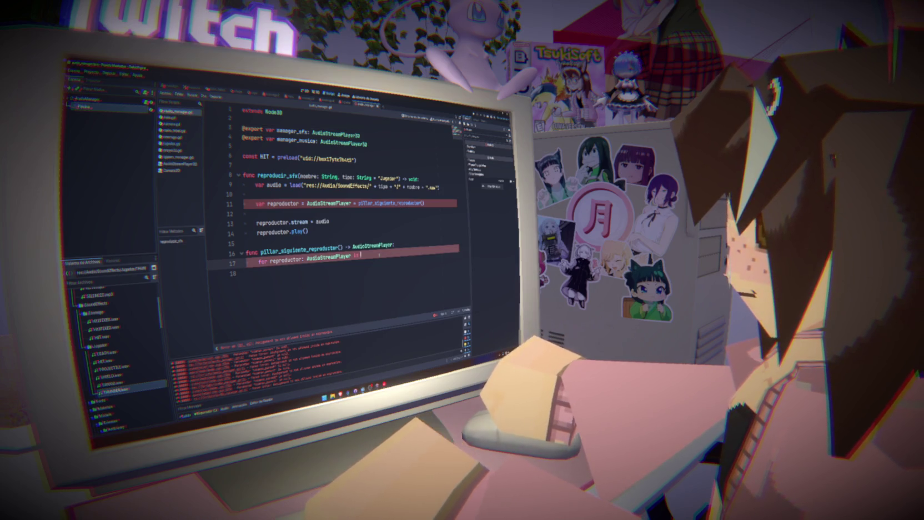
- Loop over reproductores_sfx and add an 'if not reproductor.playing:' check
text(prep)
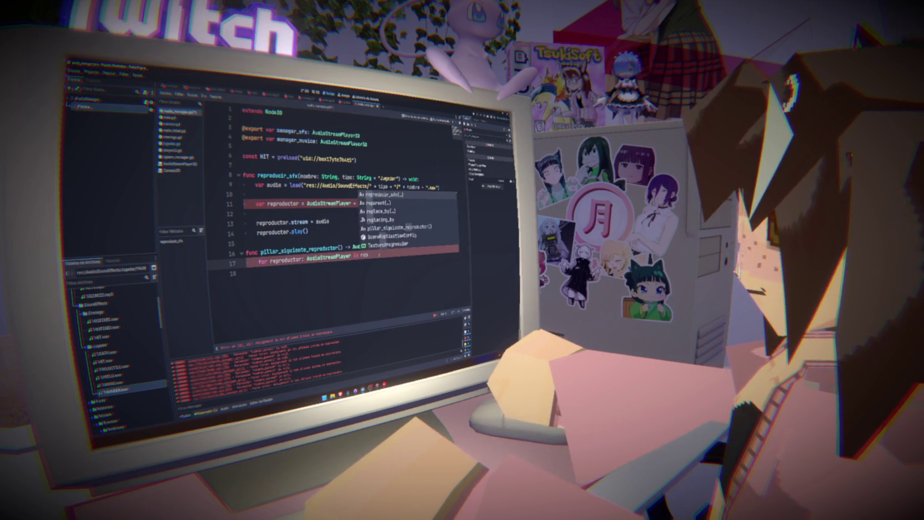
text(roductores_sfx:)
key(Return)
text(if rot repro)
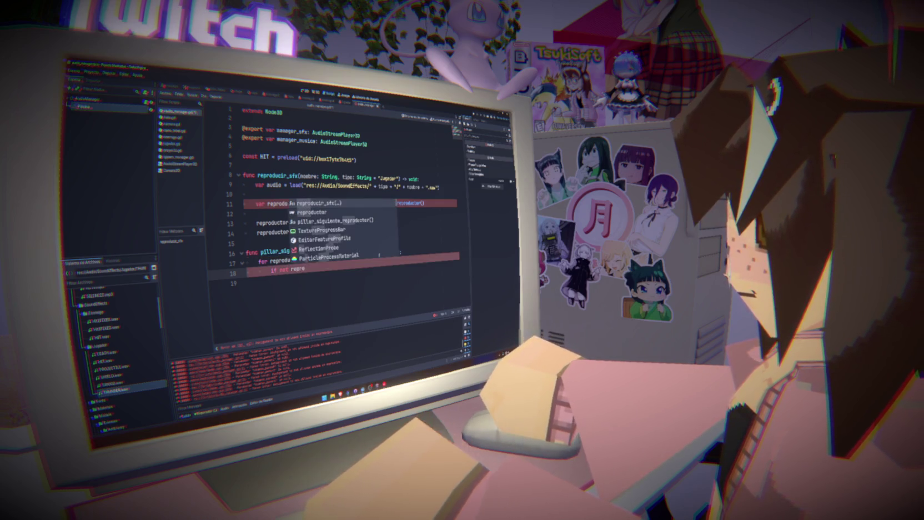
text(ductor.pla)
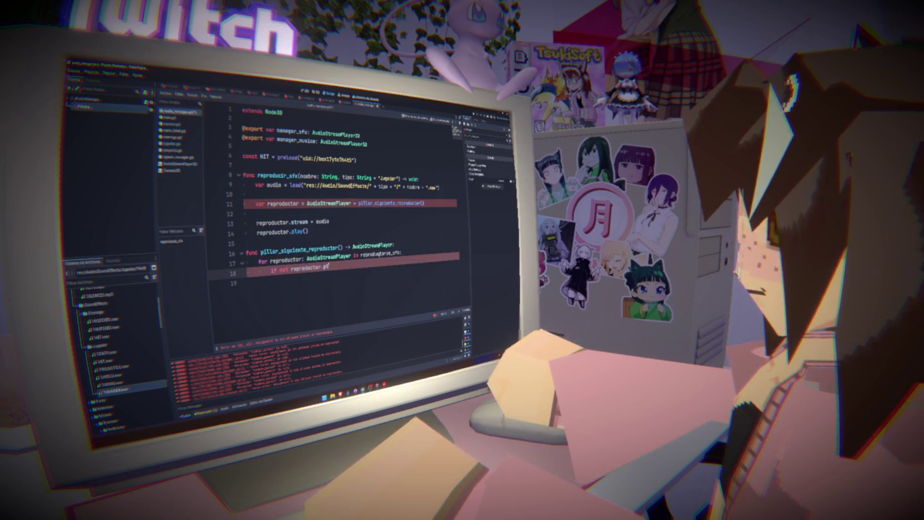
key(Down)
key(Return)
key(BackSpace)
key(BackSpace)
key(BackSpace)
text(ing)
key(BackSpace)
key(BackSpace)
key(BackSpace)
text(laying)
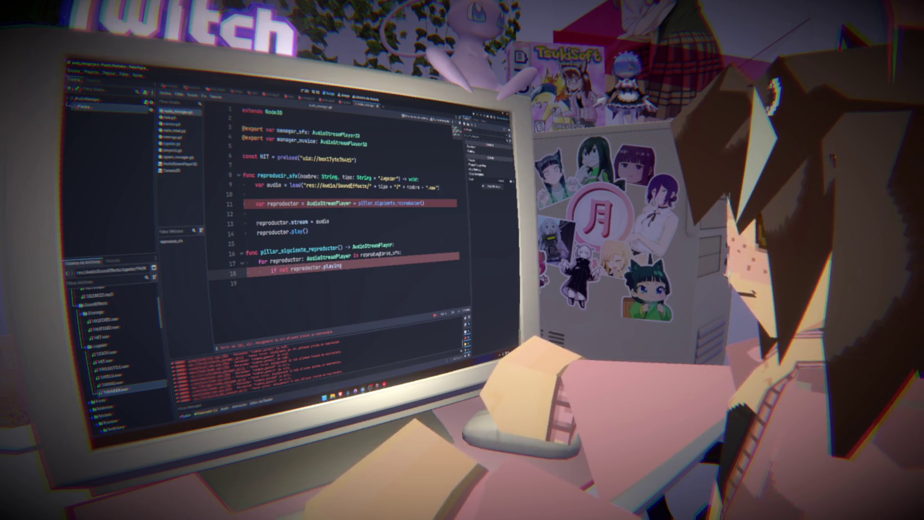
text(:)
- Return reproductor inside the idle-player check
key(Return)
text(retu)
key(BackSpace)
key(BackSpace)
text(urn)
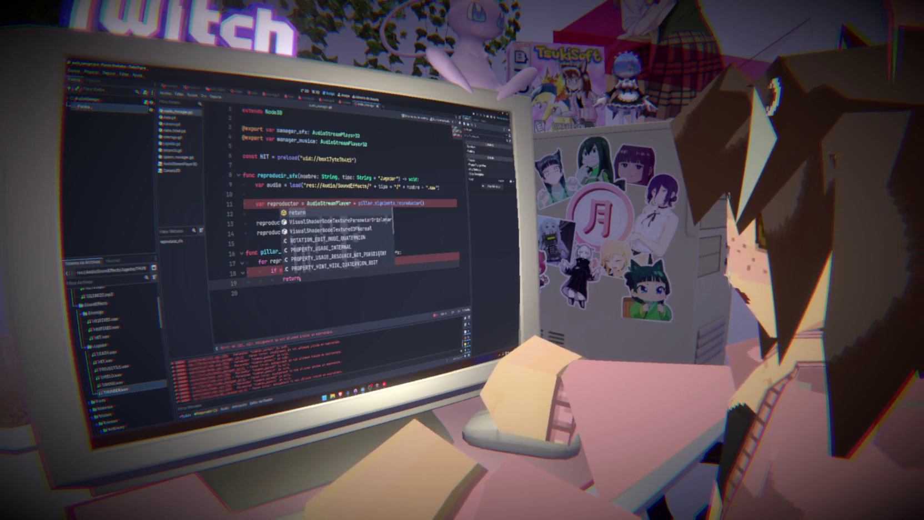
key(Escape)
text(reproductor)
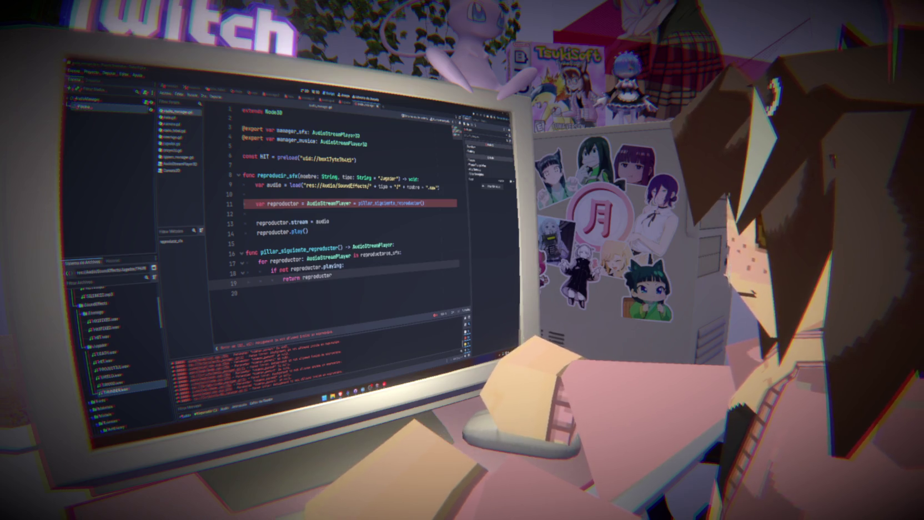
- After the loop, declare var reproductor: AudioStreamPlayer = AudioStreamPlayer.new()
key(Return)
key(Return)
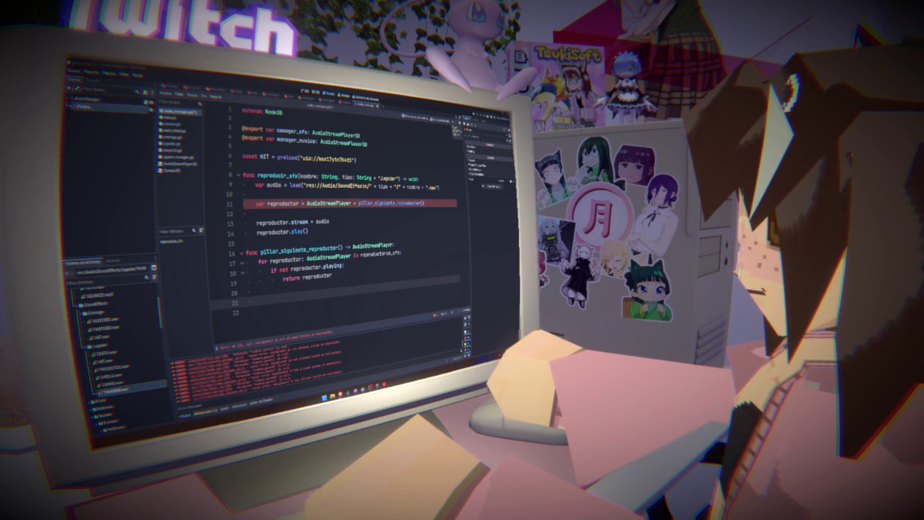
click(297, 299)
text(var reproduc)
text(tor)
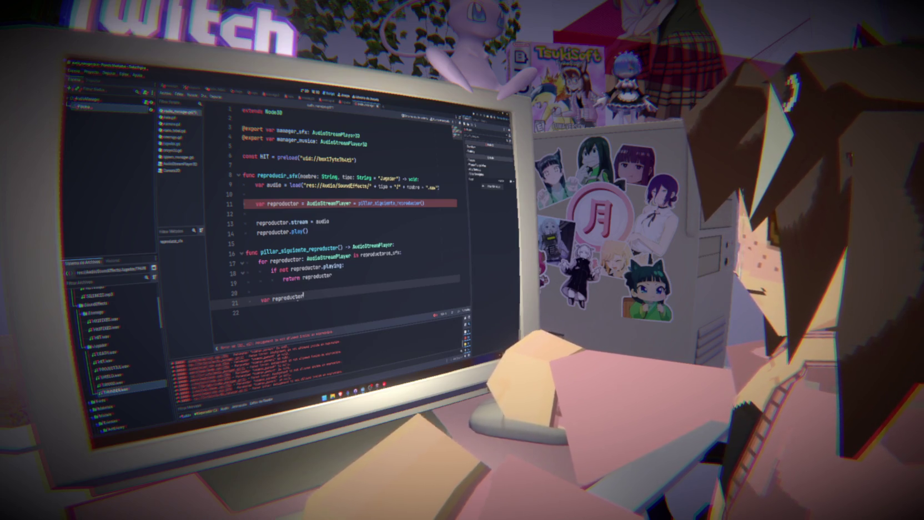
text(: AudioStreamPlayer)
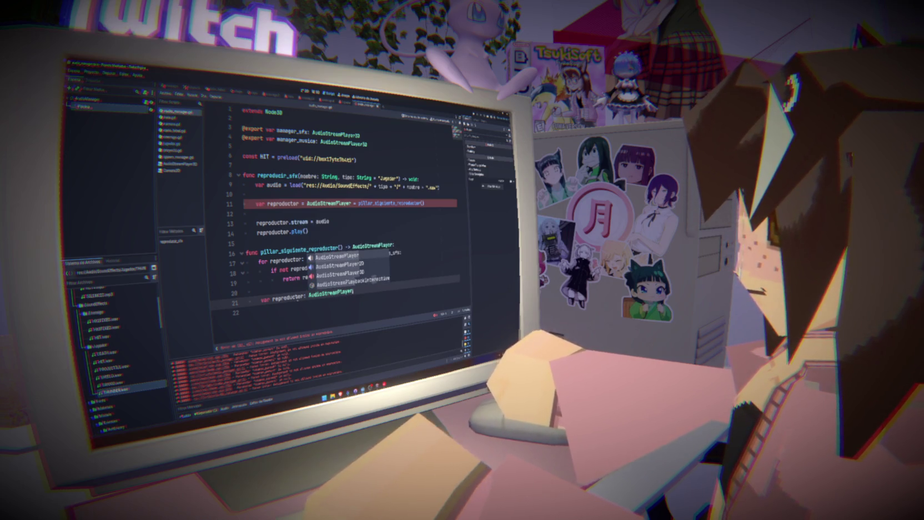
key(ctrl+space)
text(AudioS)
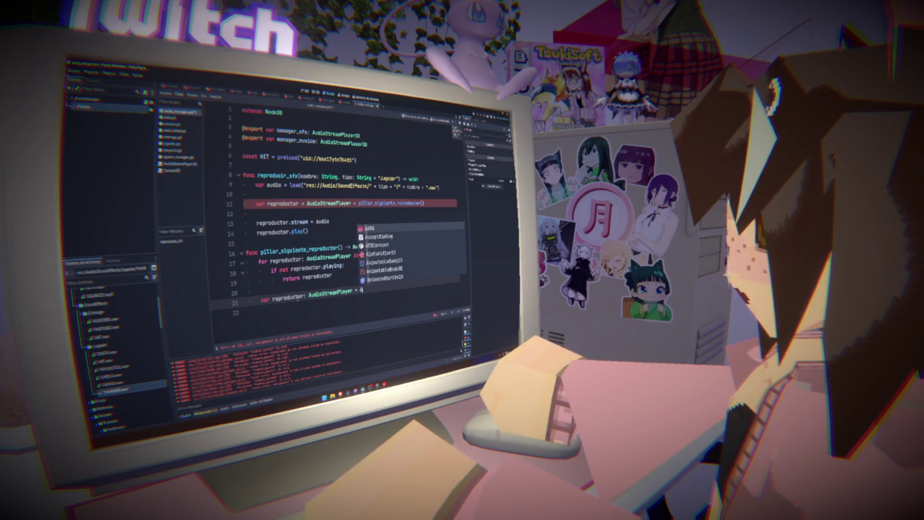
text(treamPl)
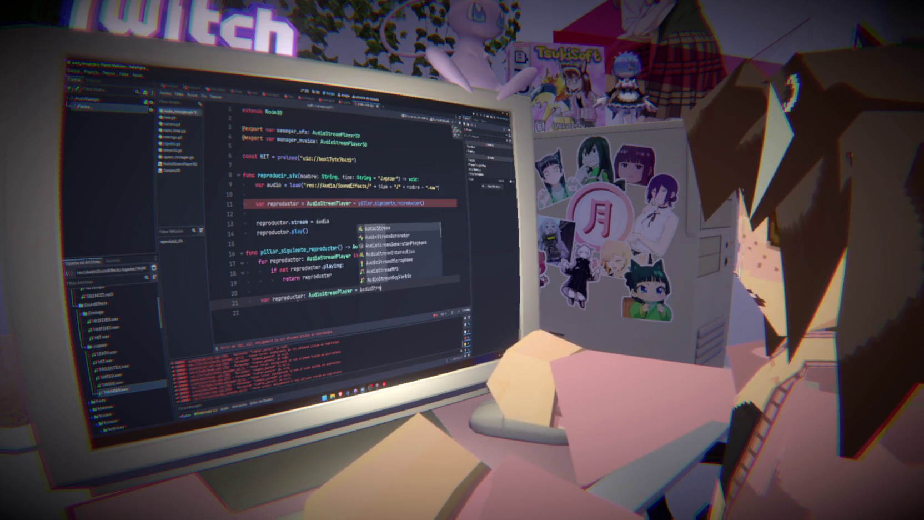
text(ayer.new())
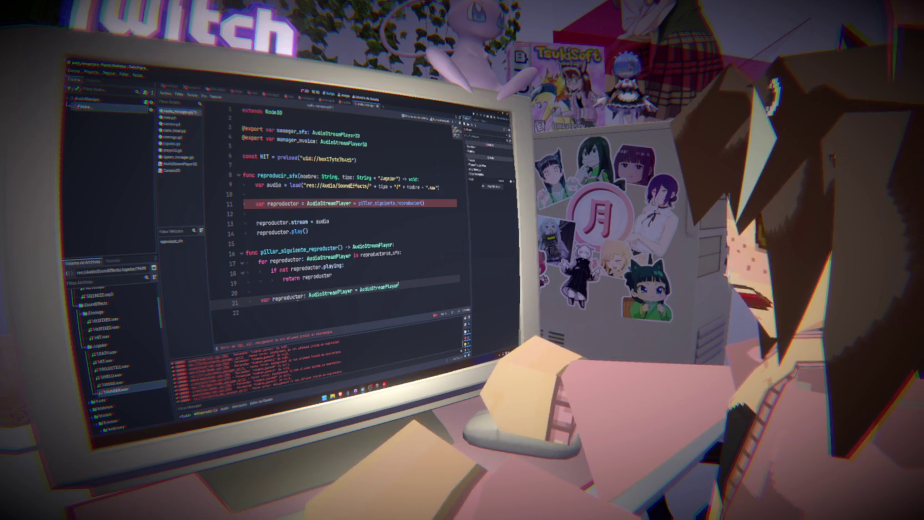
- Add 'return reproductor' after the fallback player and save the script
key(Return)
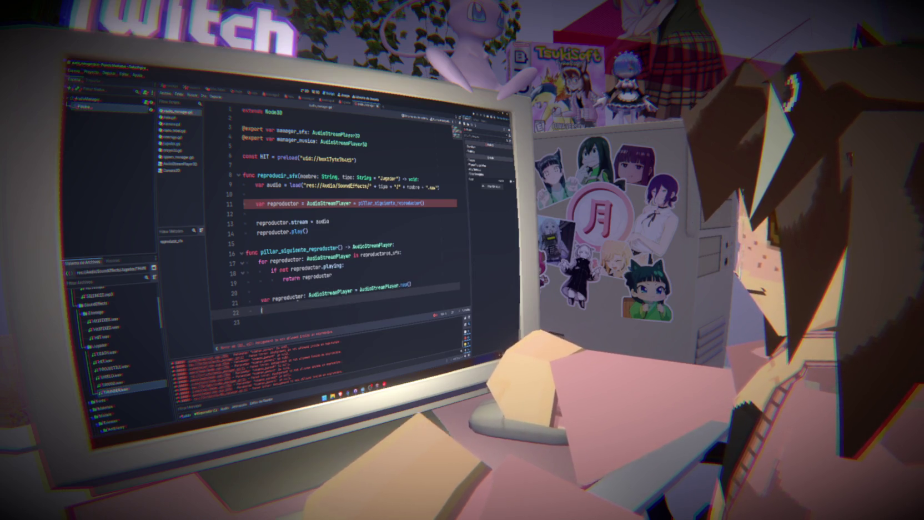
text(return repr)
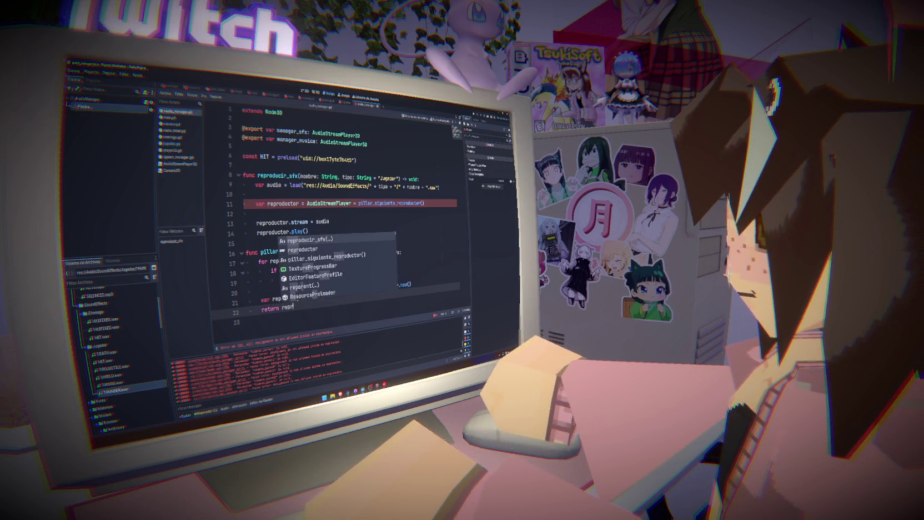
key(Return)
key(ctrl+s)
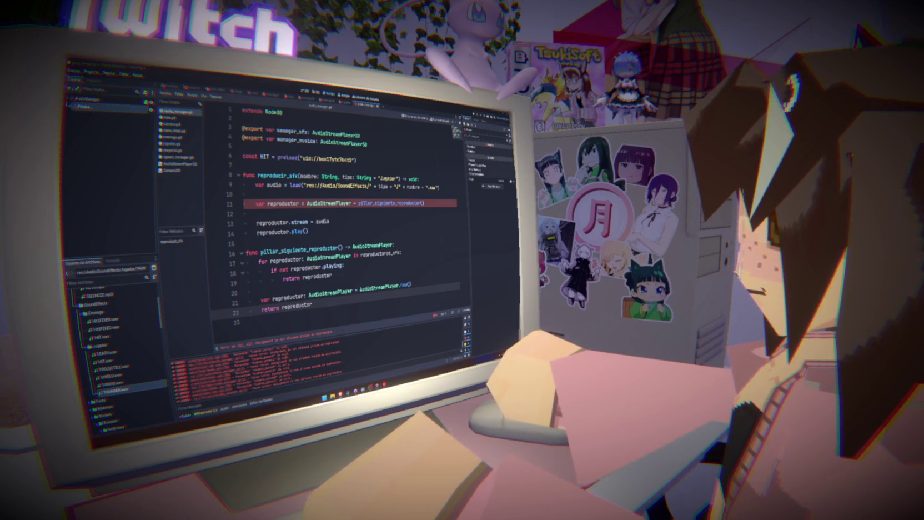
- Replace the HIT constant with 'var reproductores_sfx: Array[AudioStreamPlayer] = []'
double_click(381, 253)
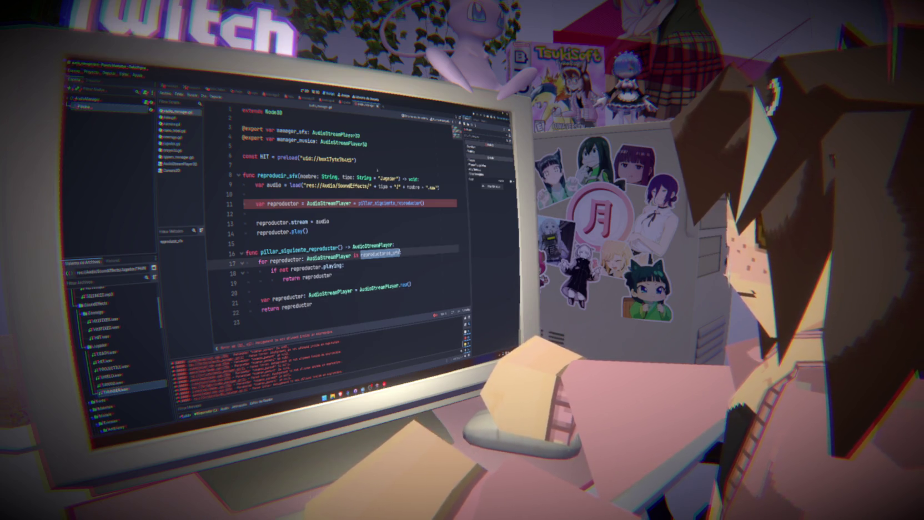
click(357, 159)
key(shift+Home)
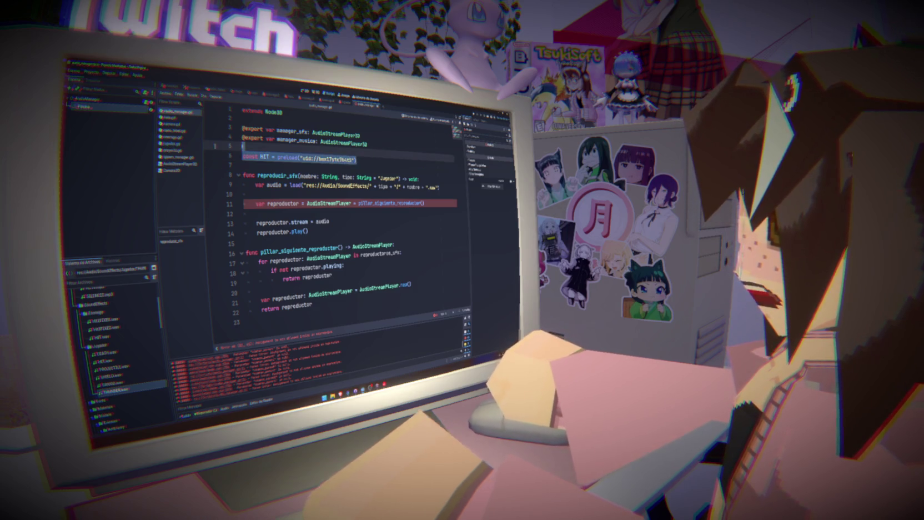
key(BackSpace)
key(BackSpace)
text(var reproductores_sfx)
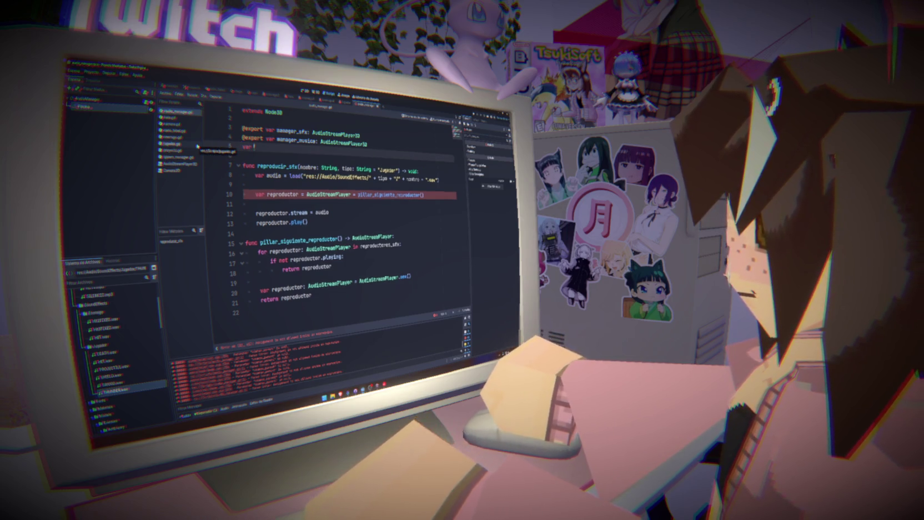
key(ctrl+s)
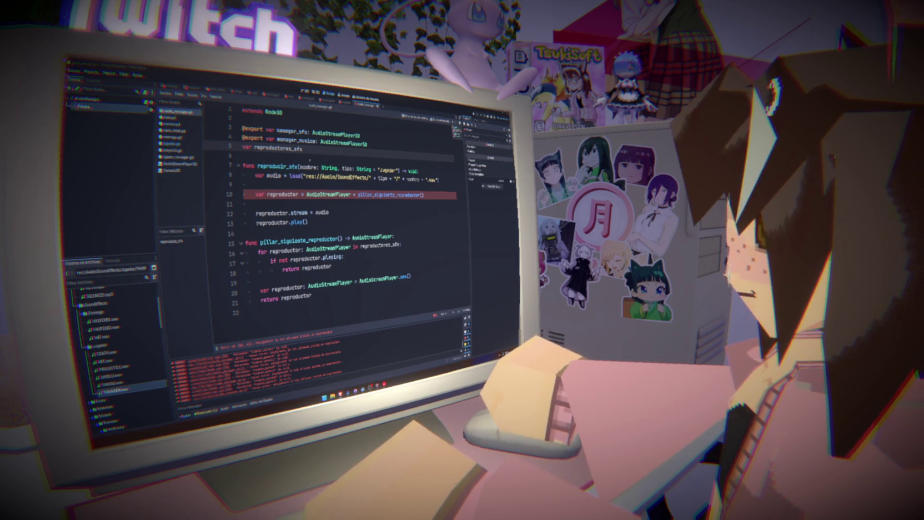
text(: Arr)
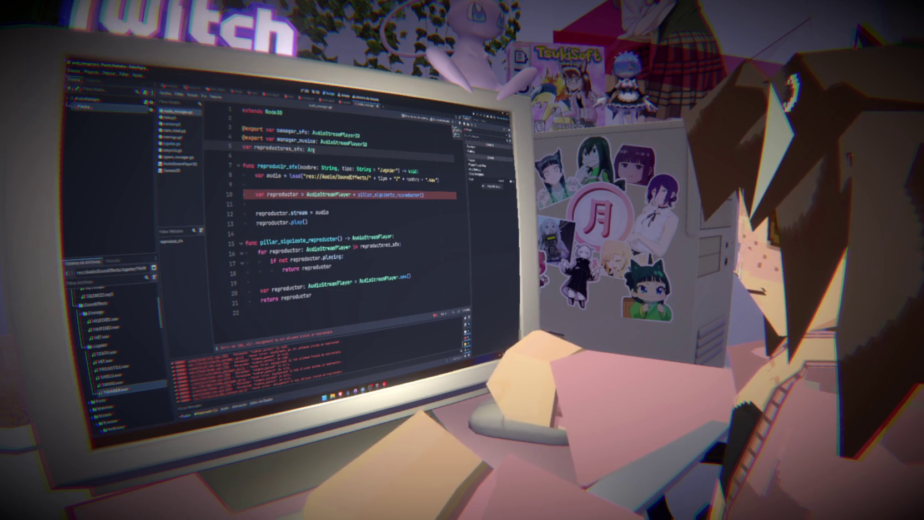
text(ay[Audio)
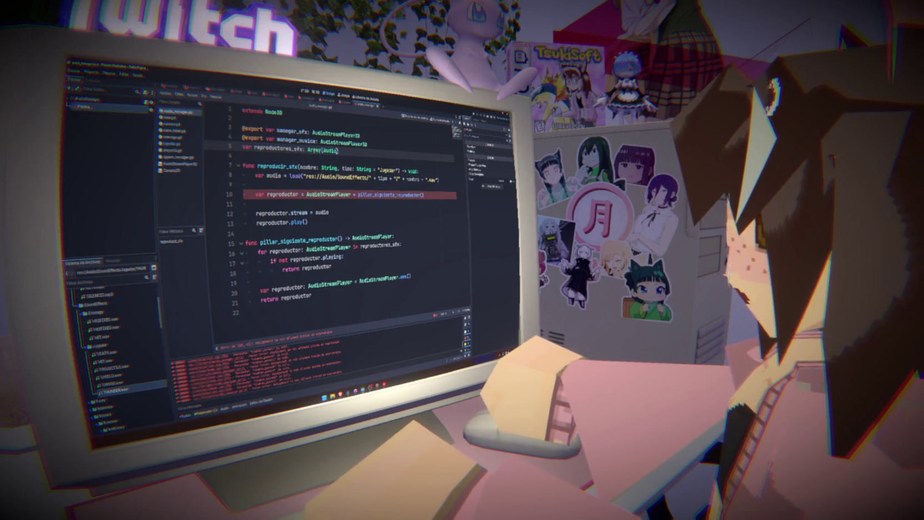
text(StreamPlayer])
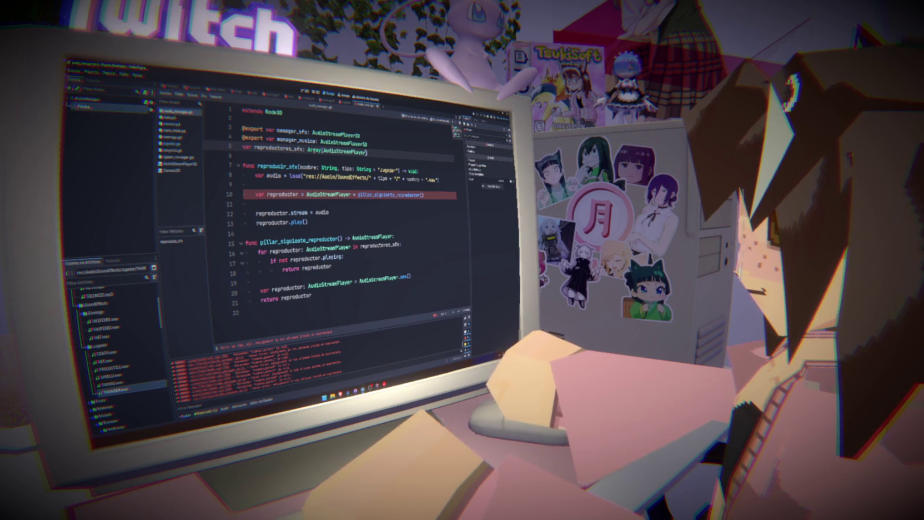
text( = [])
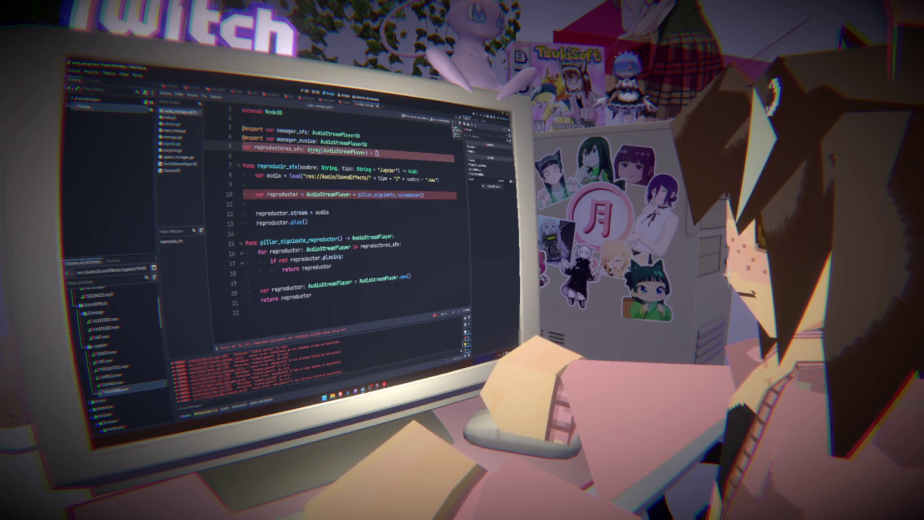
key(Up)
key(BackSpace)
key(BackSpace)
key(Up)
key(BackSpace)
key(BackSpace)
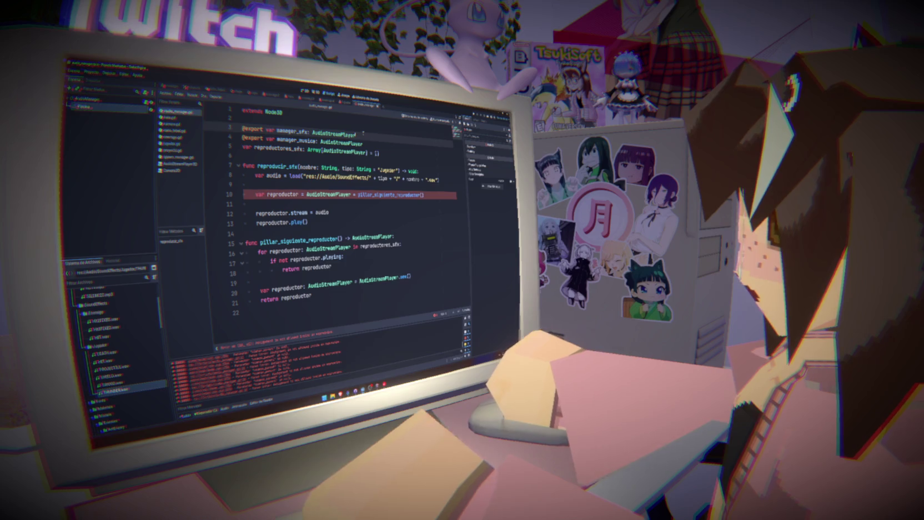
click(351, 153)
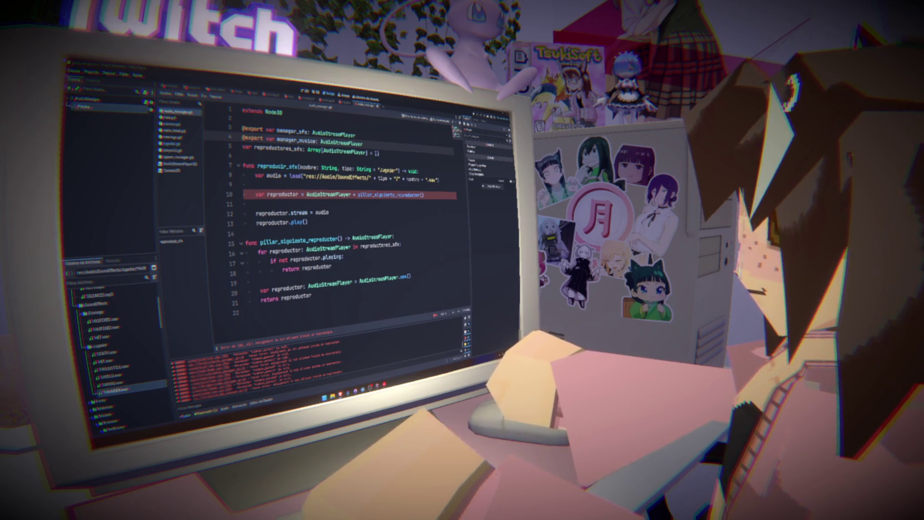
click(390, 161)
drag(390, 162, 390, 161)
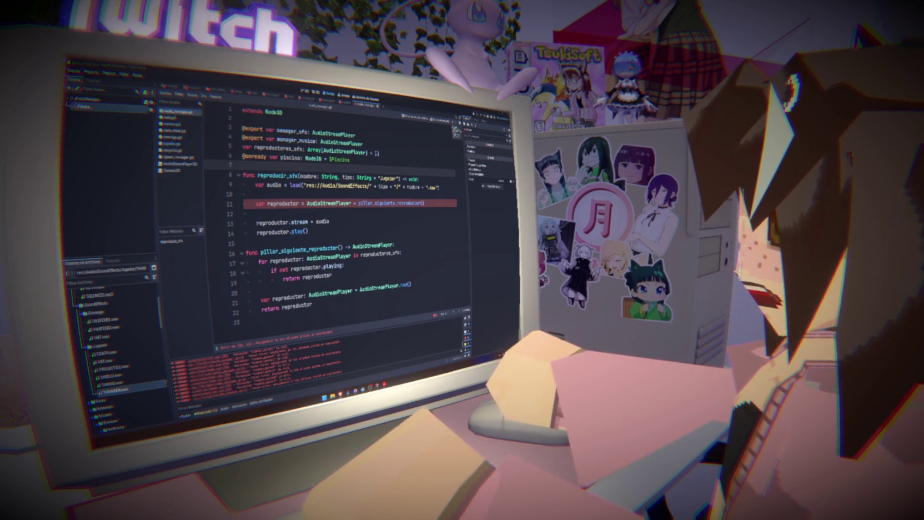
double_click(289, 159)
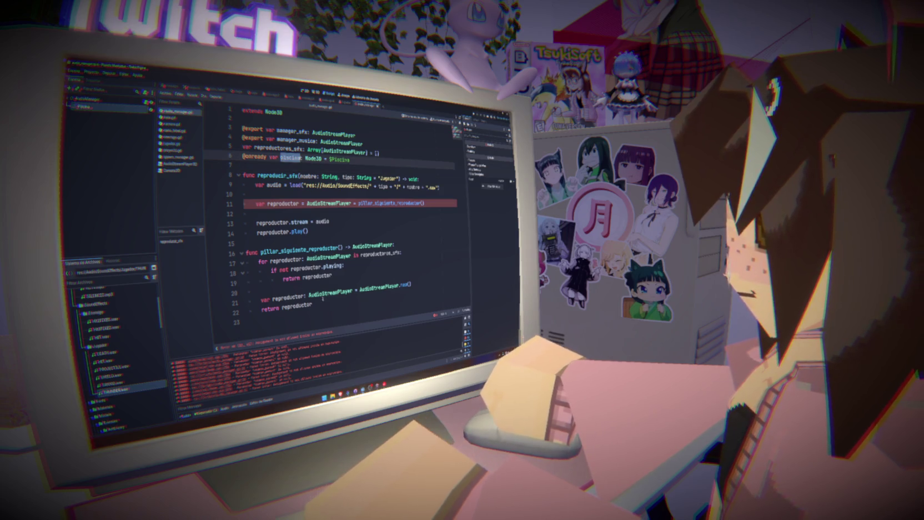
- Add 'piscina.add_child(reproductor)' after the player creation line, then show the 3D view
click(260, 291)
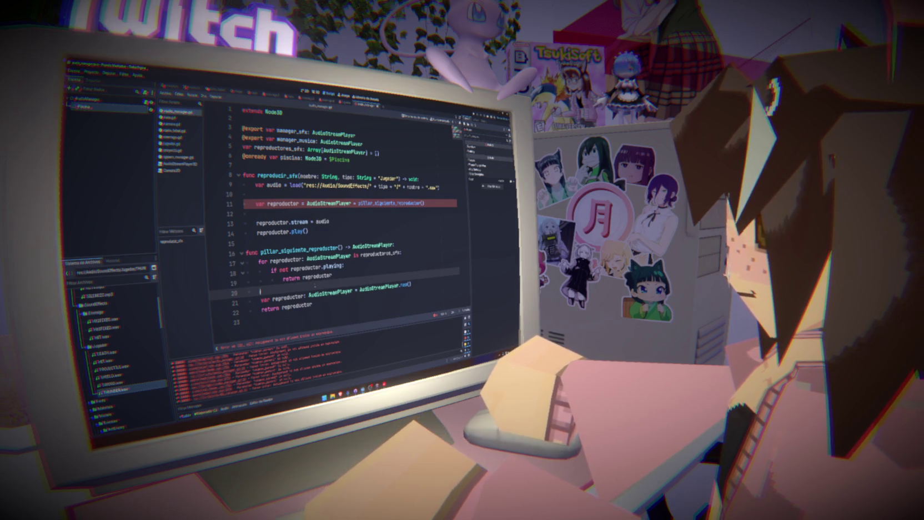
click(425, 284)
key(Return)
text(piscina.)
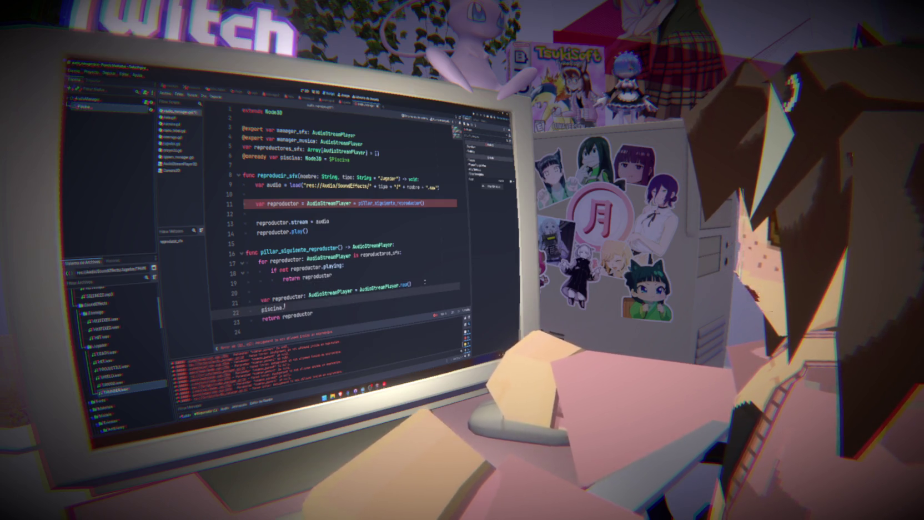
text(add)
key(Return)
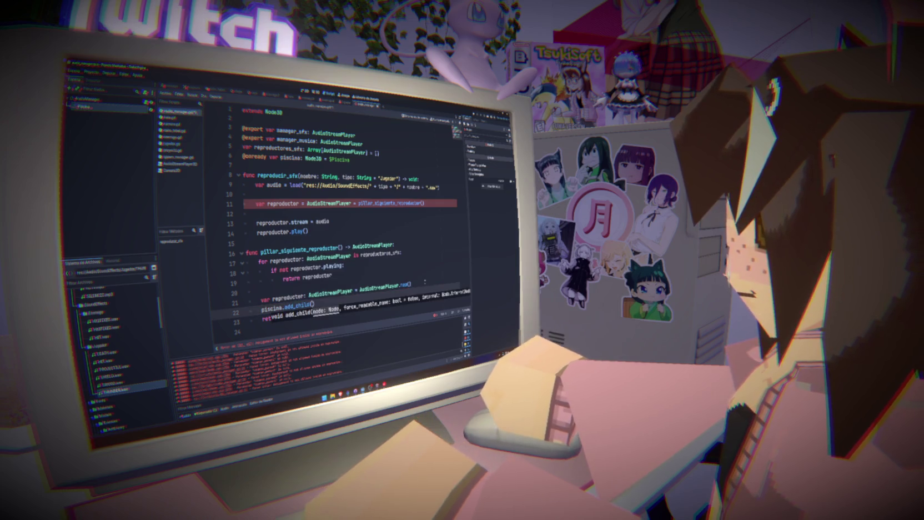
text(repr)
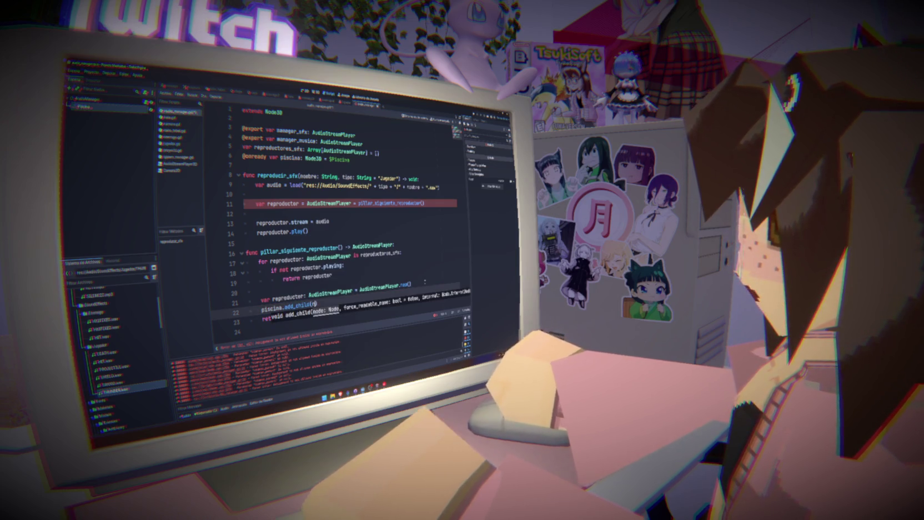
key(Down)
key(Return)
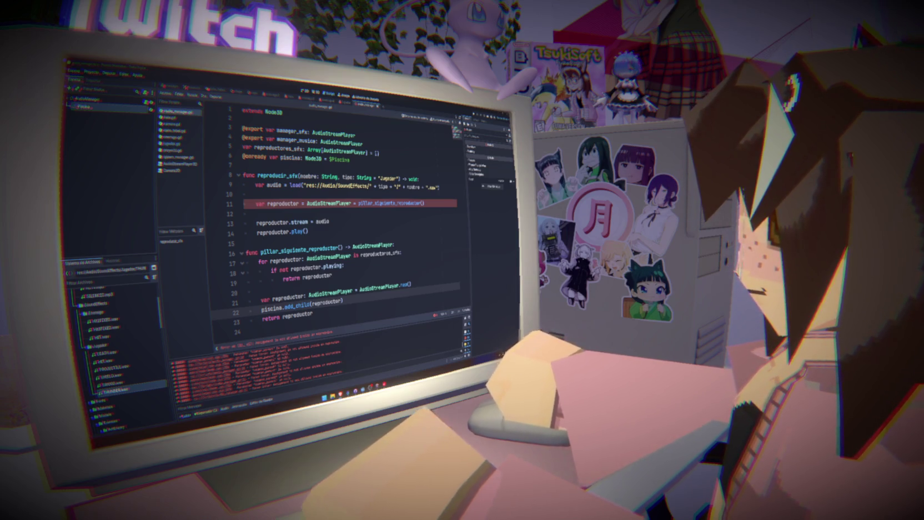
key(ctrl+F2)
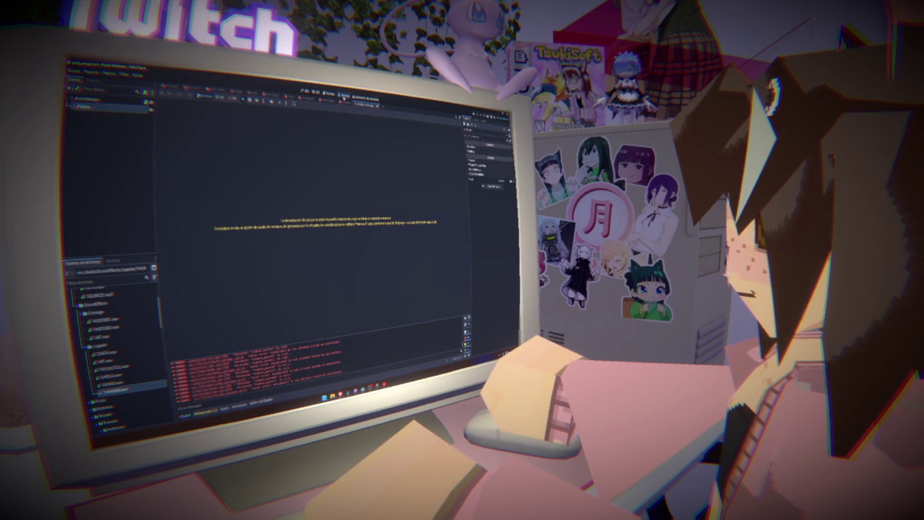
- Run the game, stop it when the debugger breaks at line 11, and return to the script
click(287, 103)
click(377, 195)
key(F5)
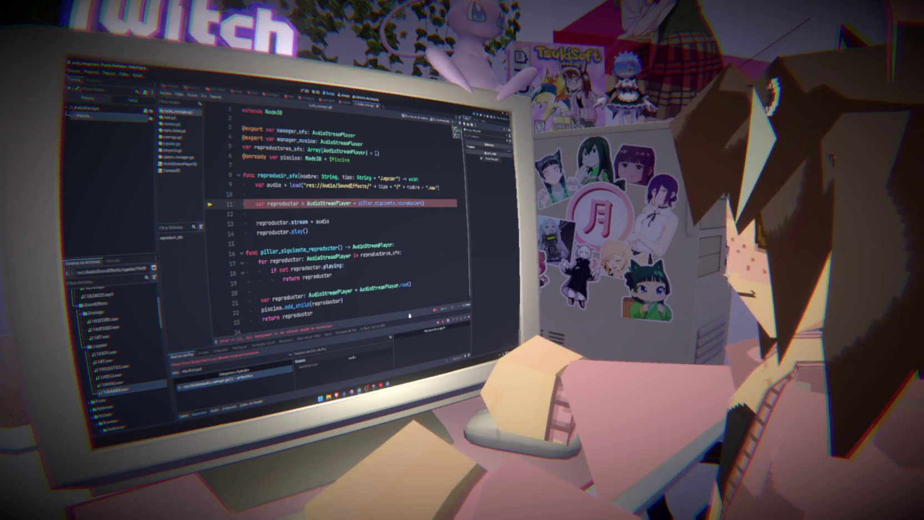
key(F8)
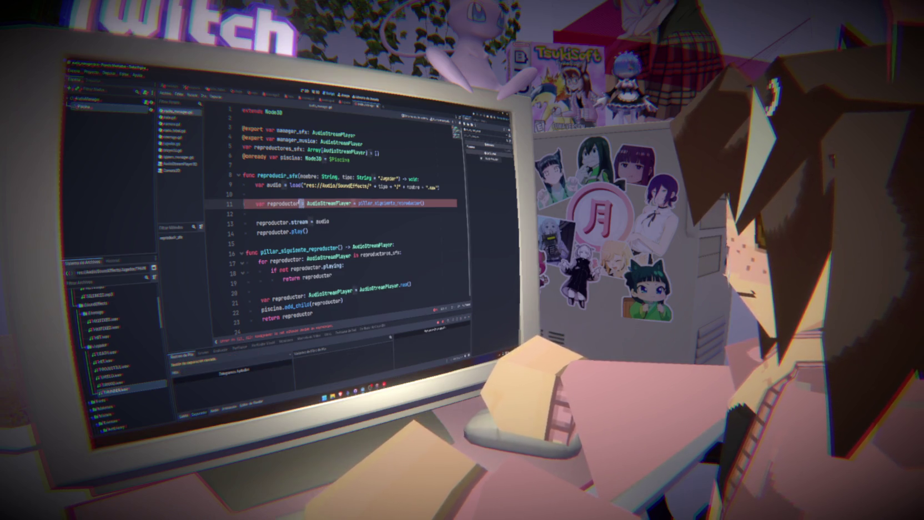
click(245, 243)
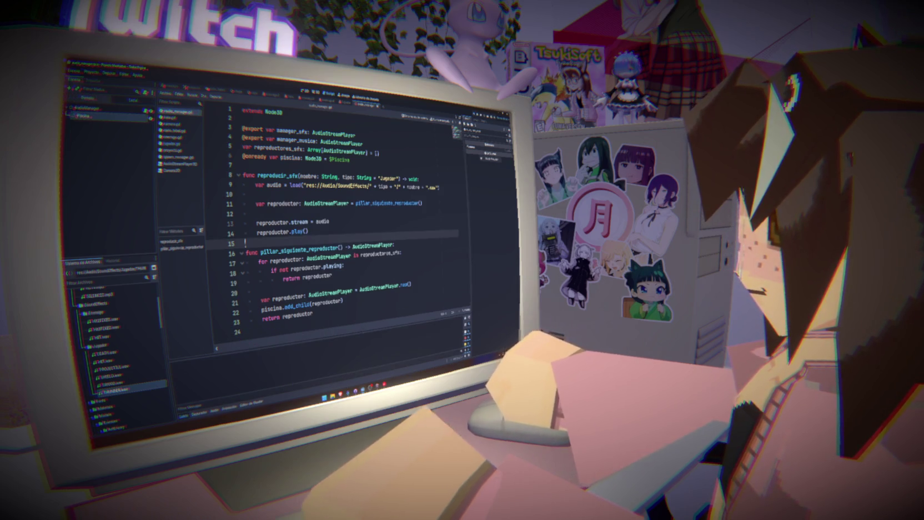
- Briefly rerun and stop the game, then go to the 3D workspace and browse its view menus
key(F5)
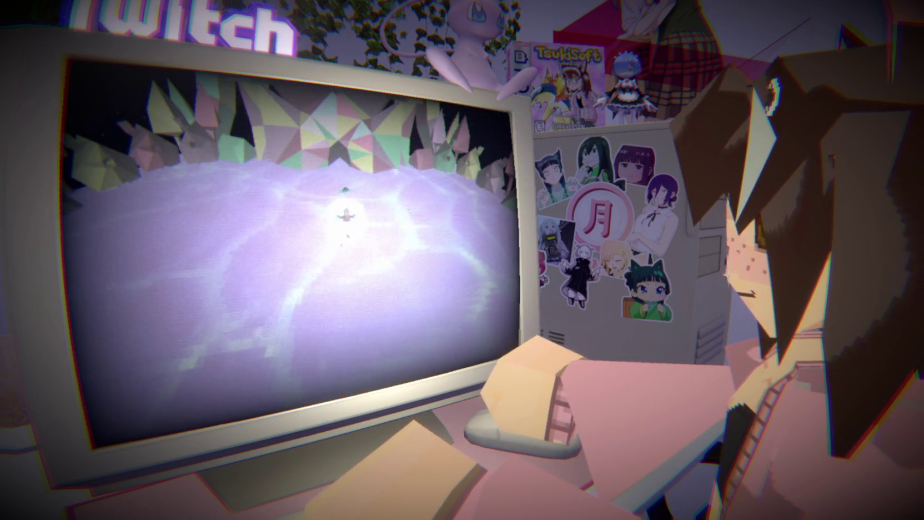
key(F8)
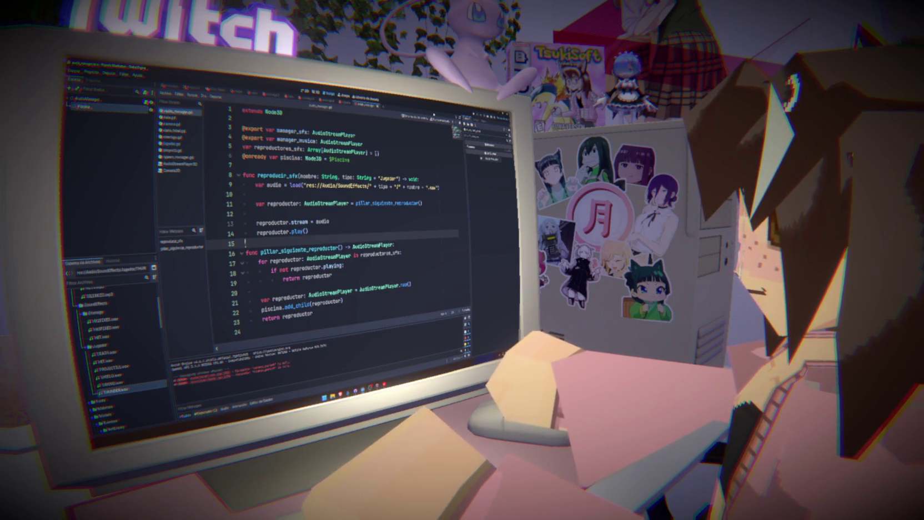
click(315, 92)
click(285, 104)
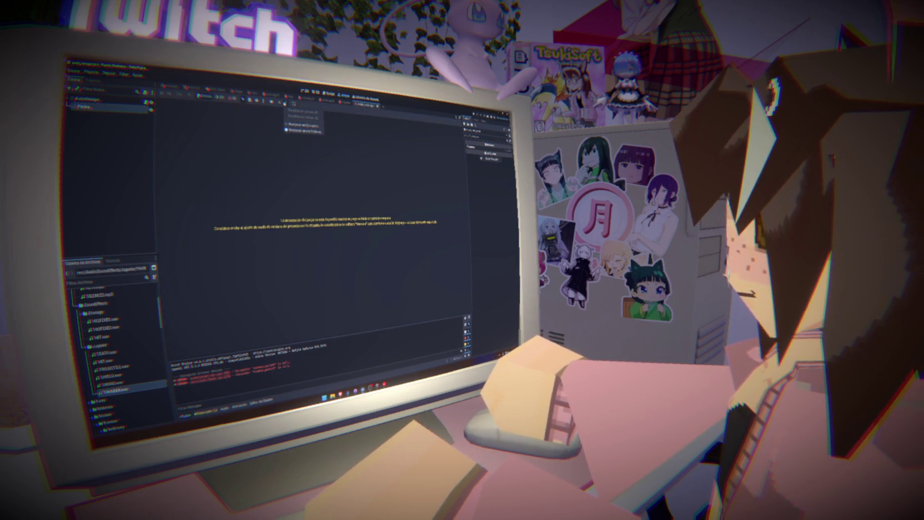
click(271, 102)
click(272, 102)
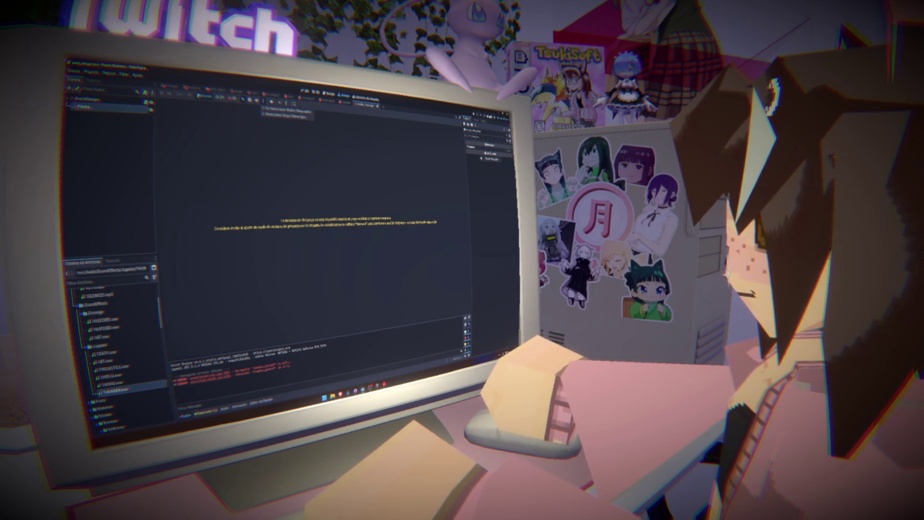
click(454, 132)
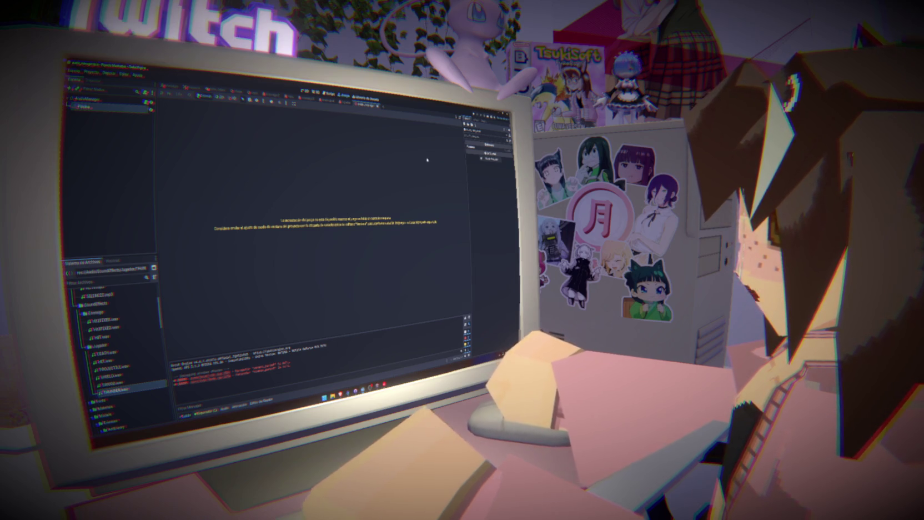
- Run the game to test the pooled sound effects, play briefly, then stop it
key(F5)
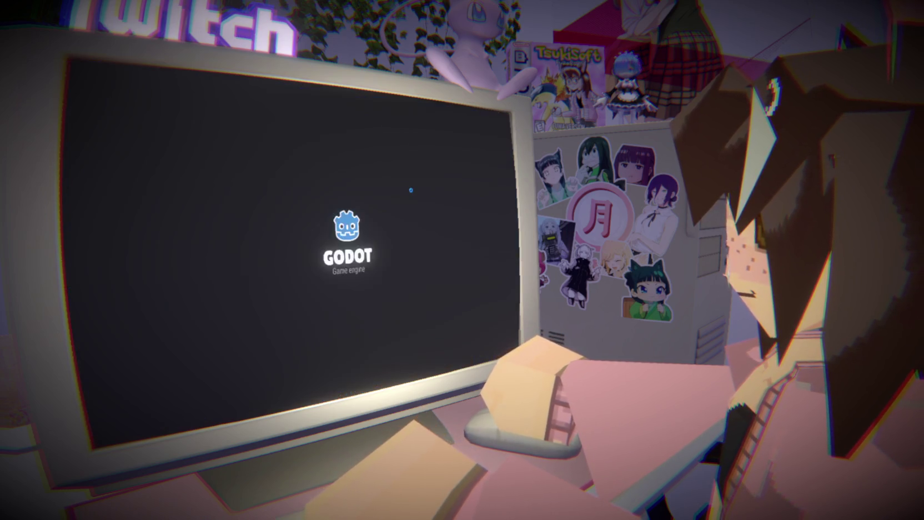
key(super)
click(417, 319)
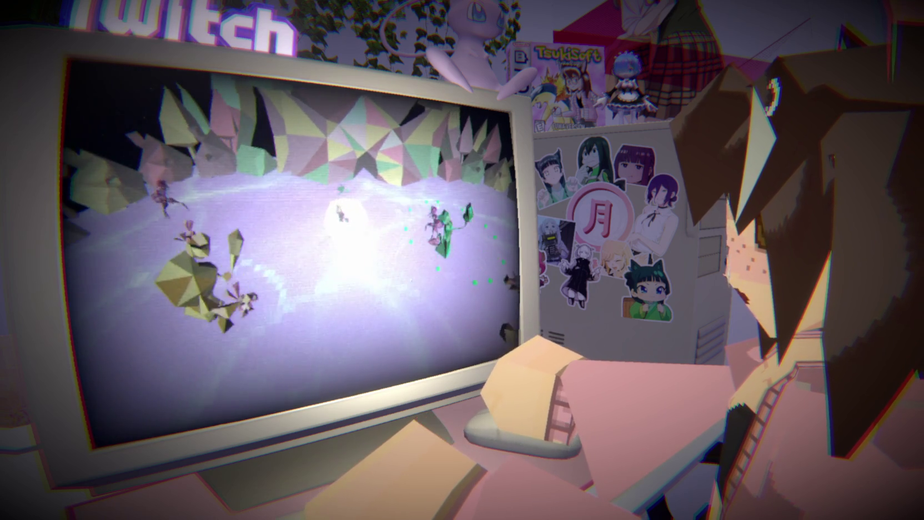
key(F8)
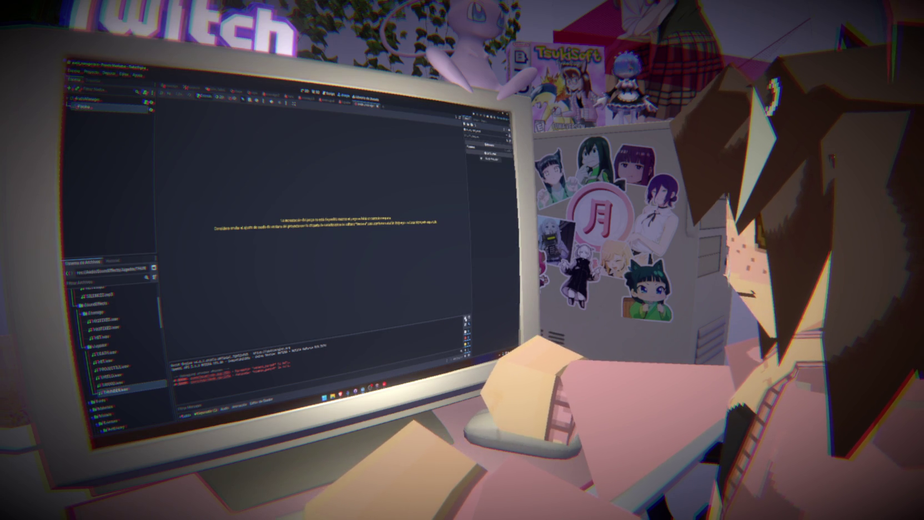
- Clear the Output log, select the AudioManager node, and open audio_manager.gd in the Script workspace
click(466, 319)
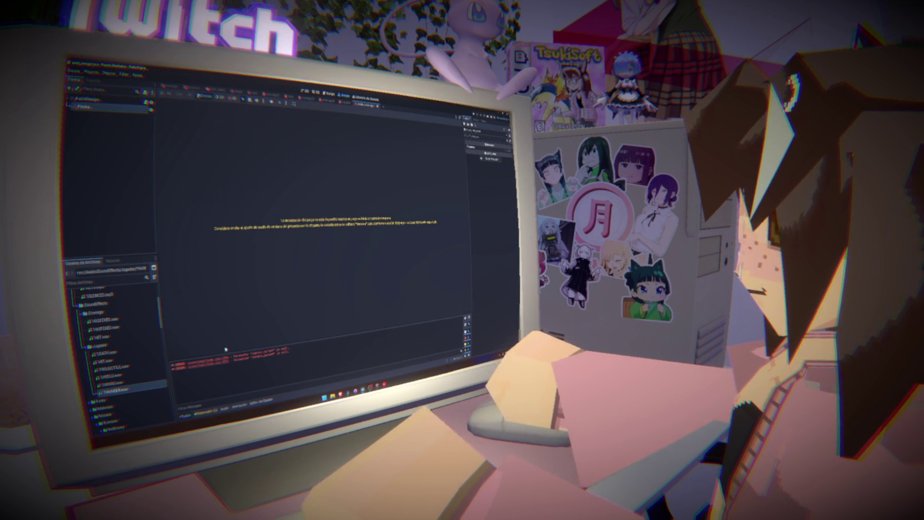
click(91, 100)
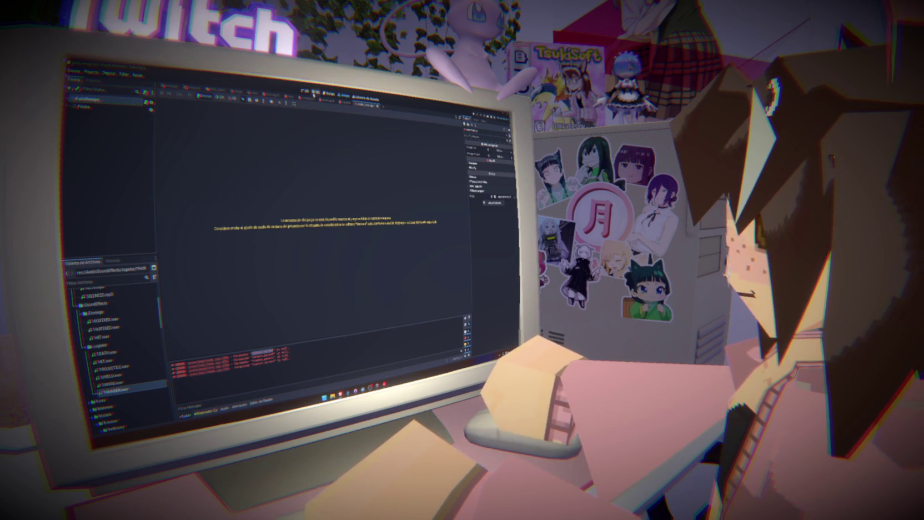
click(330, 94)
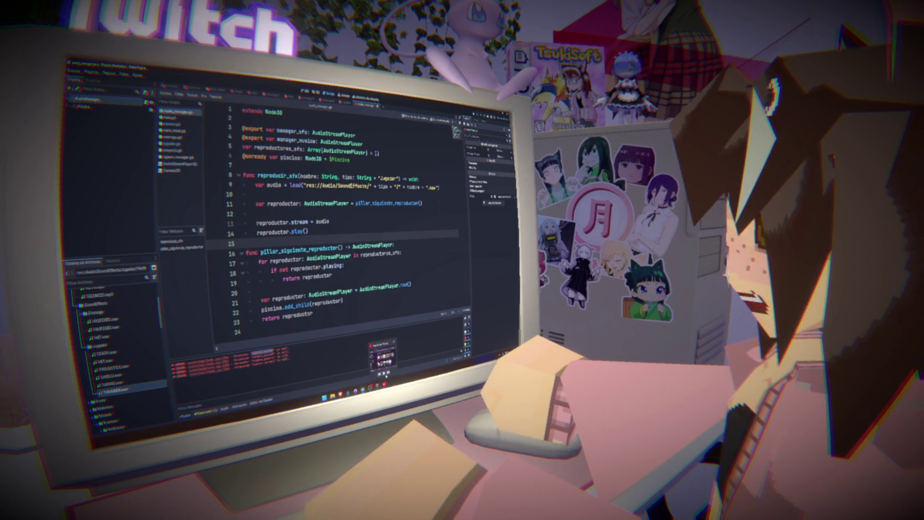
- Write on_reproductor_finished(reproductor: AudioStreamPlayer) with a body calling reproductor.queue_free()
click(344, 309)
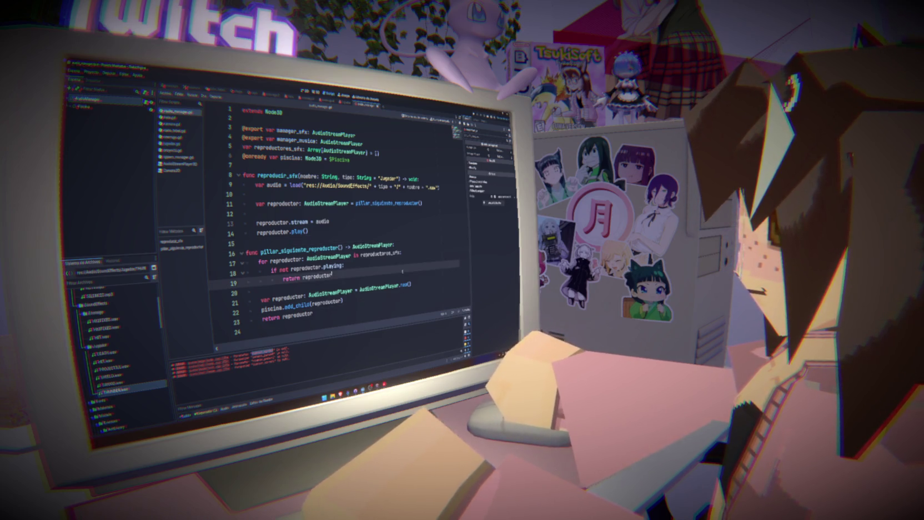
click(325, 327)
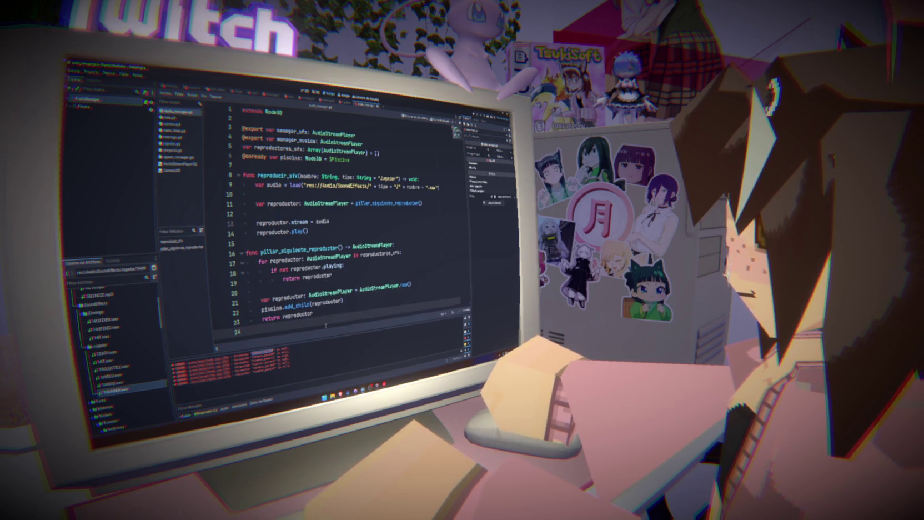
key(Return)
text(func )
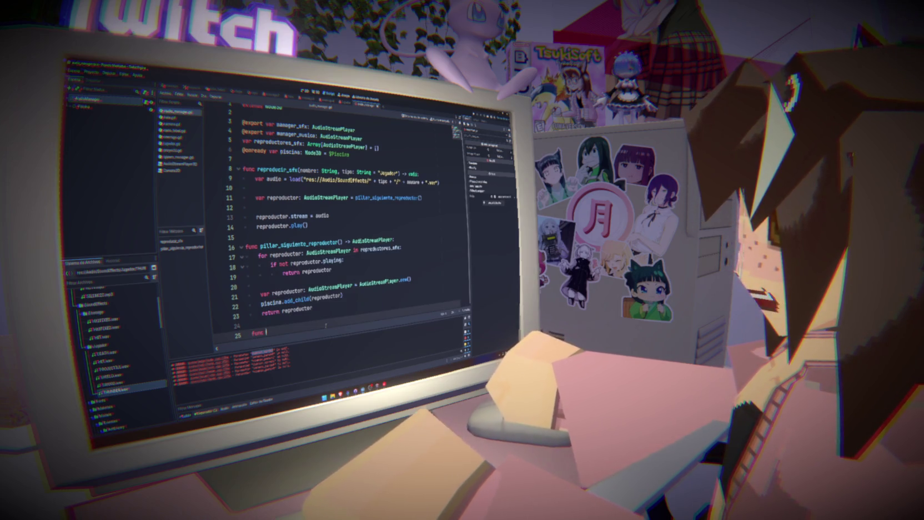
text(on_rp)
key(BackSpace)
key(BackSpace)
text(eproductor)
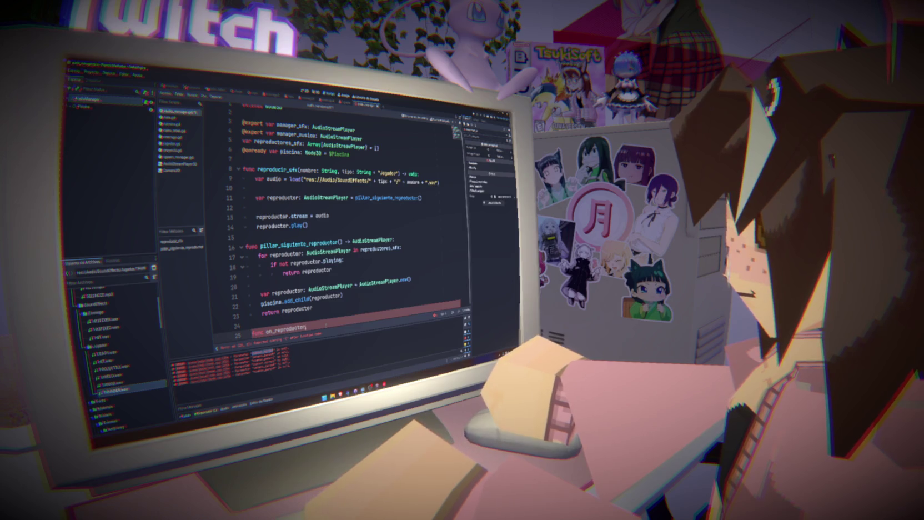
text(_finished)
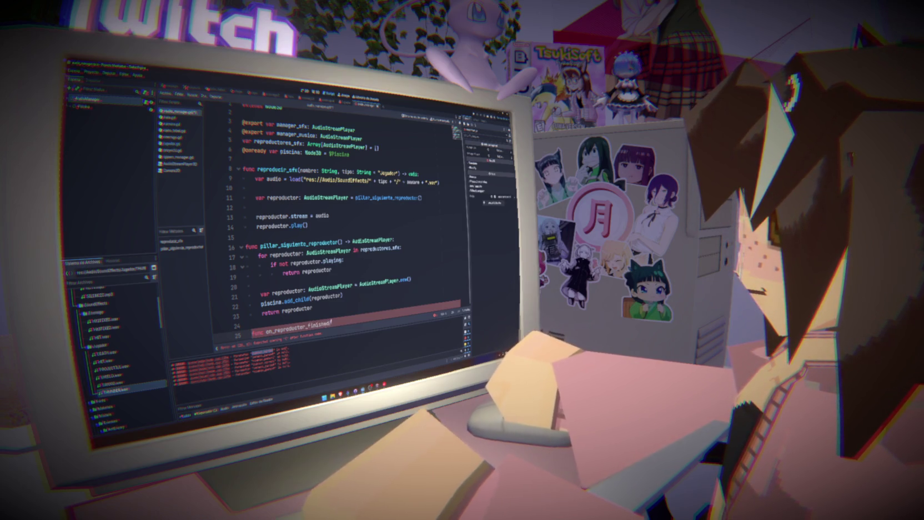
text((re)
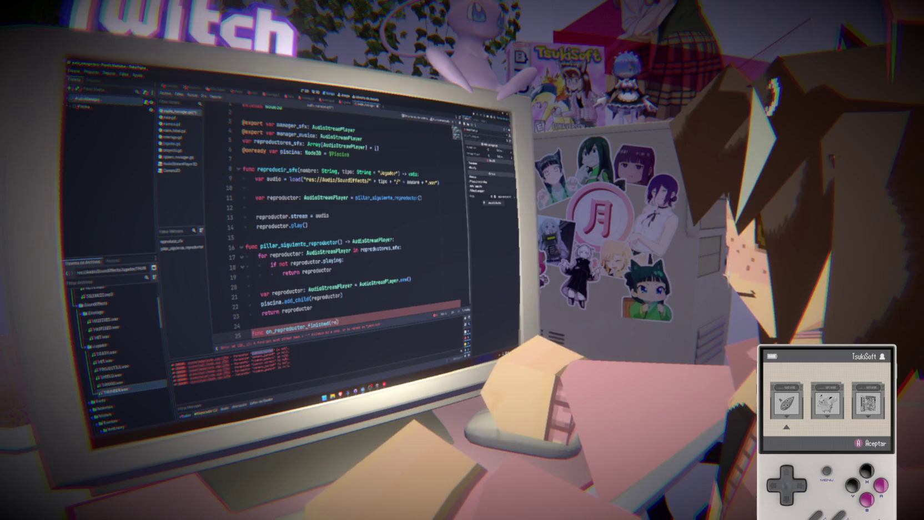
text(productor: Aud)
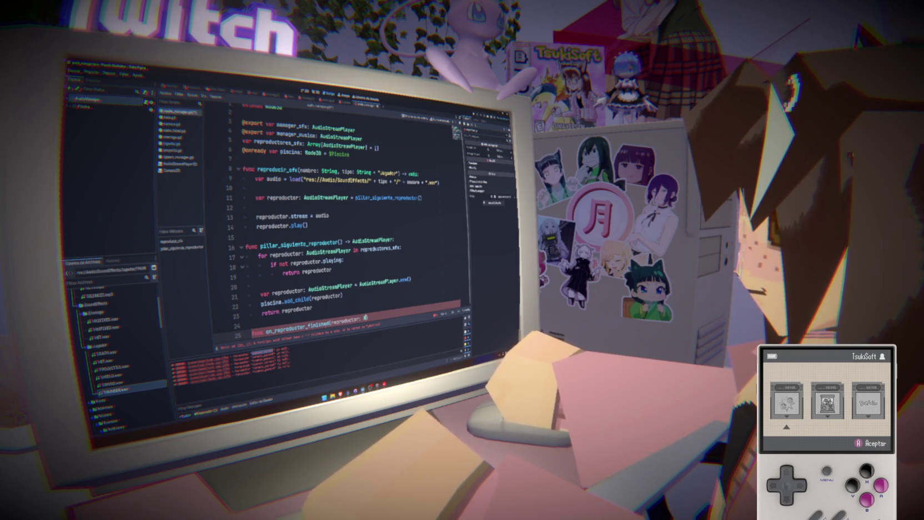
text(ioStre)
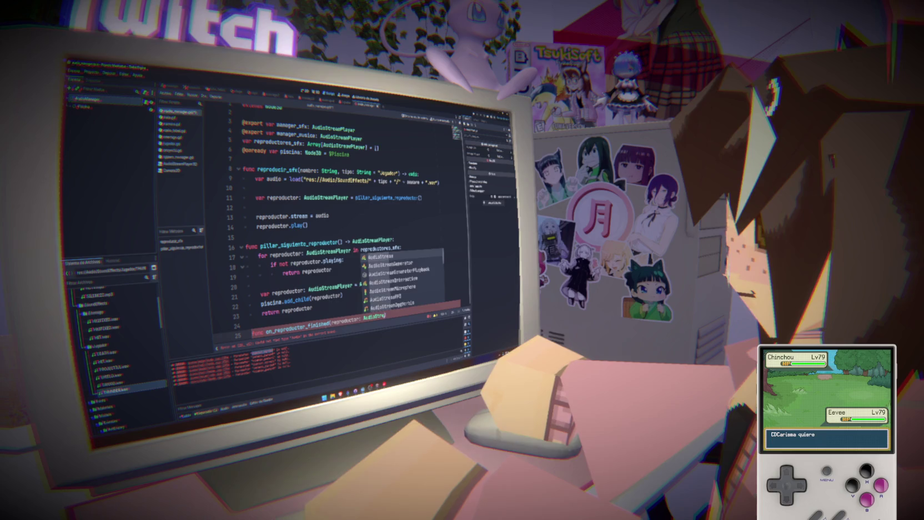
text(amP)
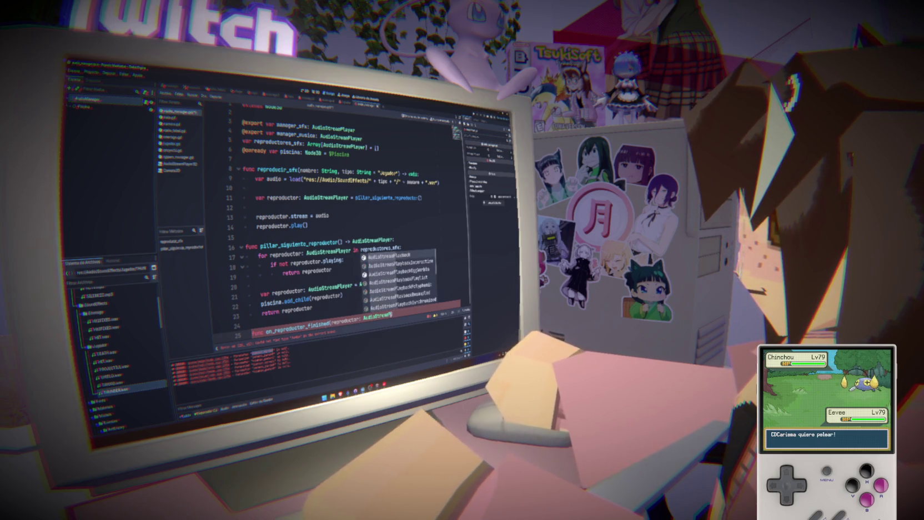
text(layer):)
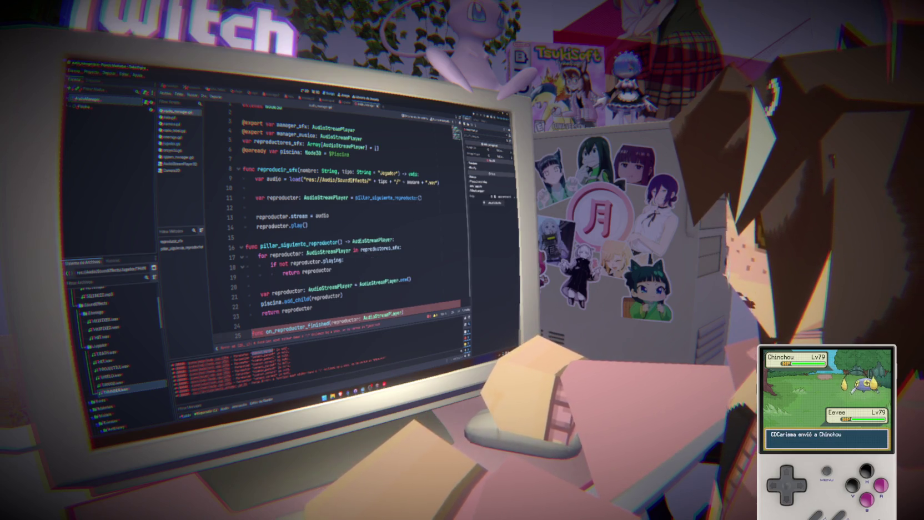
text( void:)
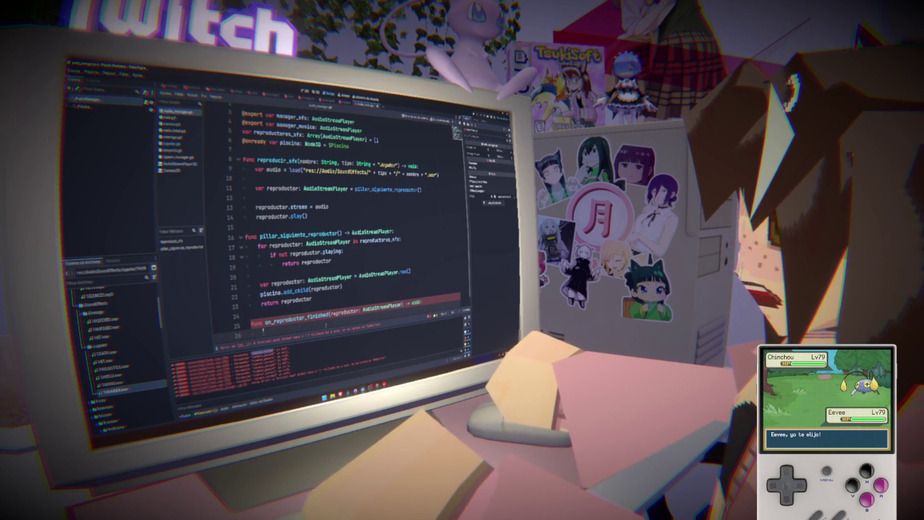
key(Return)
text(rep)
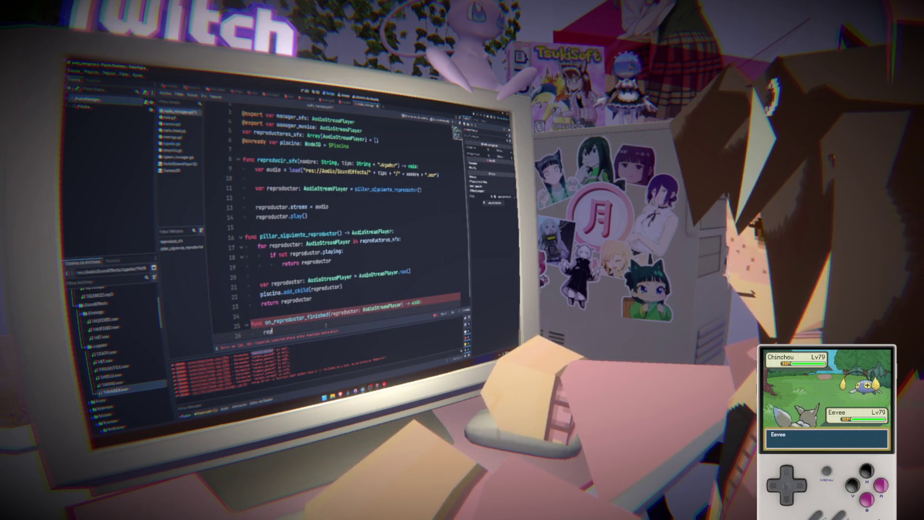
text(roductor.queue_free())
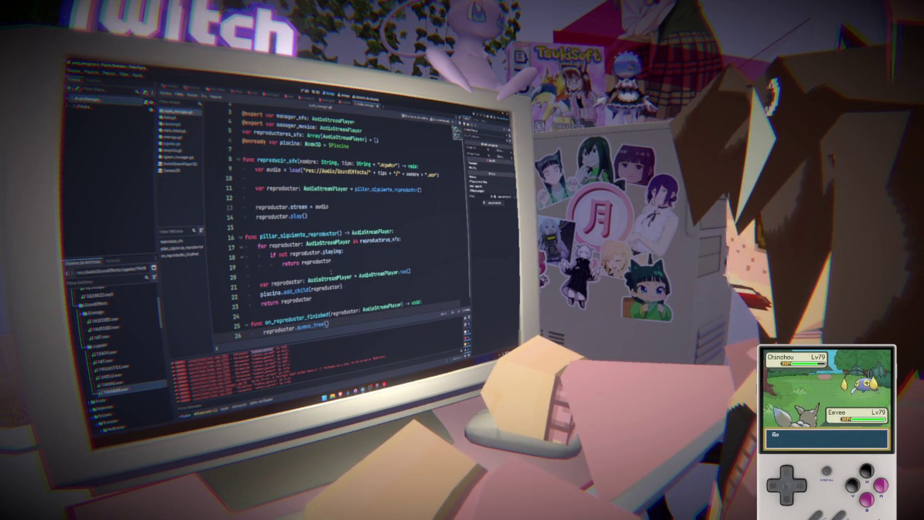
click(327, 296)
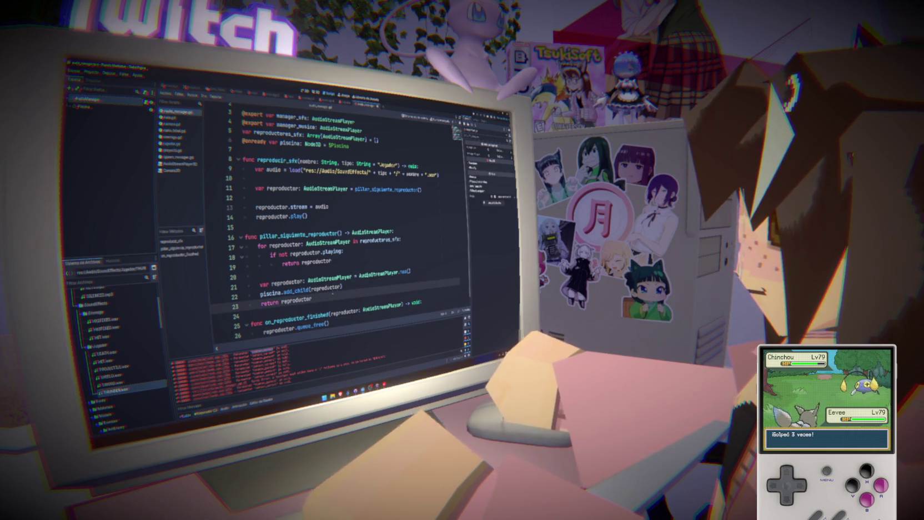
- Start a reproductor.finished.connect() call on a new line above return reproductor
key(Home)
key(Return)
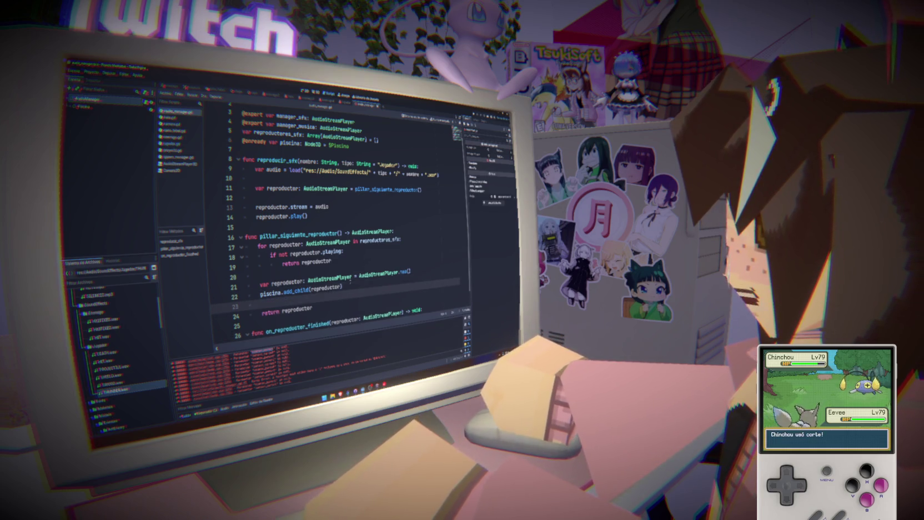
text(reproductor.)
key(Return)
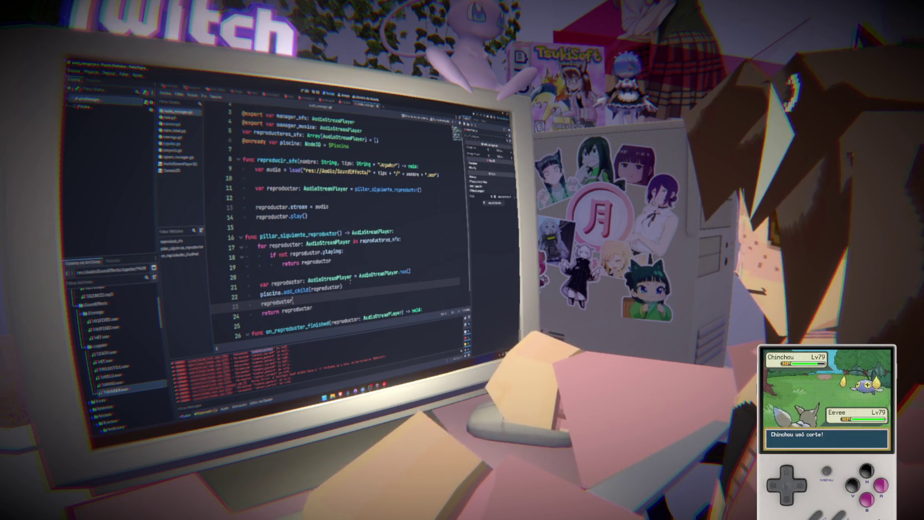
text(fin)
key(Return)
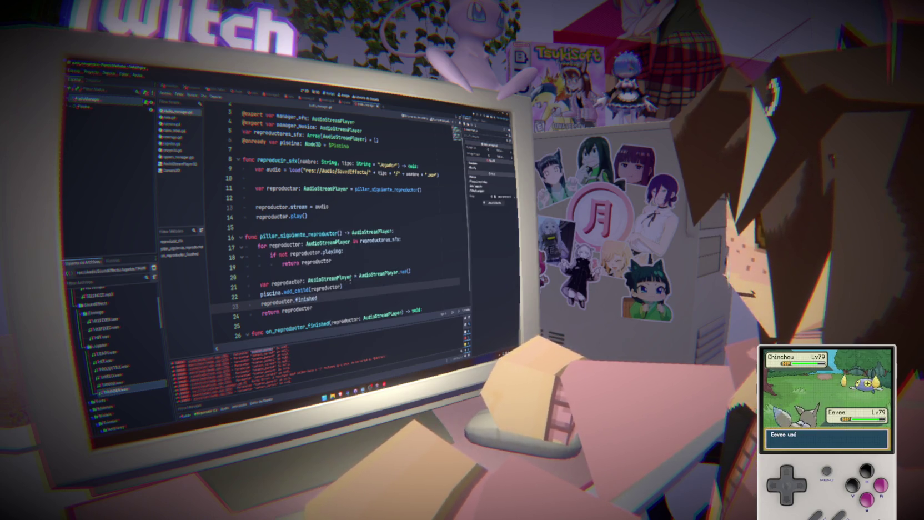
text(nnect)
key(Return)
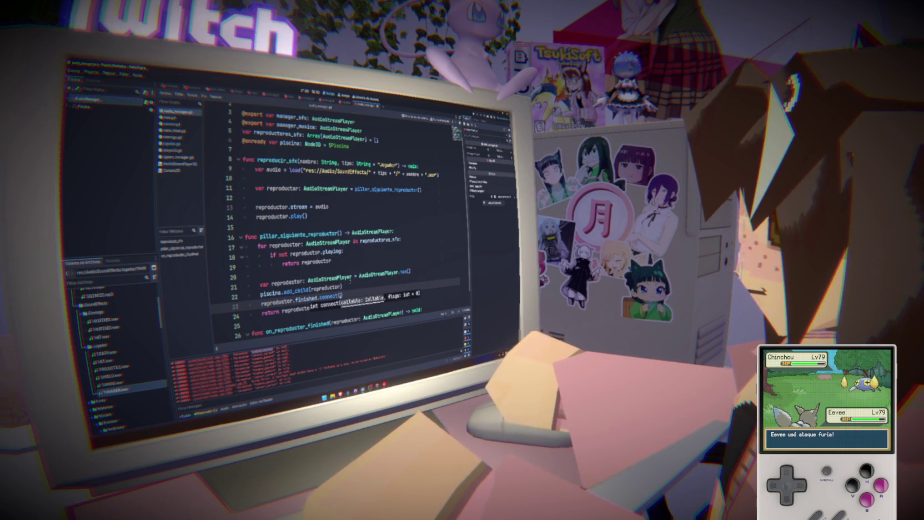
key(Escape)
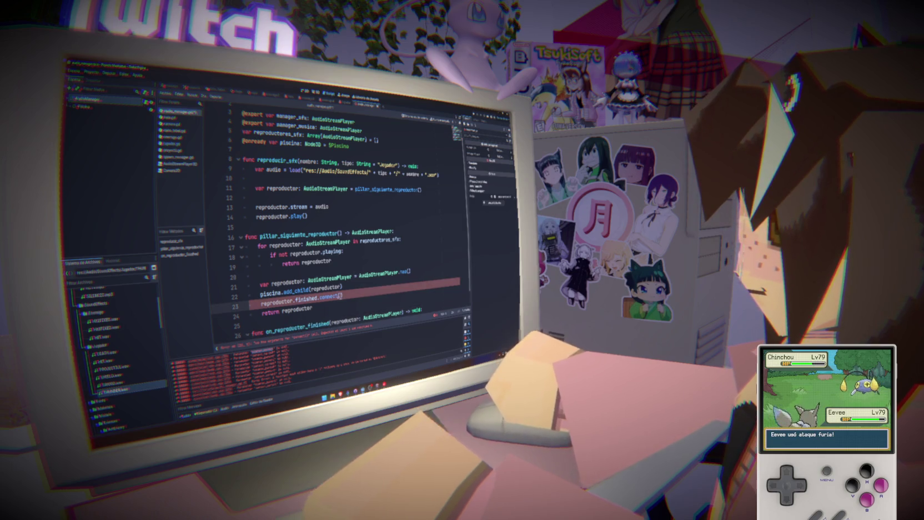
- Pass on_reproductor_finished.bind(reproductor) as the connect callback
text(on_reproductor_finished.bin)
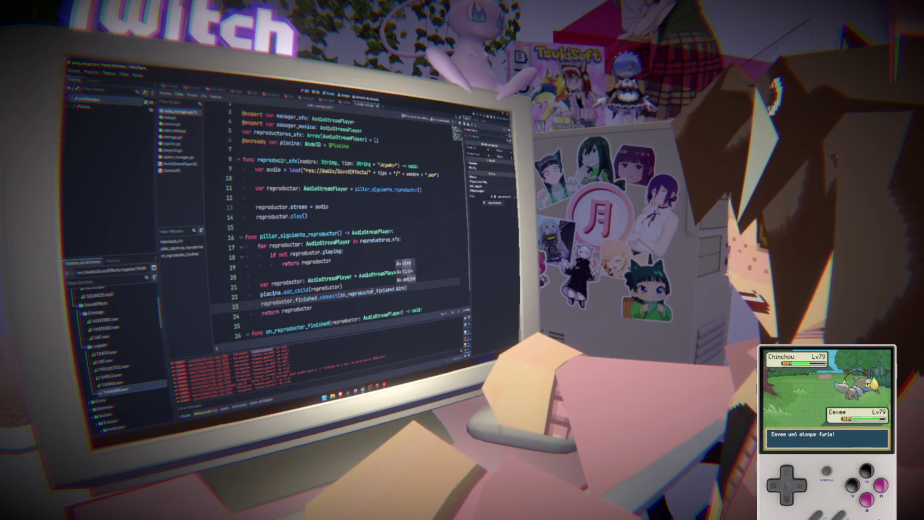
key(Return)
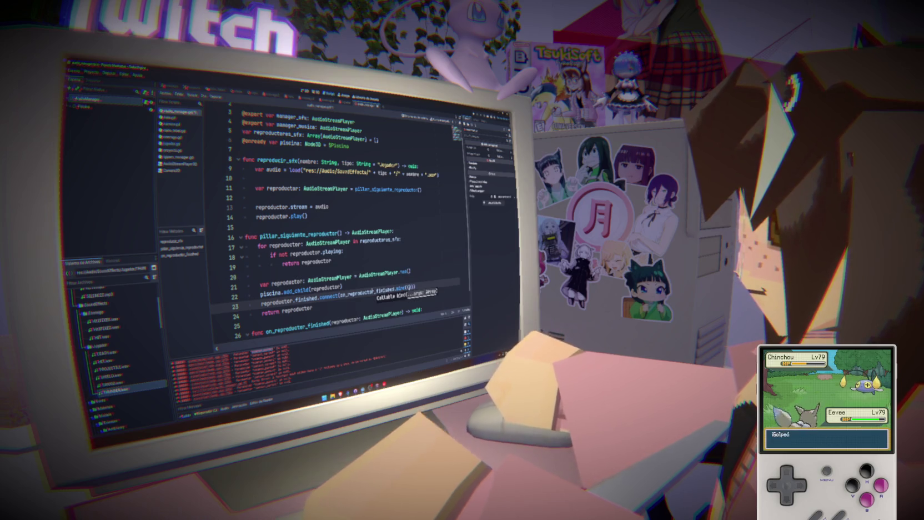
text(repr)
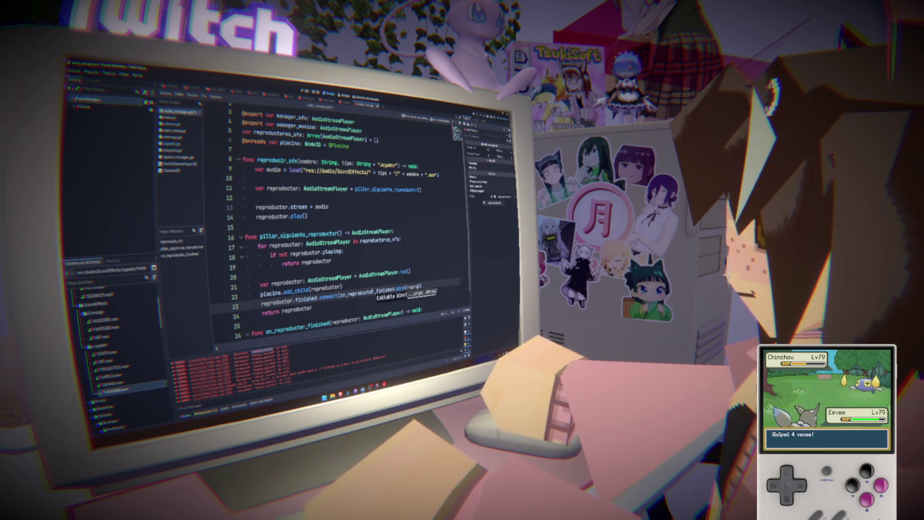
text(o)
key(Return)
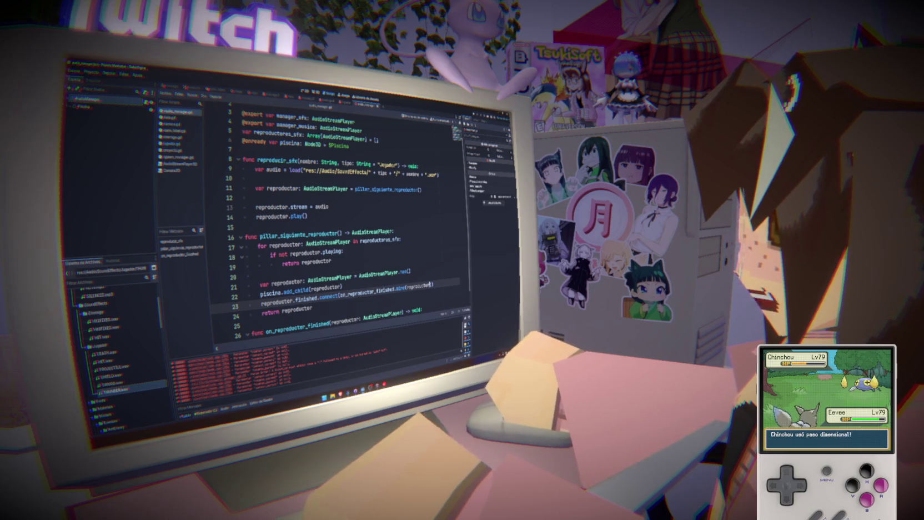
click(409, 271)
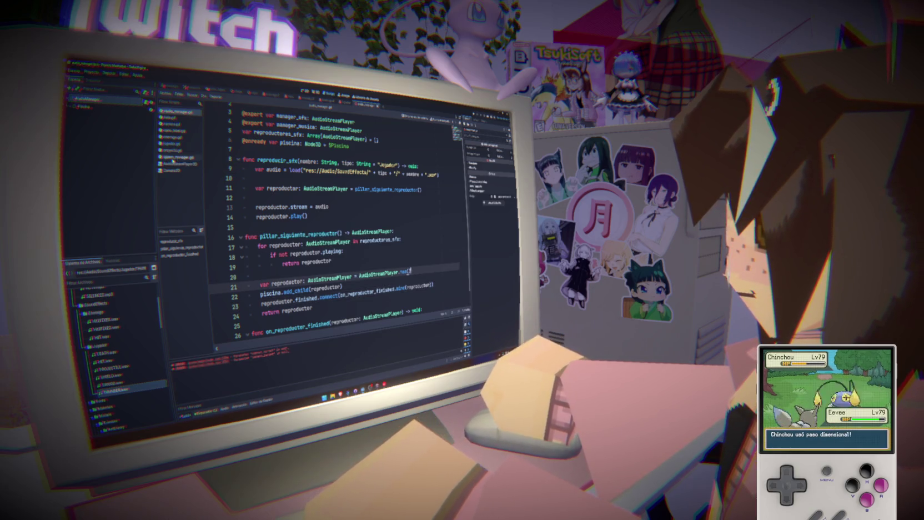
scroll(333, 233, up, 1)
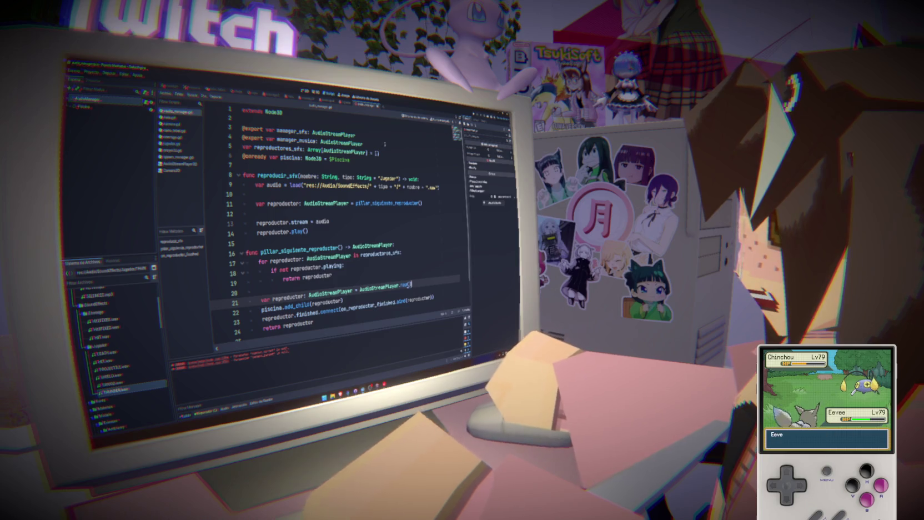
drag(242, 128, 242, 147)
key(BackSpace)
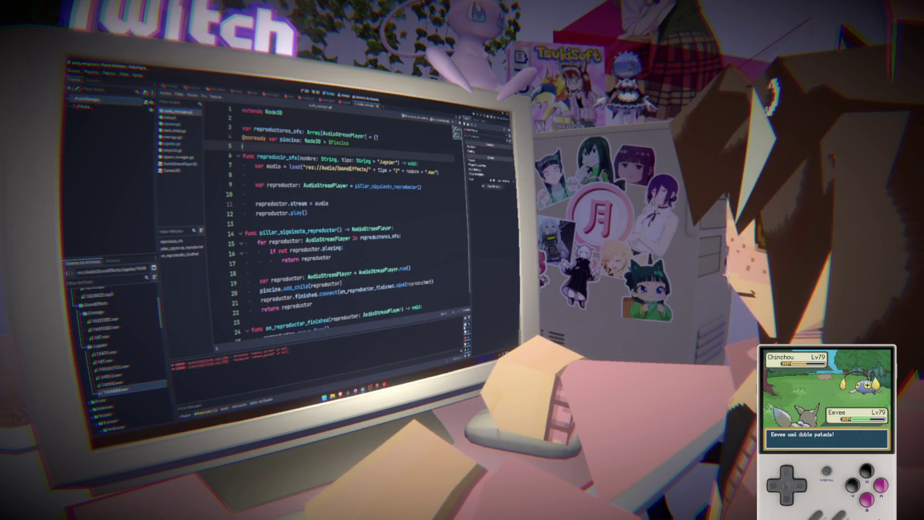
click(439, 272)
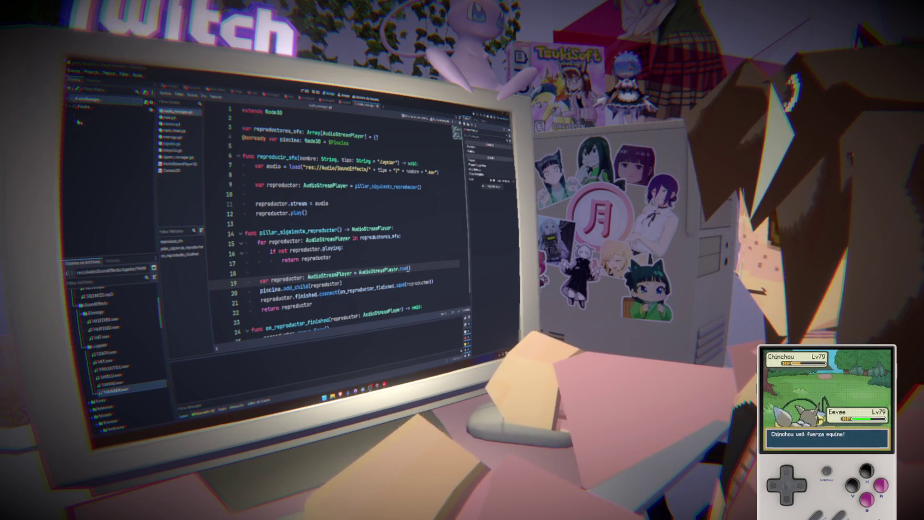
click(278, 222)
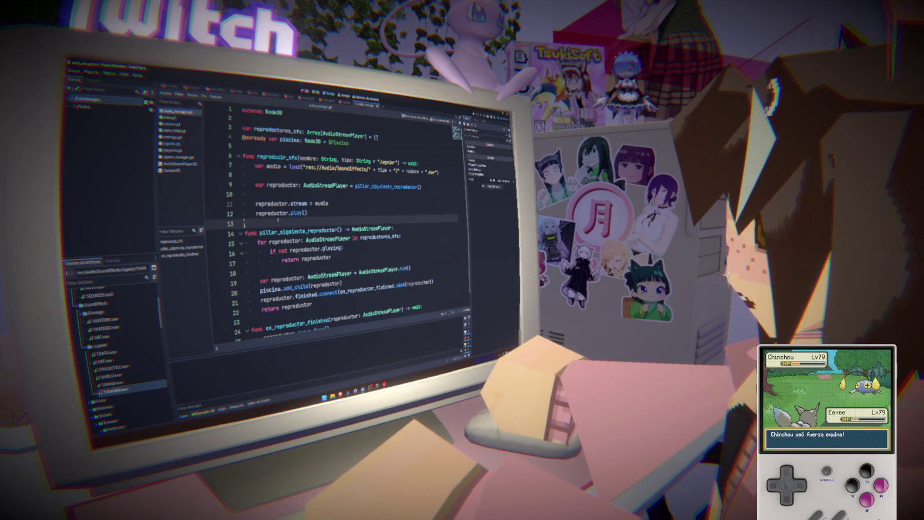
click(340, 205)
key(ctrl+s)
click(307, 213)
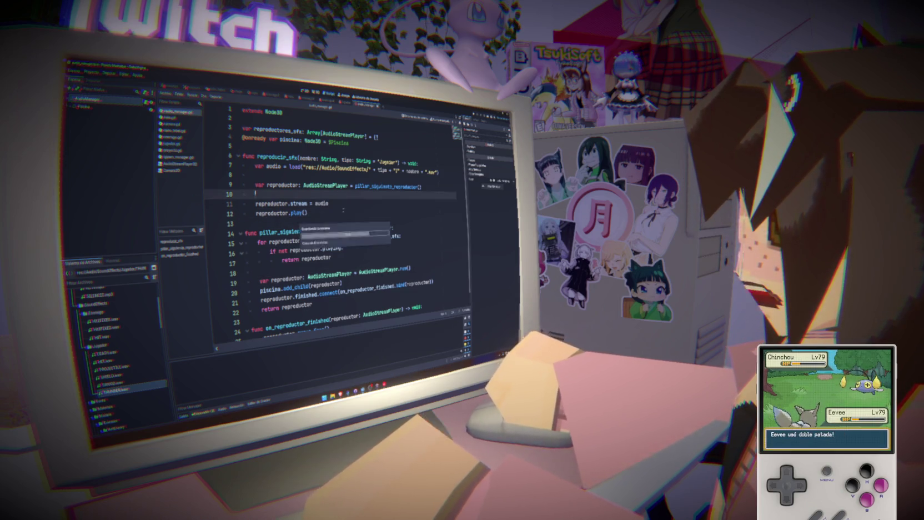
- Change the Display > Window mode value in Project Settings
click(92, 71)
click(105, 79)
click(429, 165)
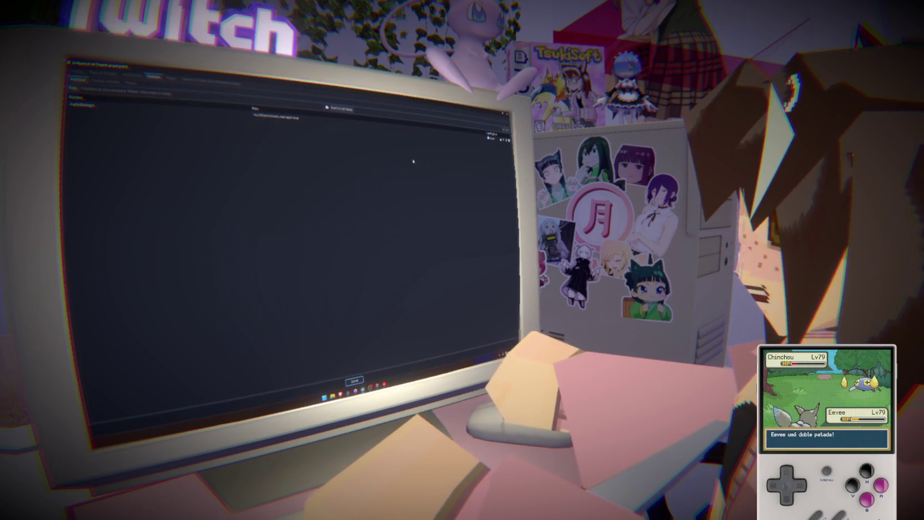
click(78, 72)
click(503, 112)
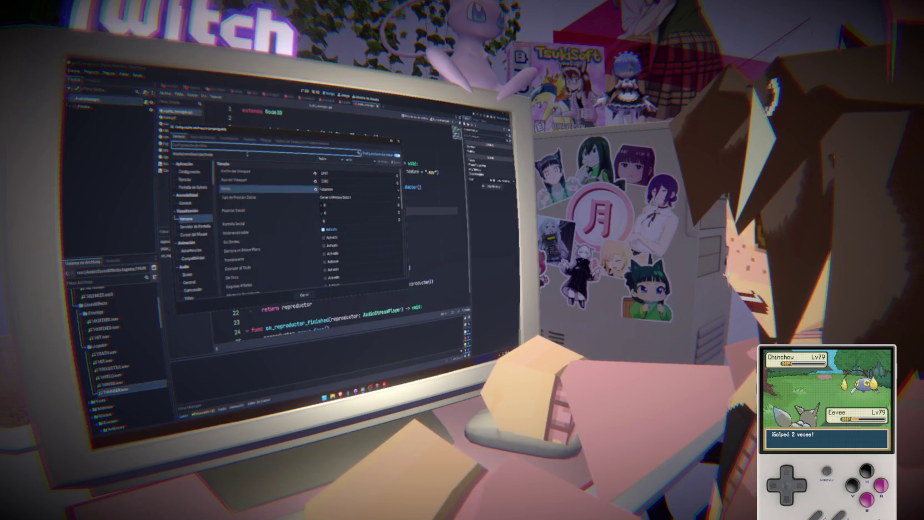
click(319, 189)
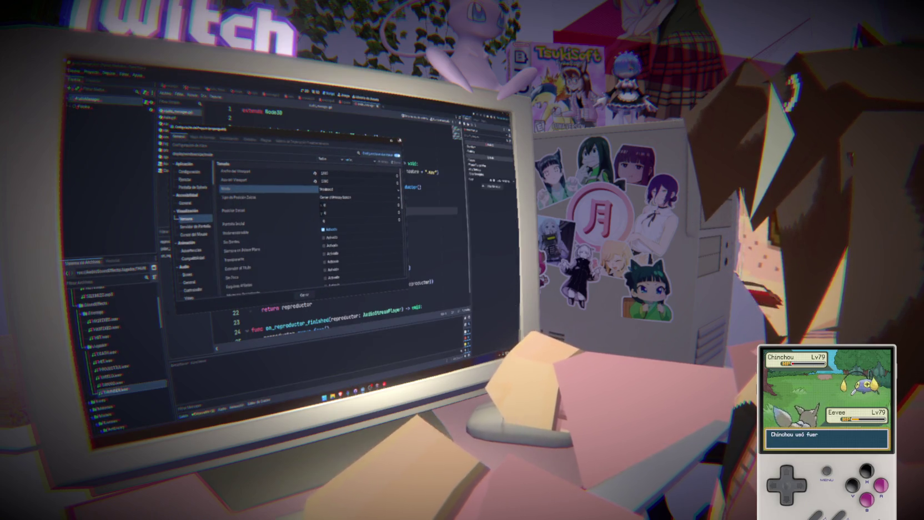
click(305, 294)
- Run the game and select Piscina in the Remote scene tree
key(F5)
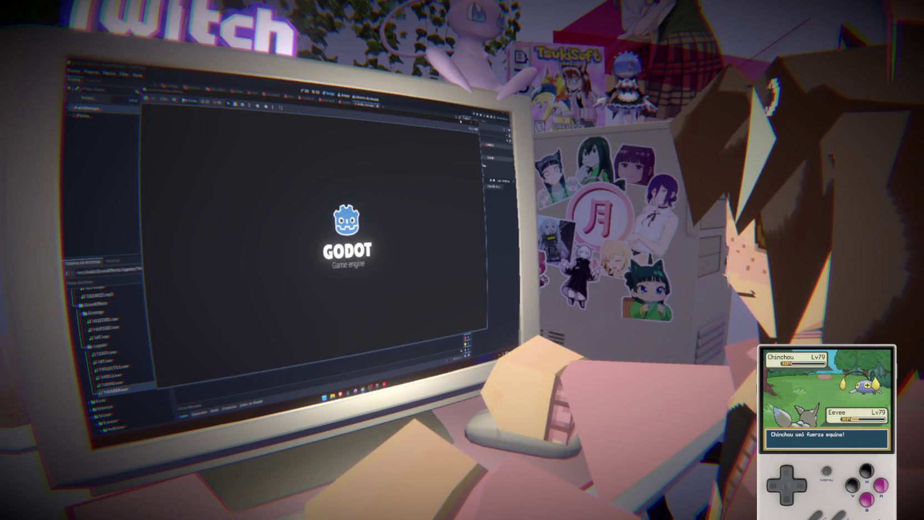
click(88, 98)
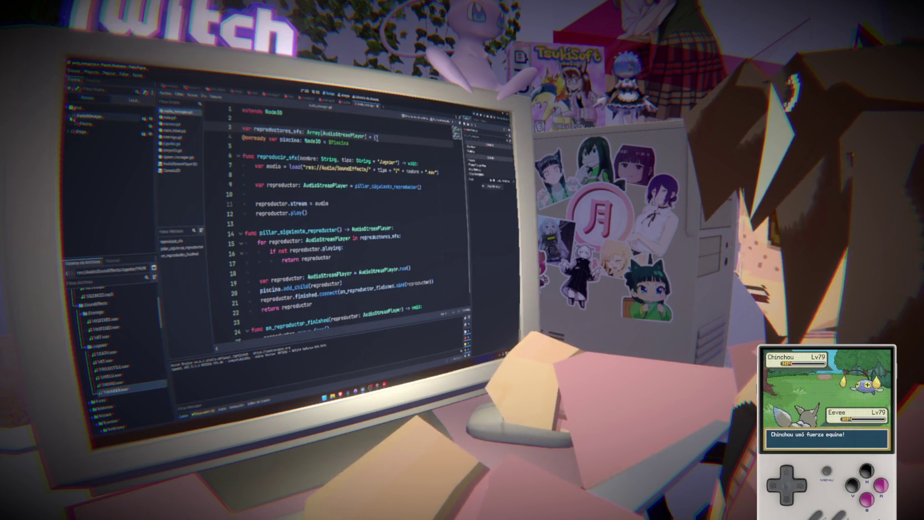
click(84, 124)
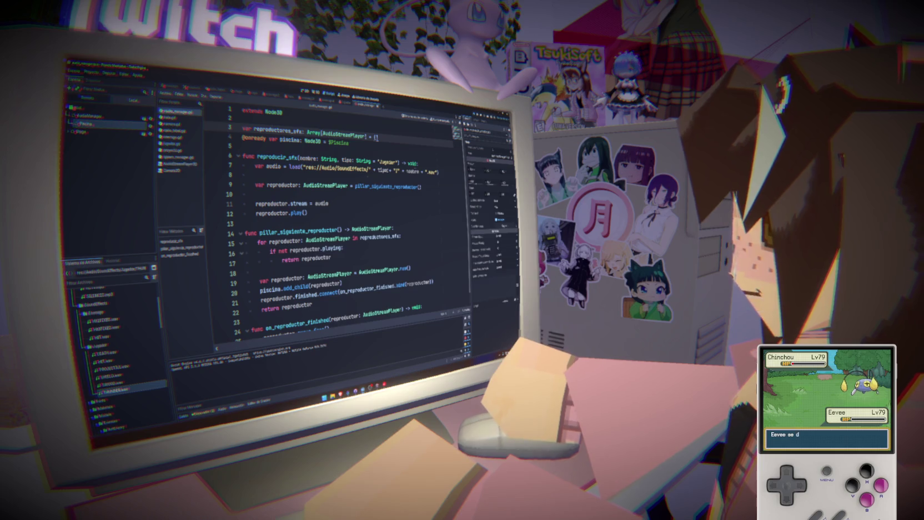
click(369, 385)
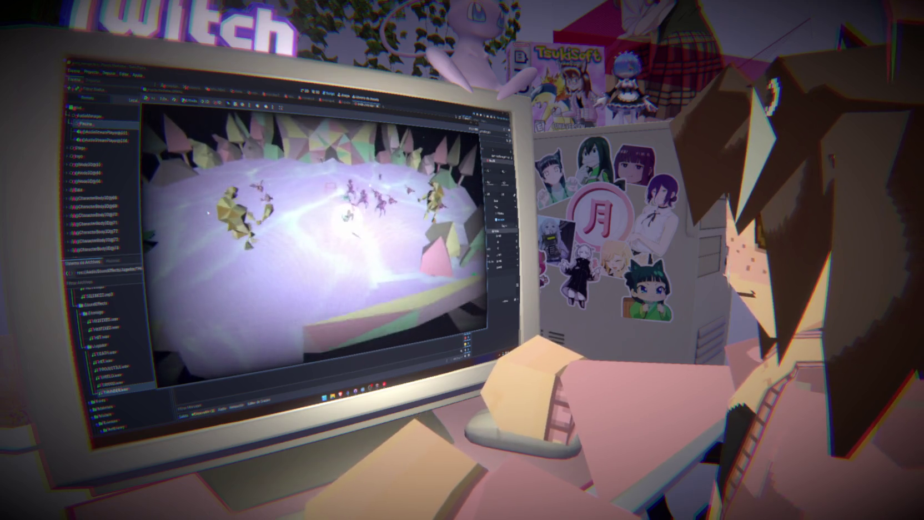
- Play the game, triggering sounds that add AudioStreamPlayer children under the live Piscina node
key(Tab)
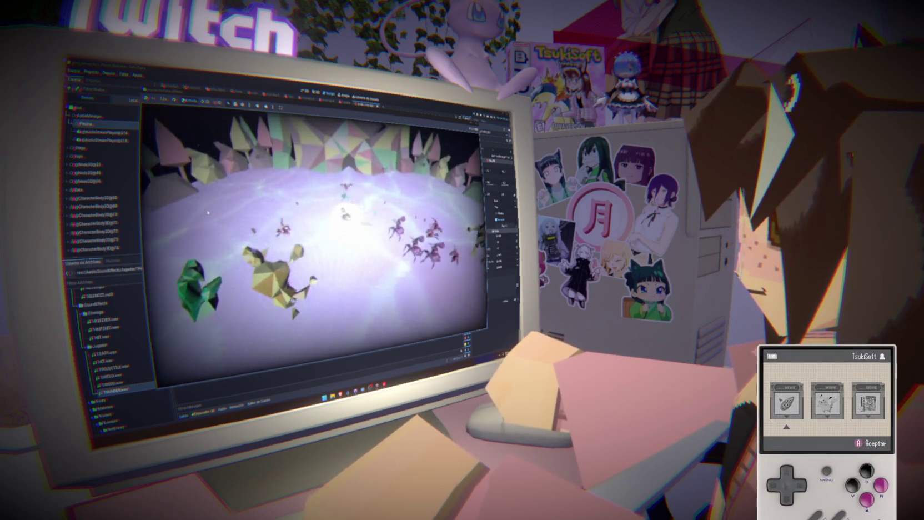
key(Right)
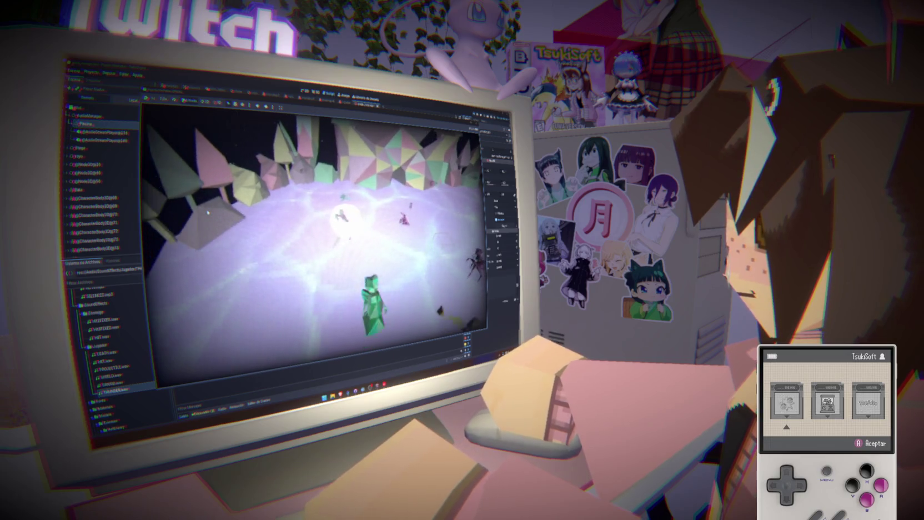
key(Return)
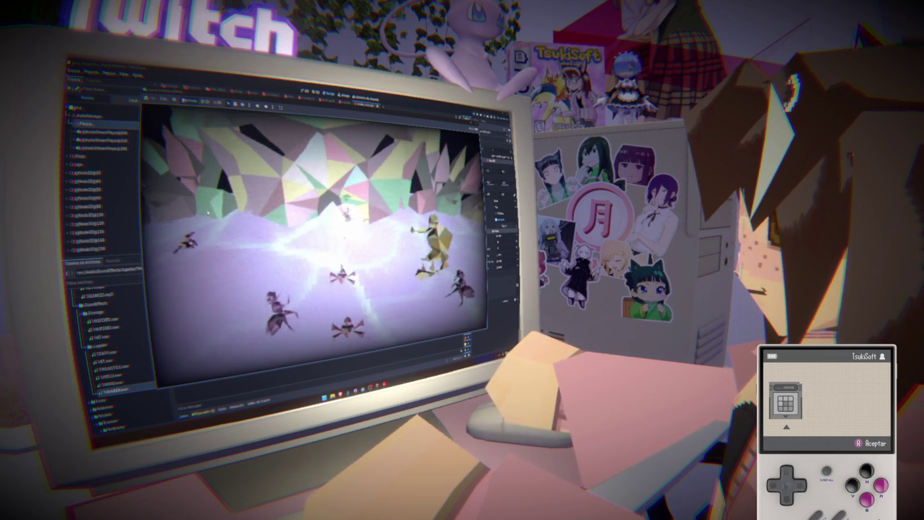
- Stop the running test game and return to the audio_manager.gd script
key(Return)
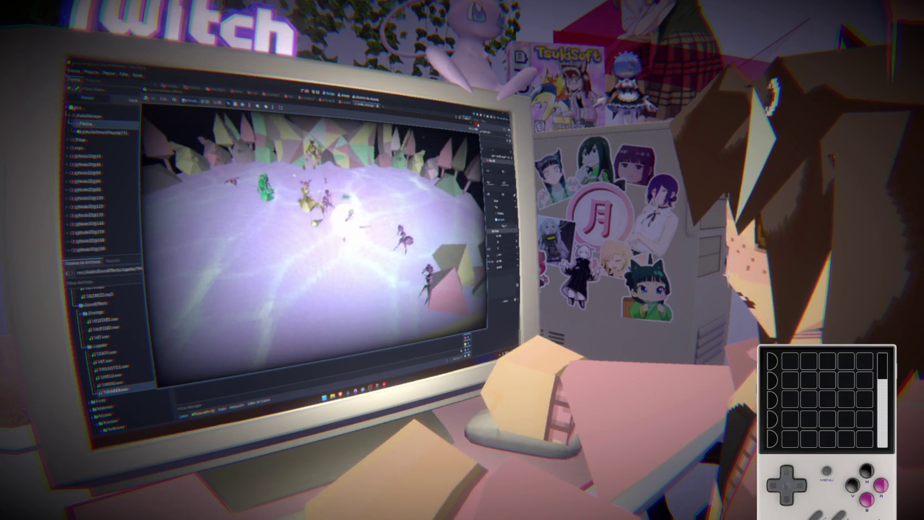
key(F8)
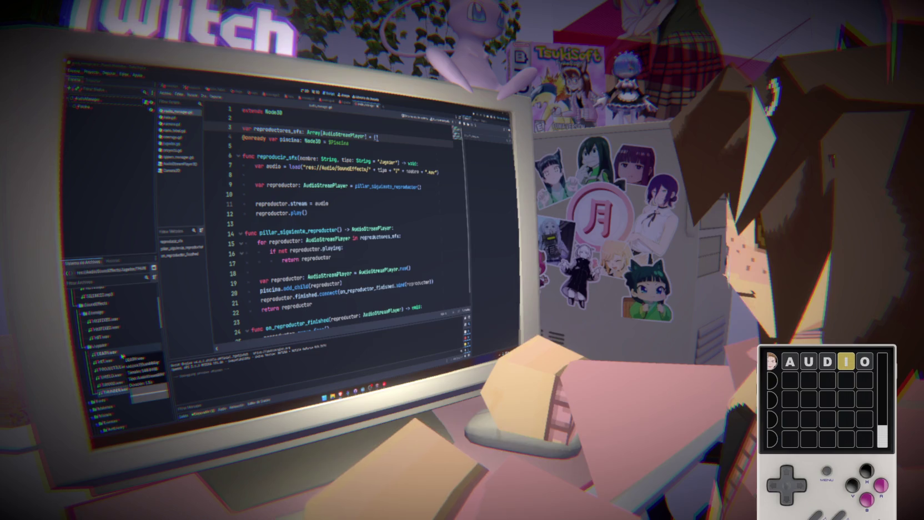
- Reimport the DEATH–THUNDER .wav effects, then the Enemigo sounds with a changed import option
shift+click(121, 357)
click(98, 85)
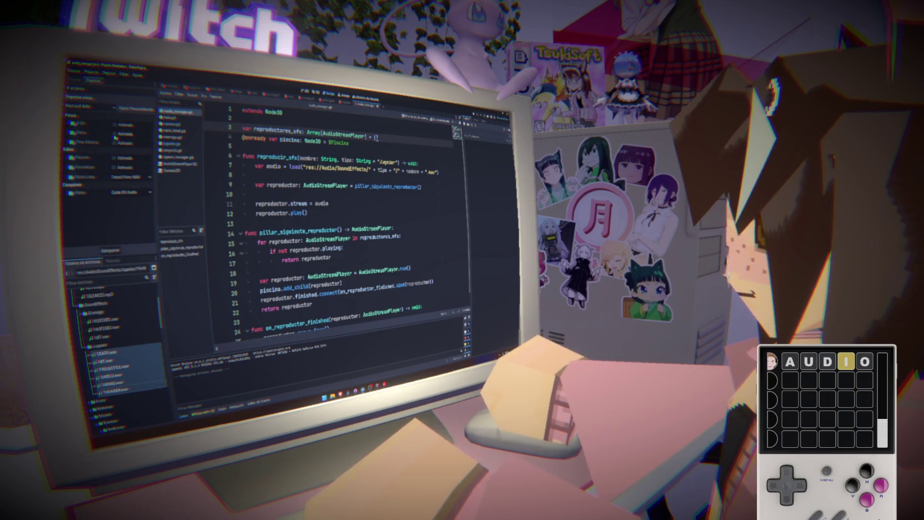
click(111, 250)
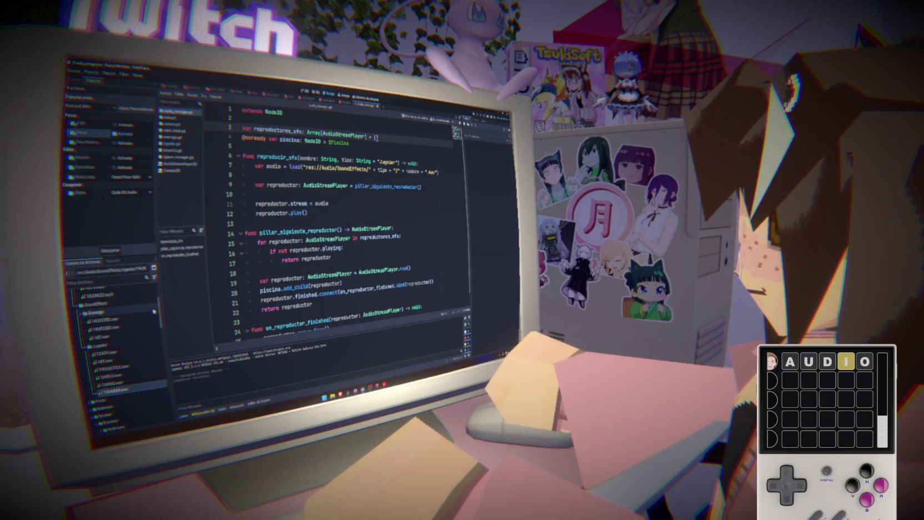
click(121, 324)
click(115, 134)
click(111, 251)
- Select the music tracks ACT1 through SILENCIO.mp3, then run the game again
scroll(111, 322, up, 2)
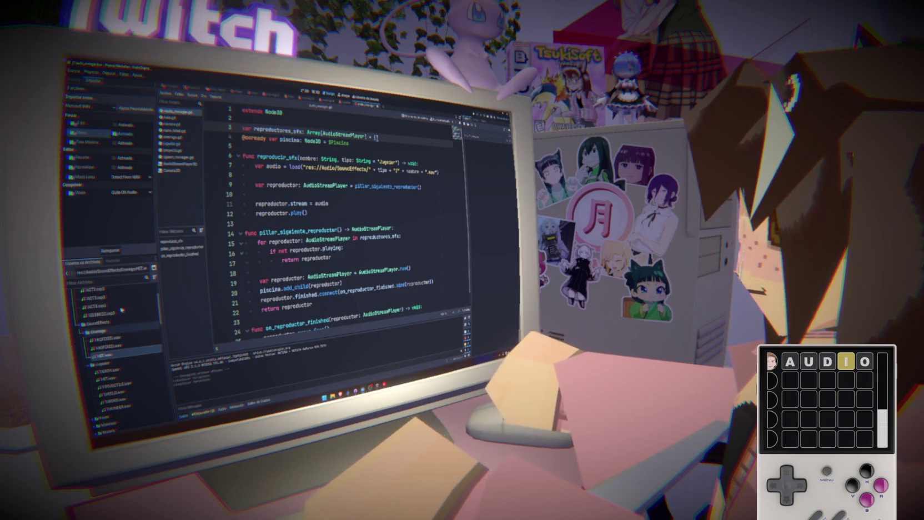
click(106, 332)
shift+click(104, 301)
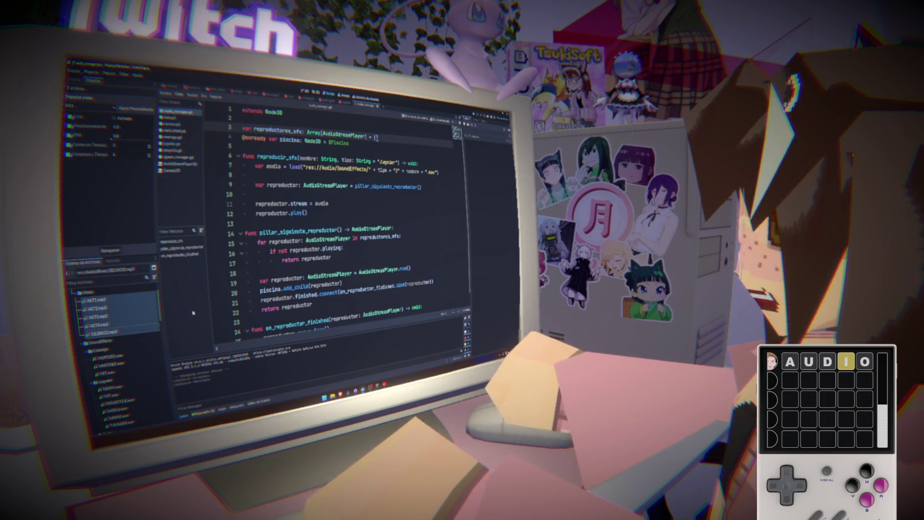
key(F5)
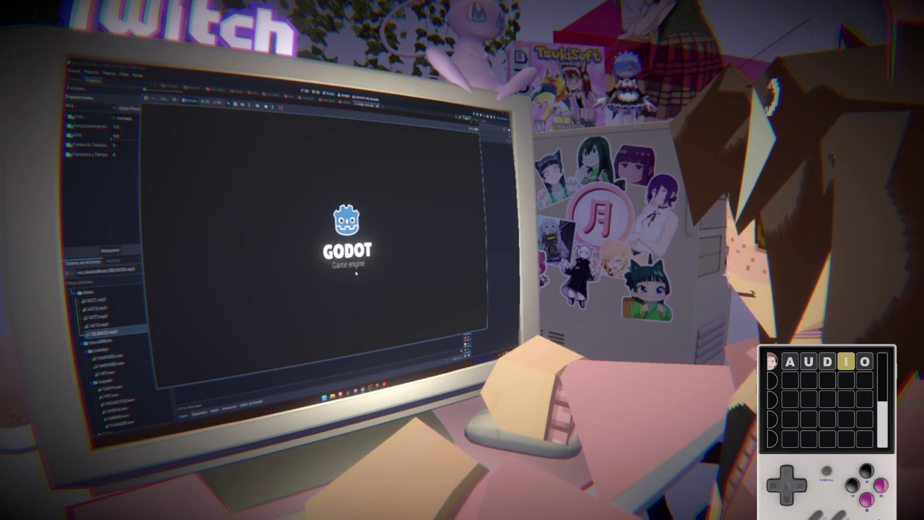
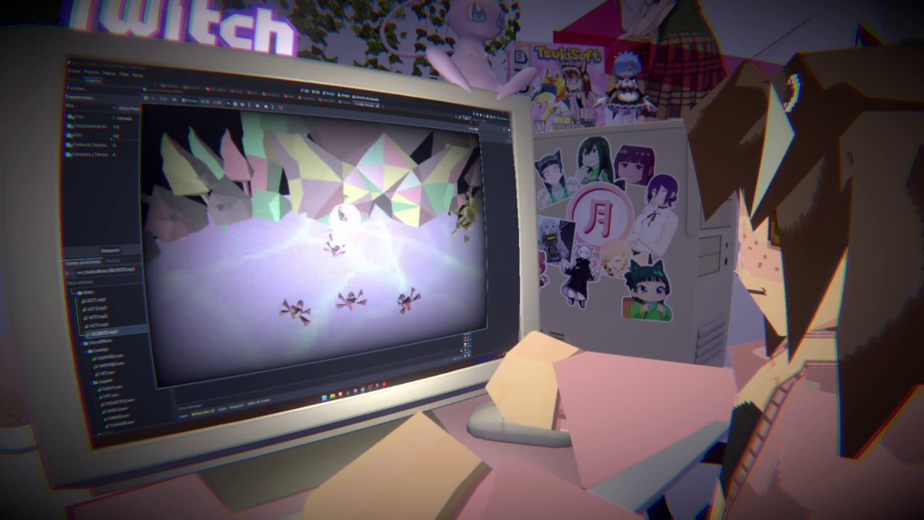
- Close the running game and add a volumen: float parameter after nombre in reproducir_sfx
key(super+Up)
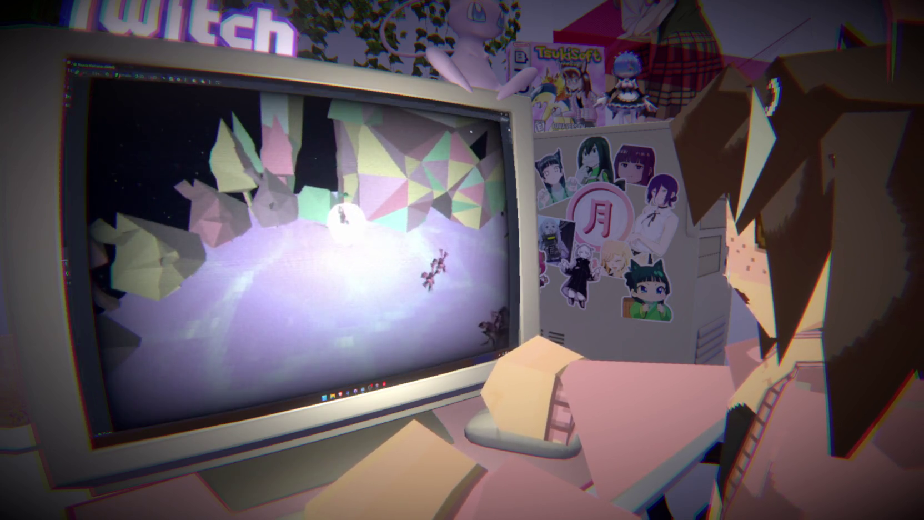
key(alt+F4)
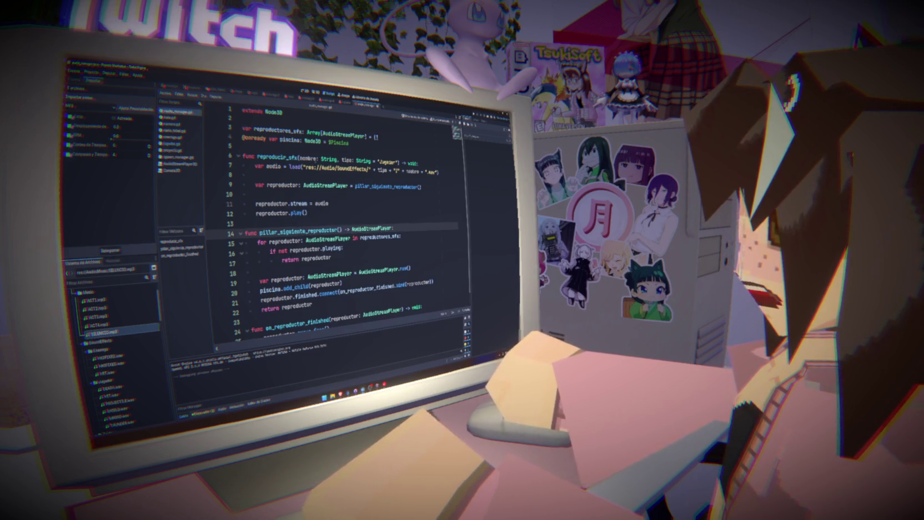
double_click(307, 158)
double_click(345, 159)
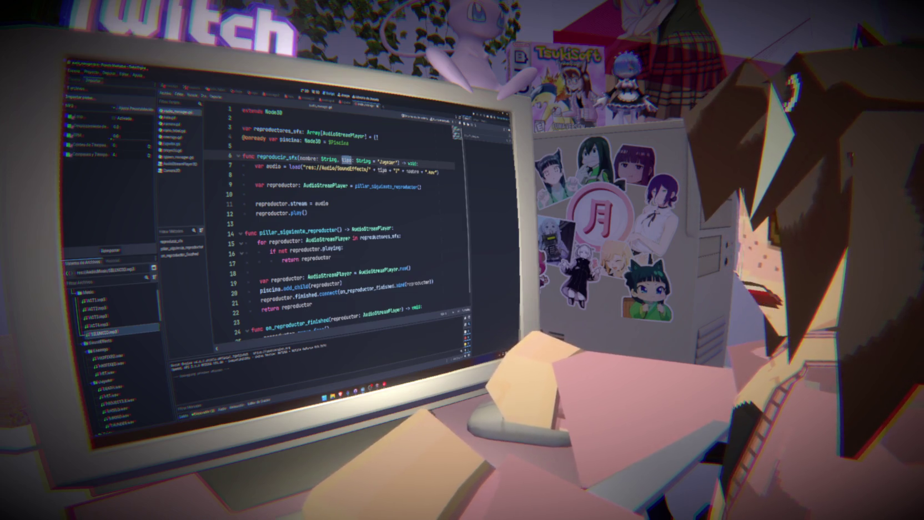
click(340, 160)
text(volumen )
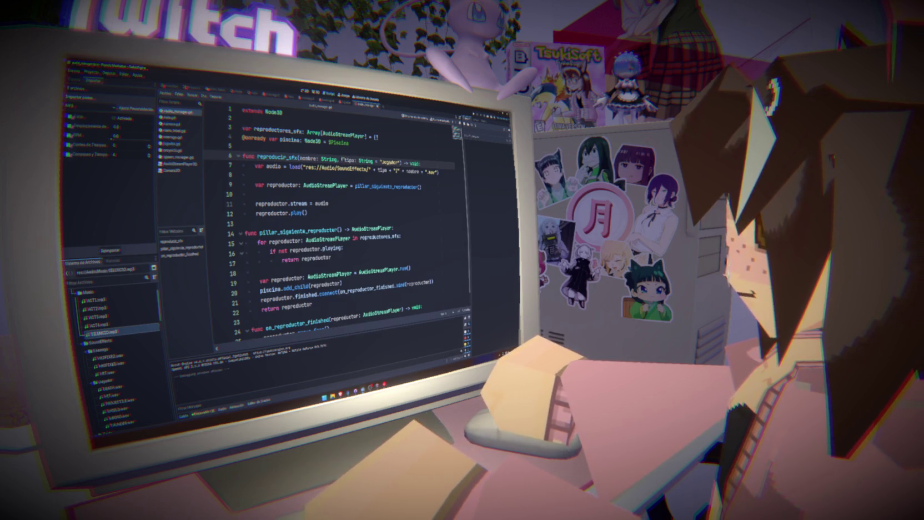
text(:)
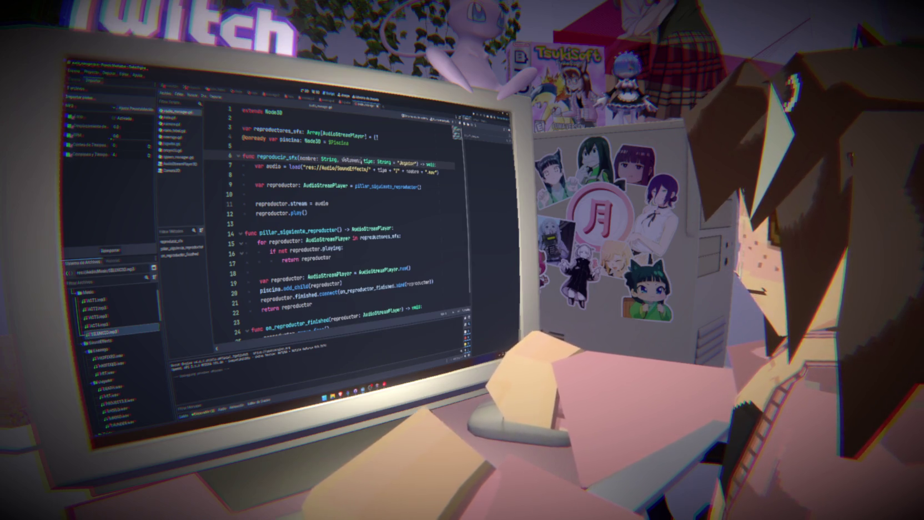
text( float)
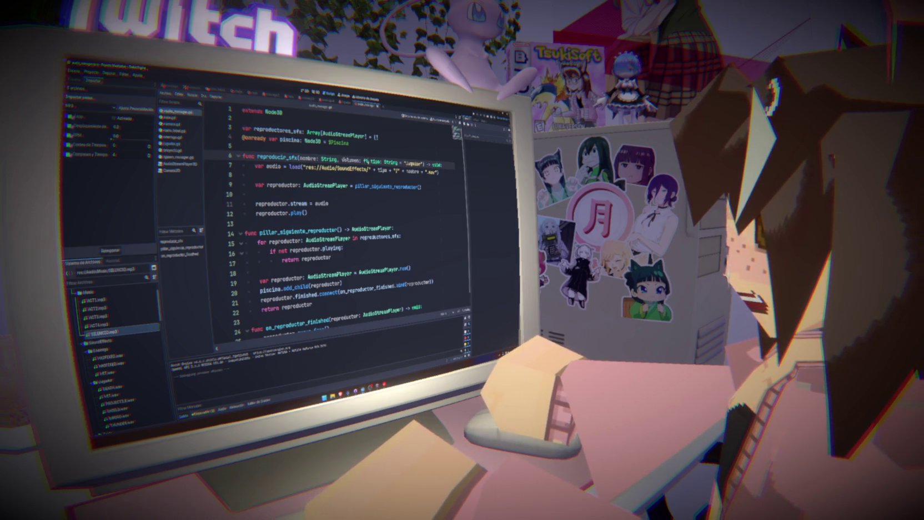
text(,)
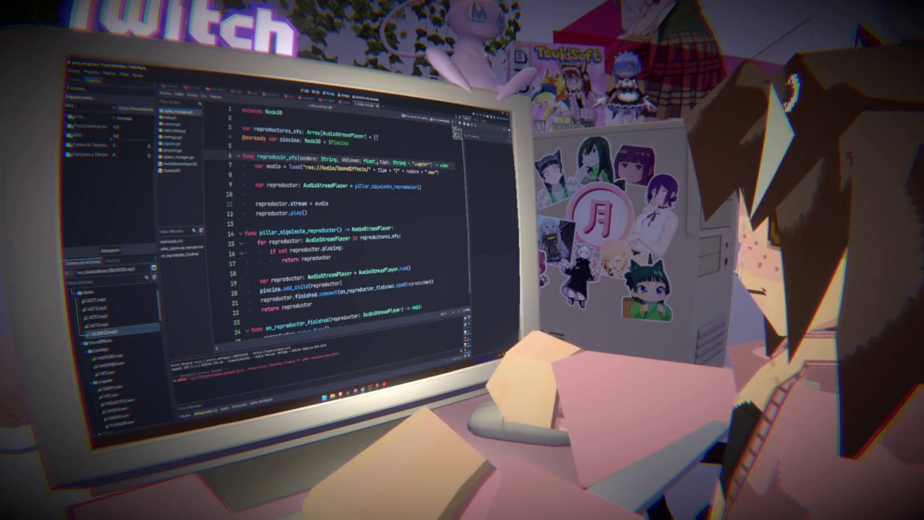
click(351, 208)
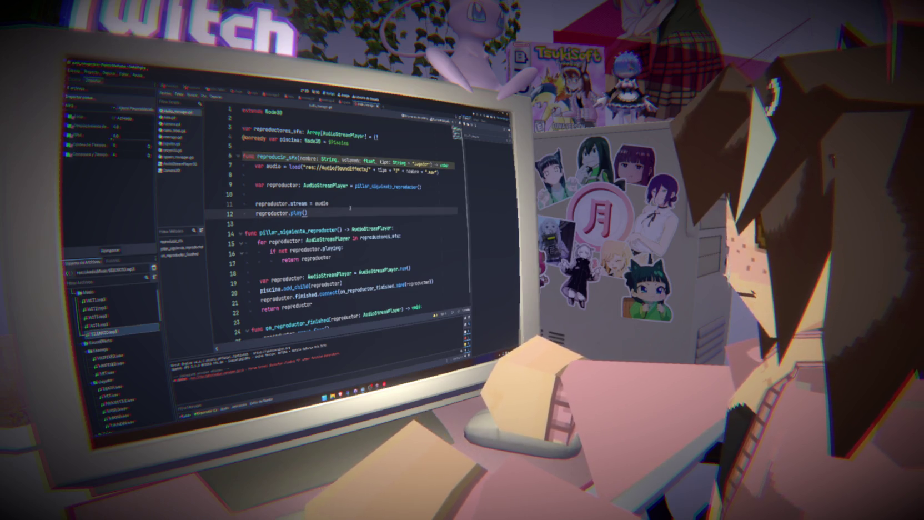
- Insert a new reproductor.volume_db line directly above reproductor.play() in reproducir_sfx
key(ctrl+shift+Return)
text(repro)
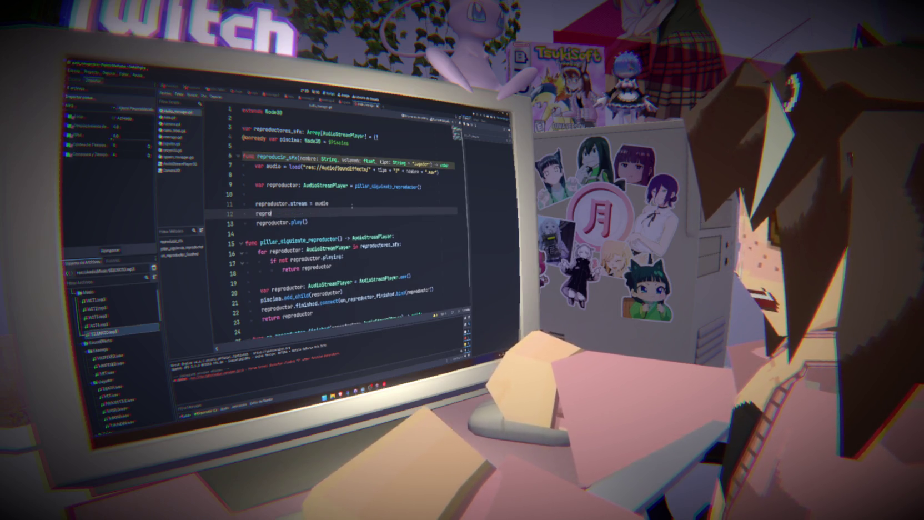
text(ductor.)
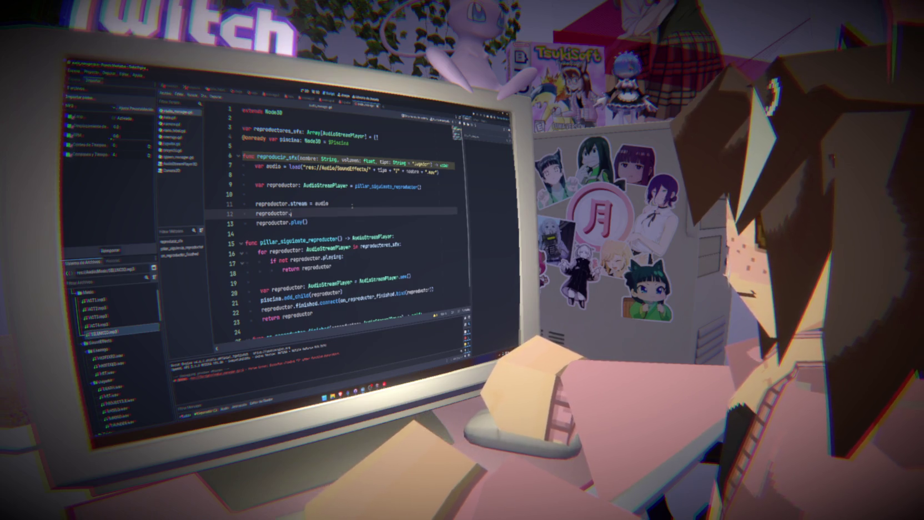
scroll(347, 228, down, 6)
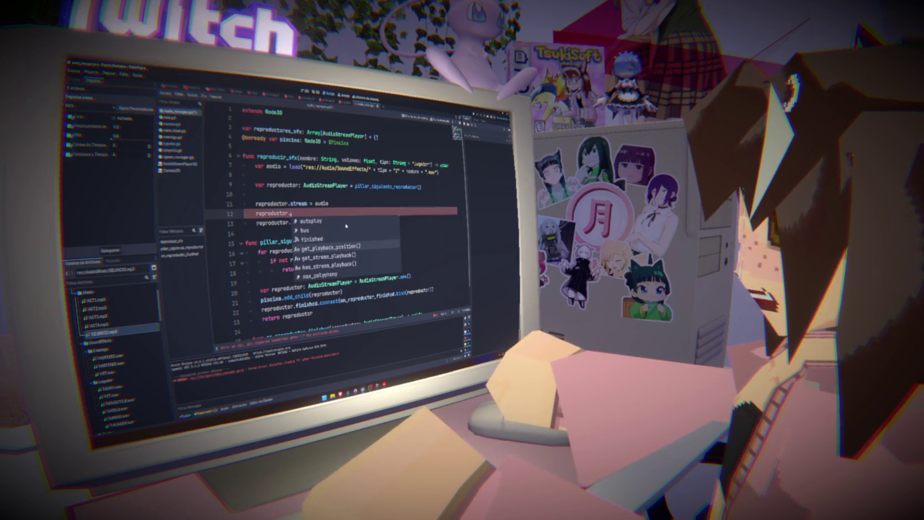
scroll(354, 247, down, 1)
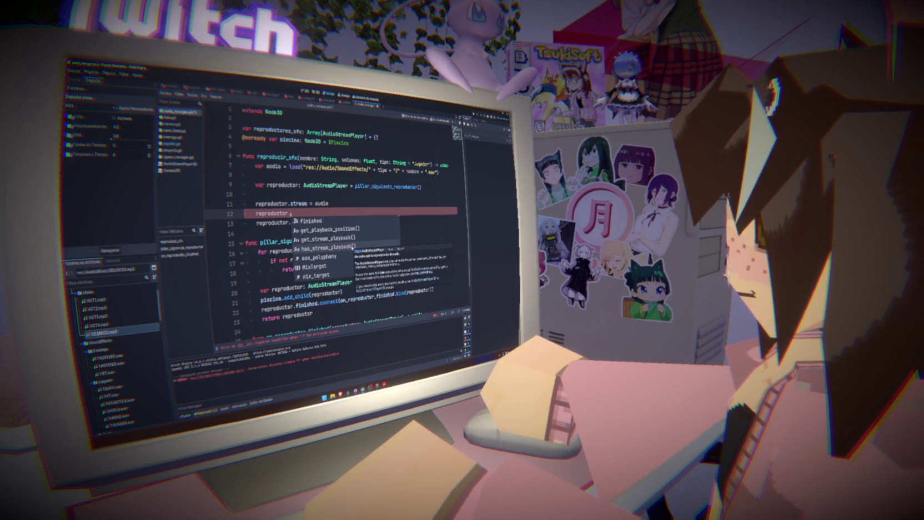
scroll(353, 247, down, 7)
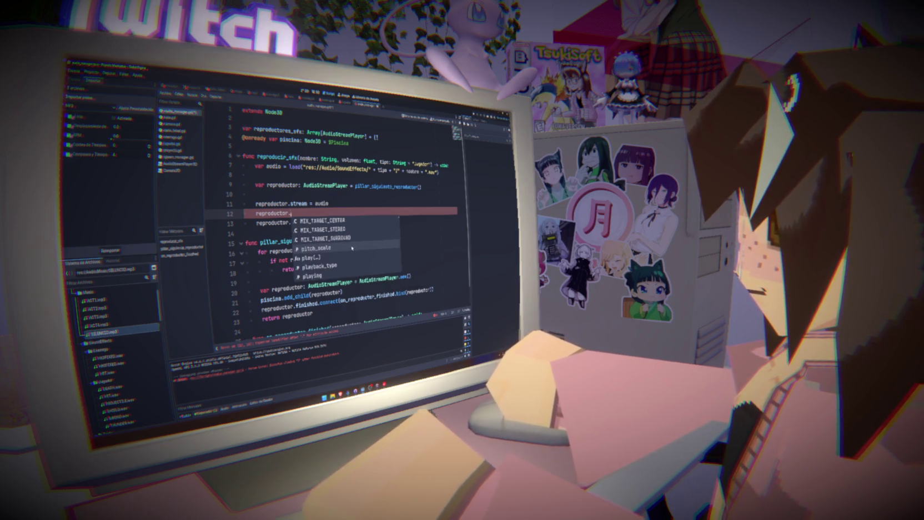
scroll(352, 248, down, 7)
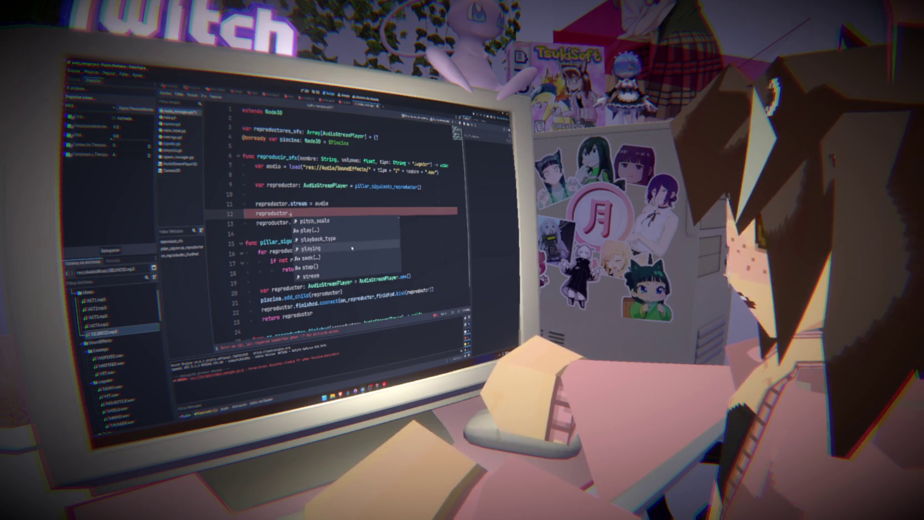
scroll(350, 248, down, 1)
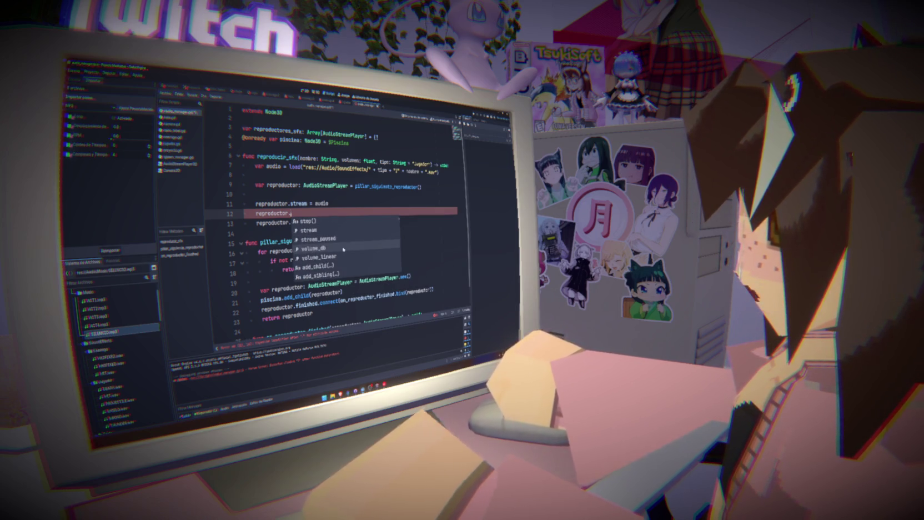
scroll(343, 252, down, 1)
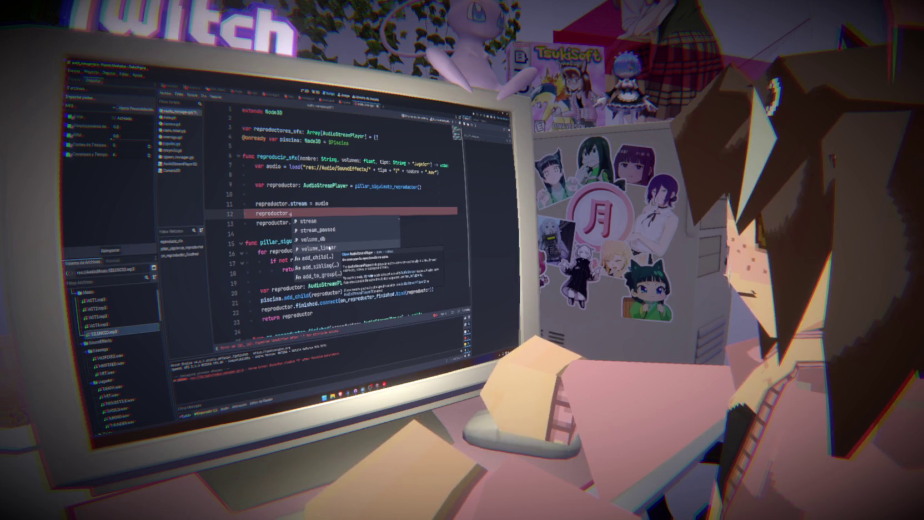
click(329, 248)
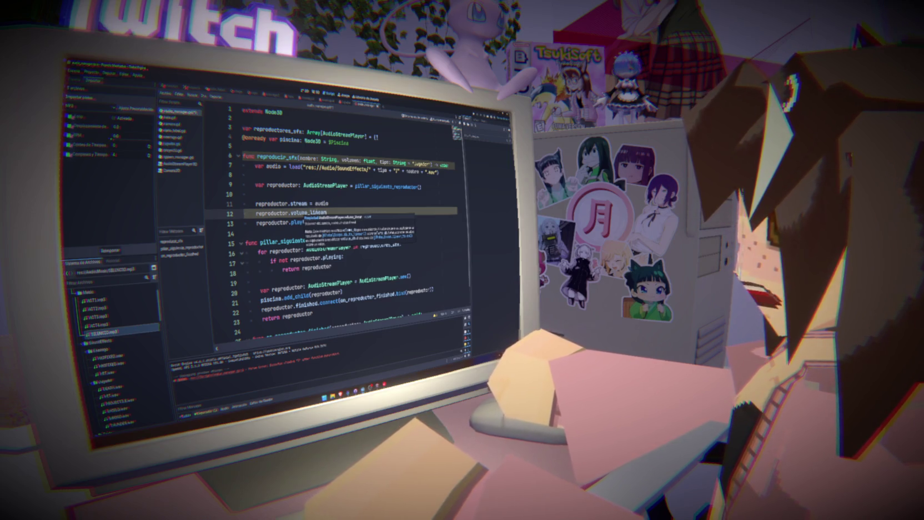
key(BackSpace)
key(BackSpace)
key(BackSpace)
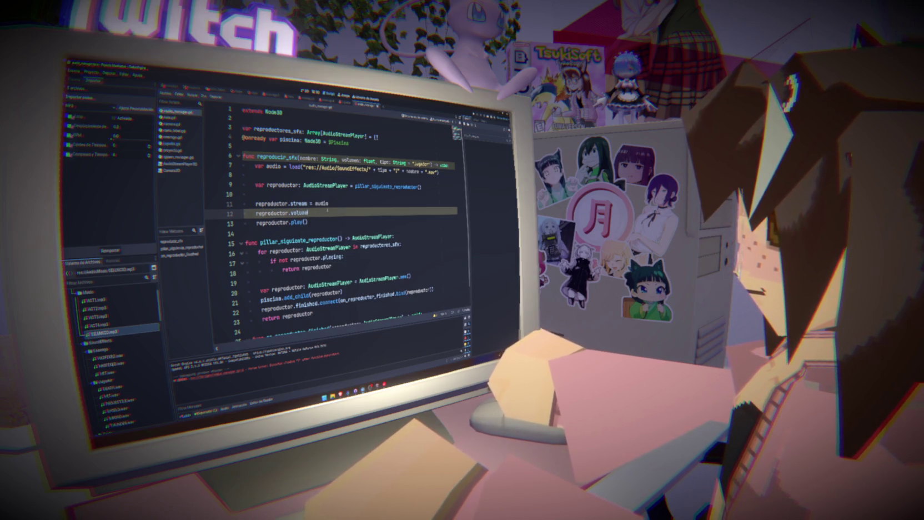
text(_db)
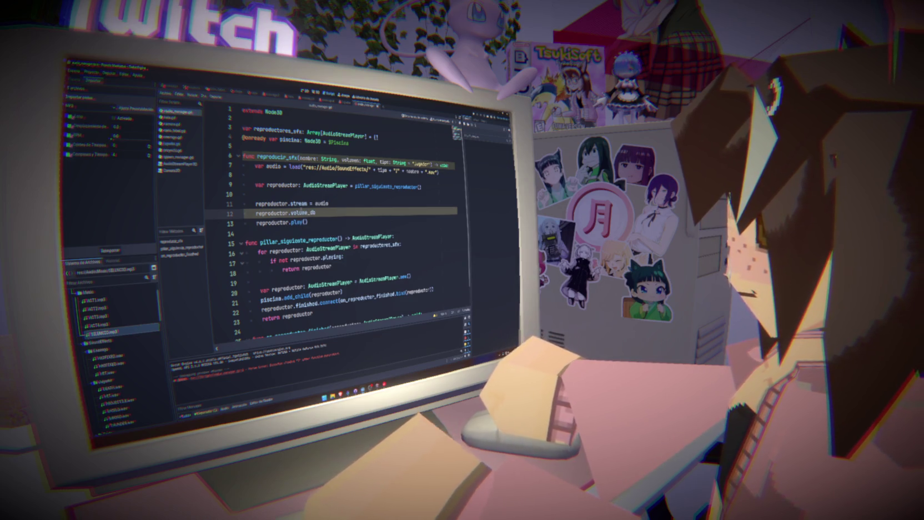
mouse_move(299, 213)
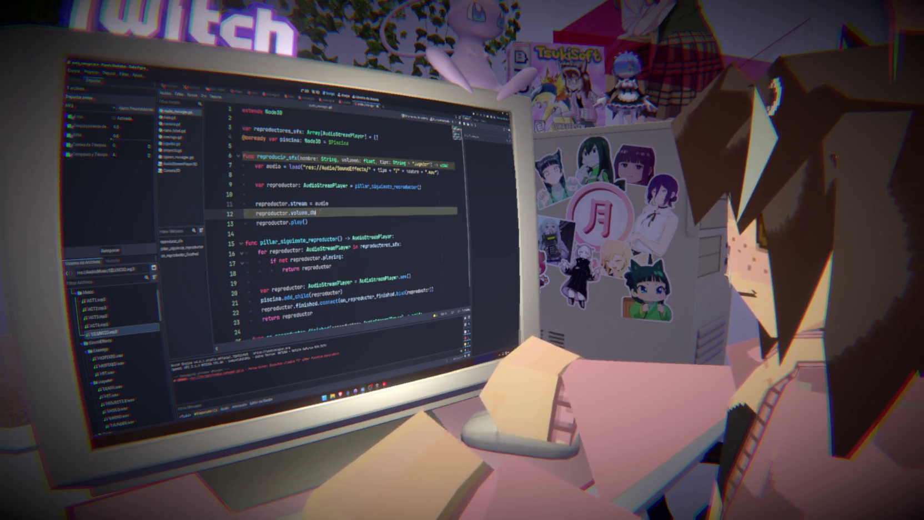
- Assign volumen to reproductor.volume_db, replacing the placeholder 0.0, and save
text(= )
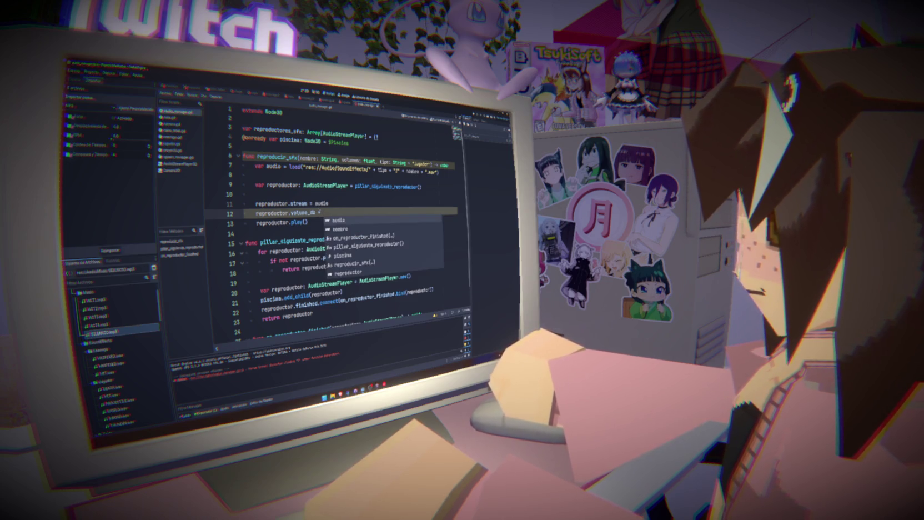
text(0.0)
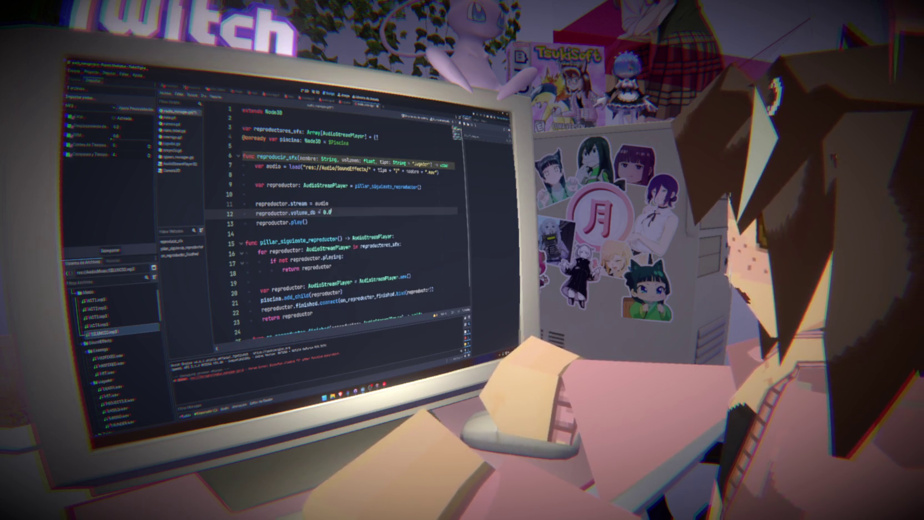
key(ctrl+s)
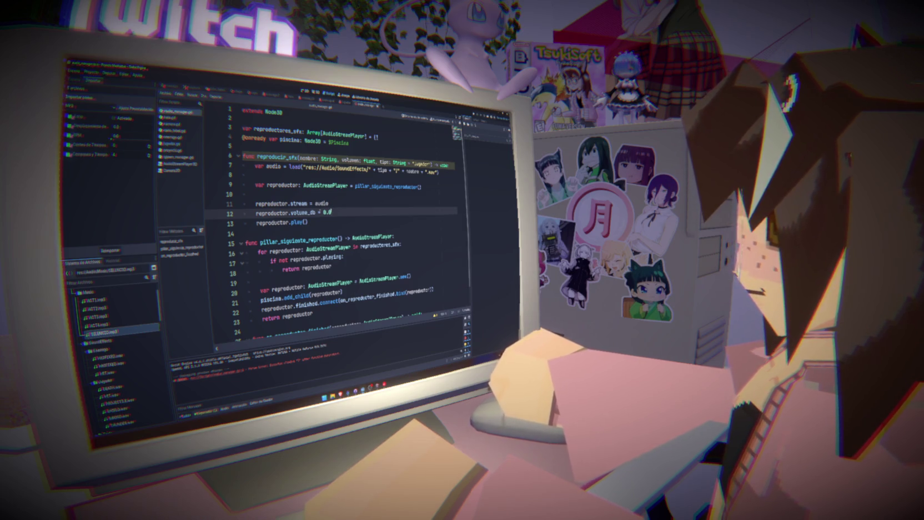
double_click(350, 160)
key(ctrl+c)
double_click(327, 212)
key(ctrl+v)
- Give volumen a default of 1.0, save the script, and run the game
click(376, 161)
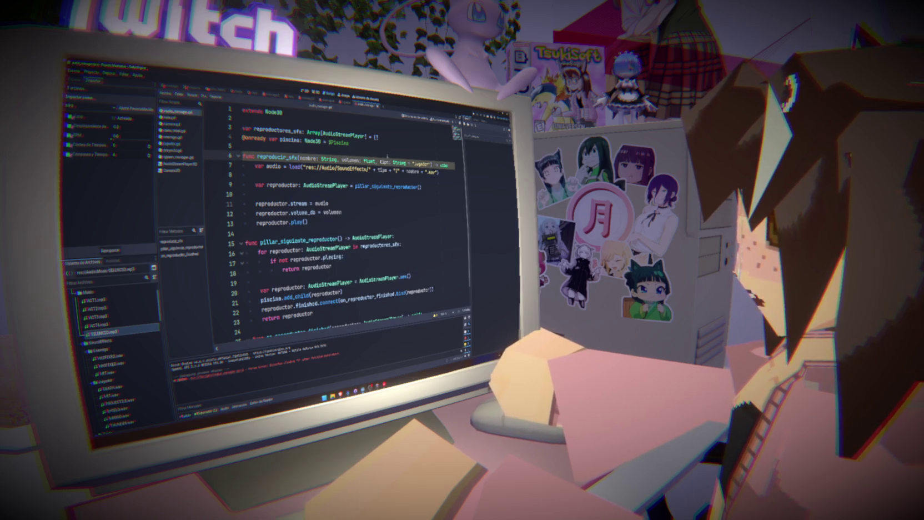
text(= 1.0)
key(ctrl+s)
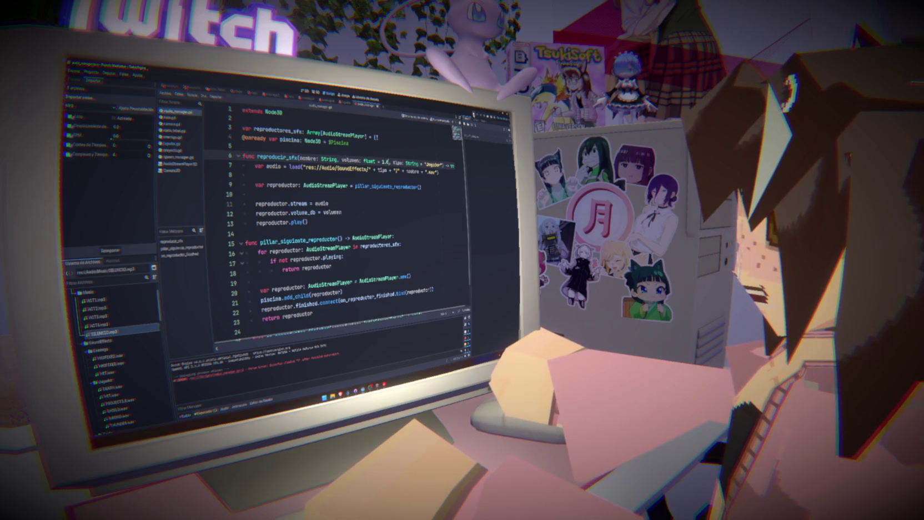
key(F5)
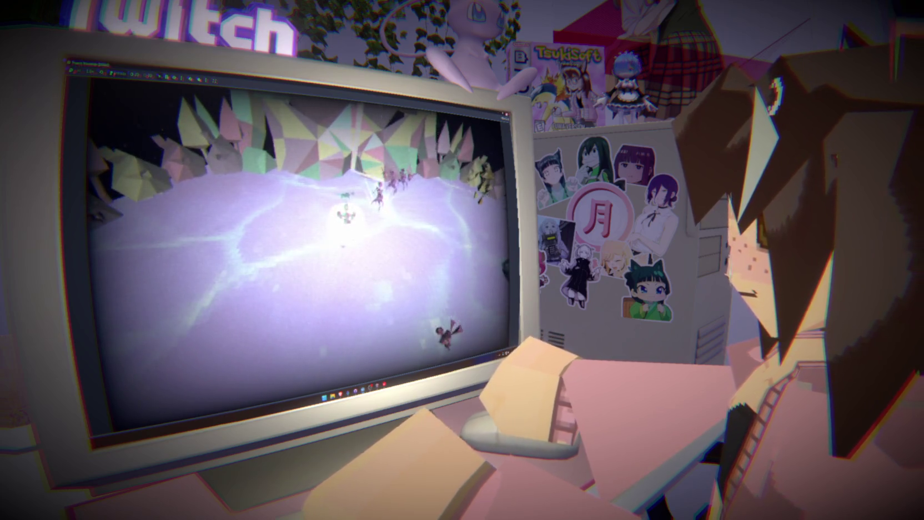
- Stop and relaunch the game twice to test the sound effects
key(F8)
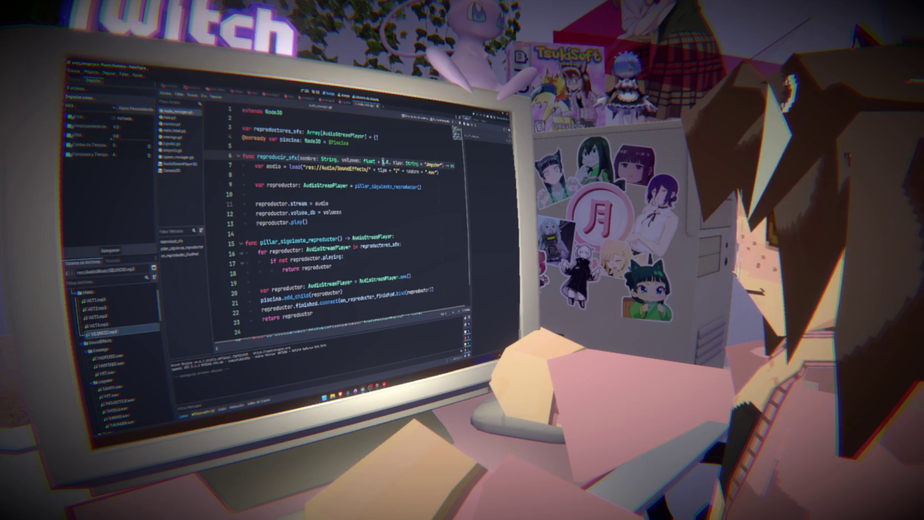
key(F5)
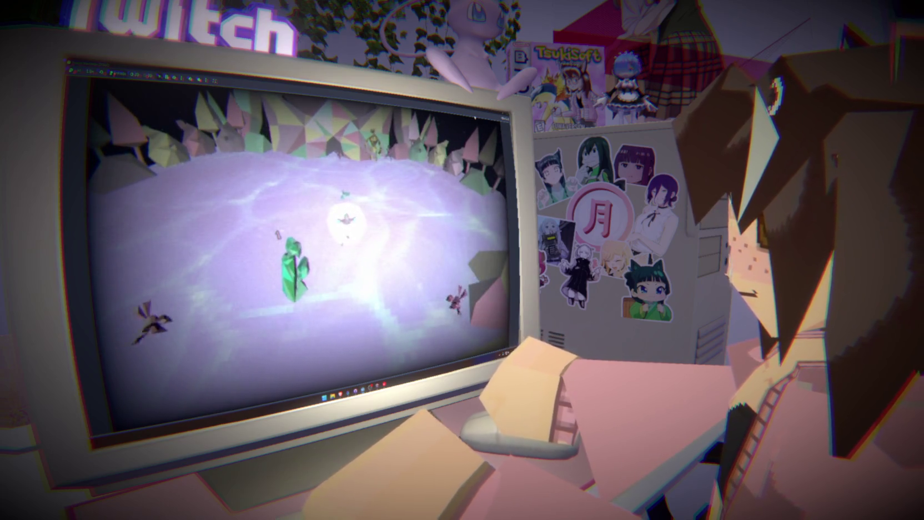
key(F8)
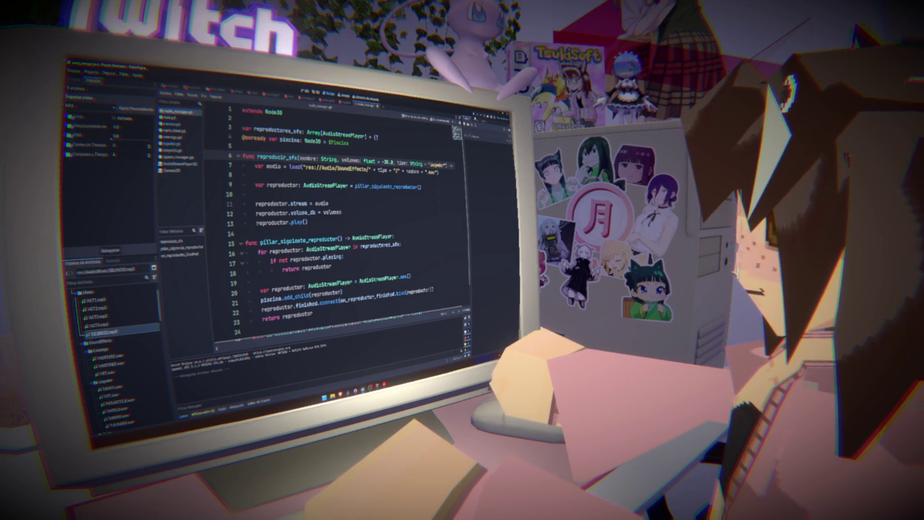
key(F5)
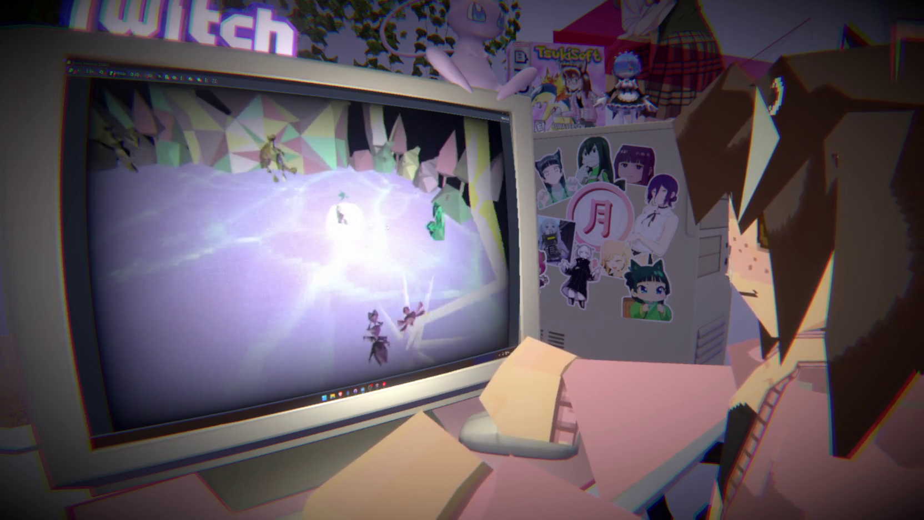
key(F8)
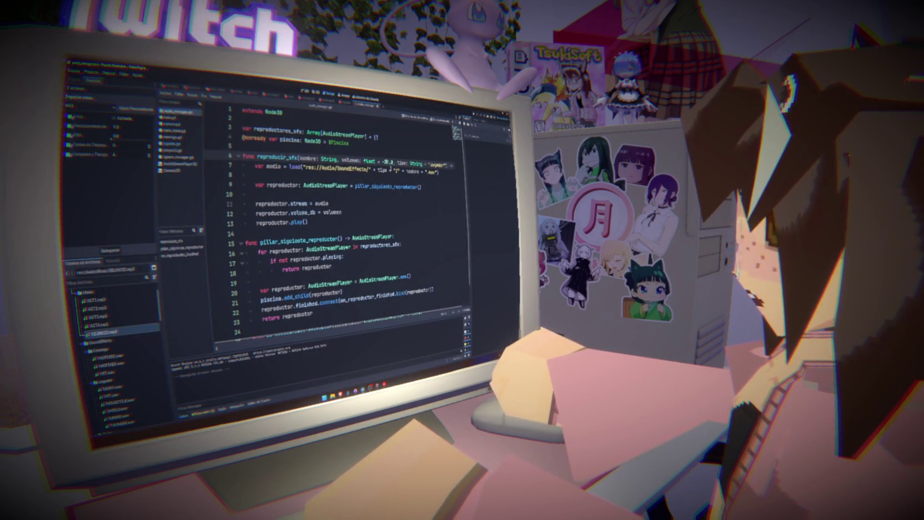
- Undo to restore the volume default to 1.0 and run the game again
key(ctrl+z)
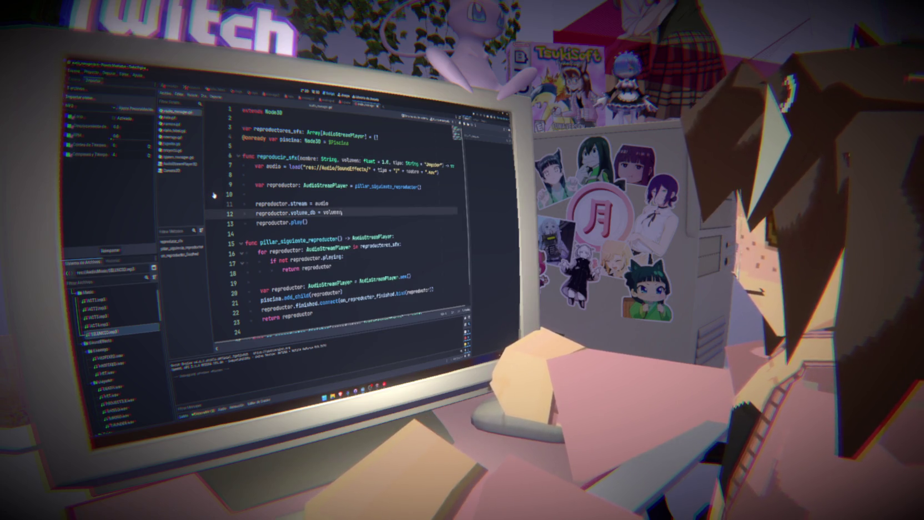
key(F5)
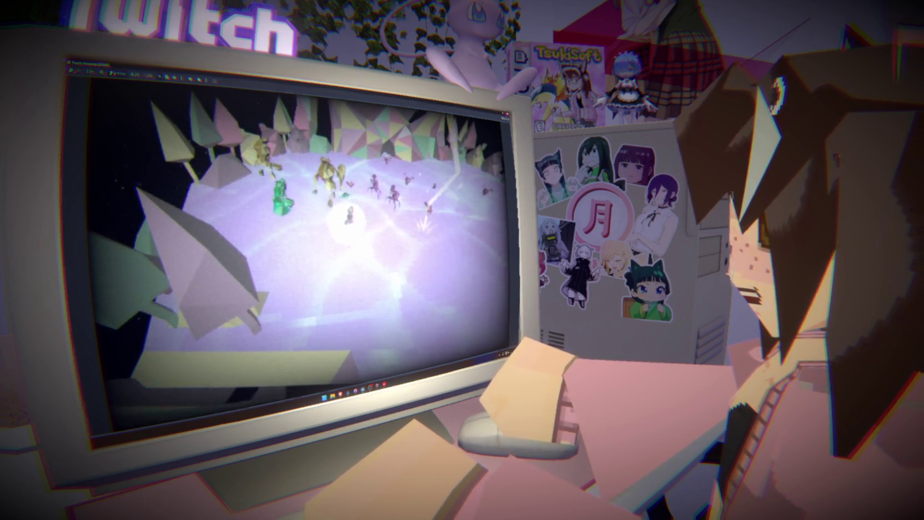
click(172, 144)
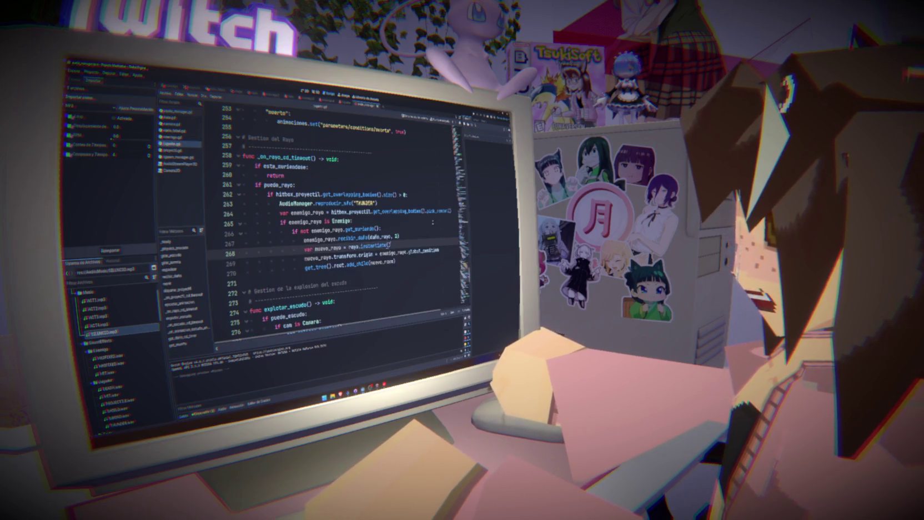
- Find the THUNDER AudioManager call and give it a quieter -9.0 volume argument
scroll(344, 222, down, 5)
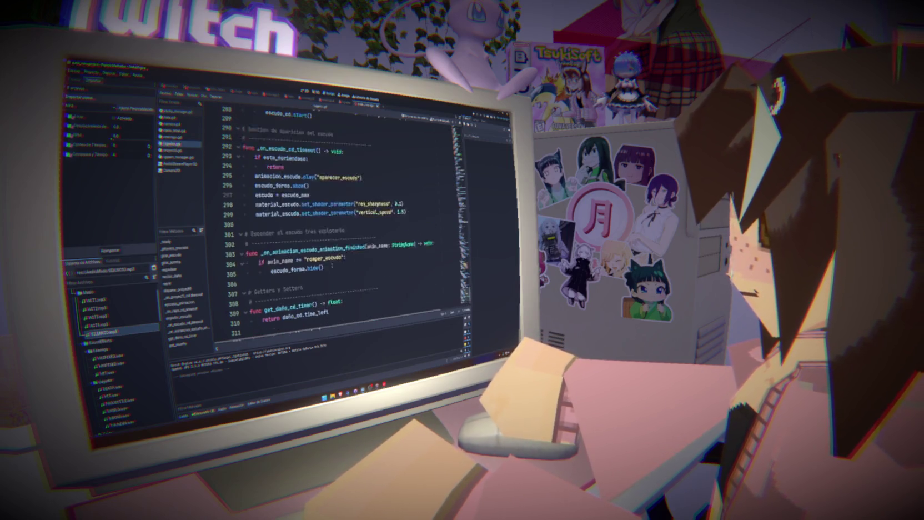
scroll(335, 267, up, 6)
scroll(335, 267, down, 3)
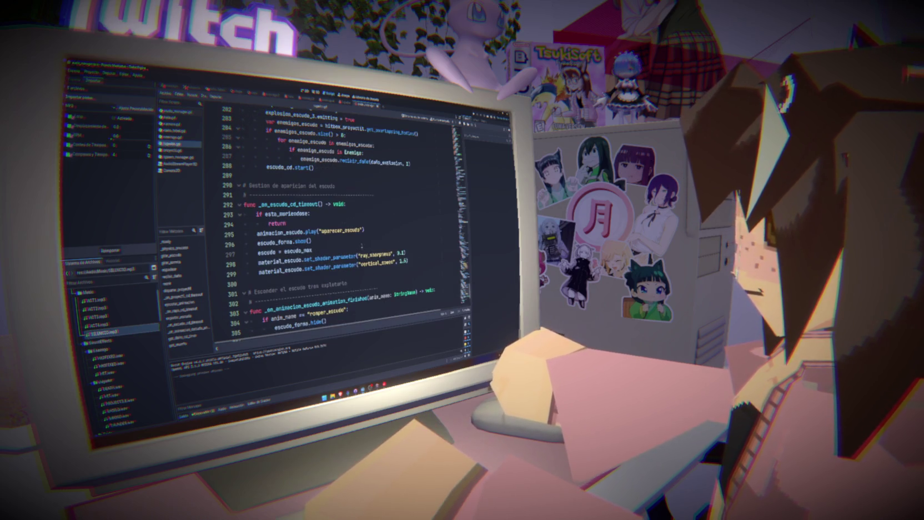
key(ctrl+f)
text(audio)
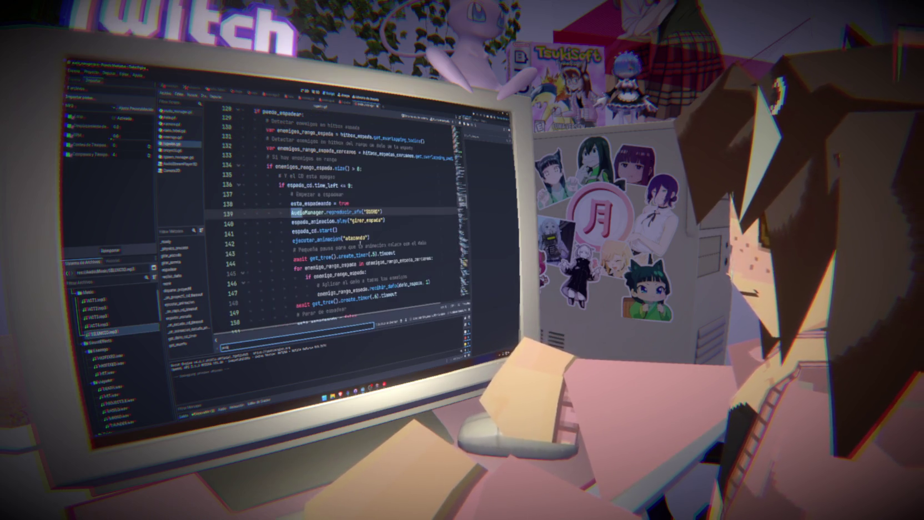
text(manager)
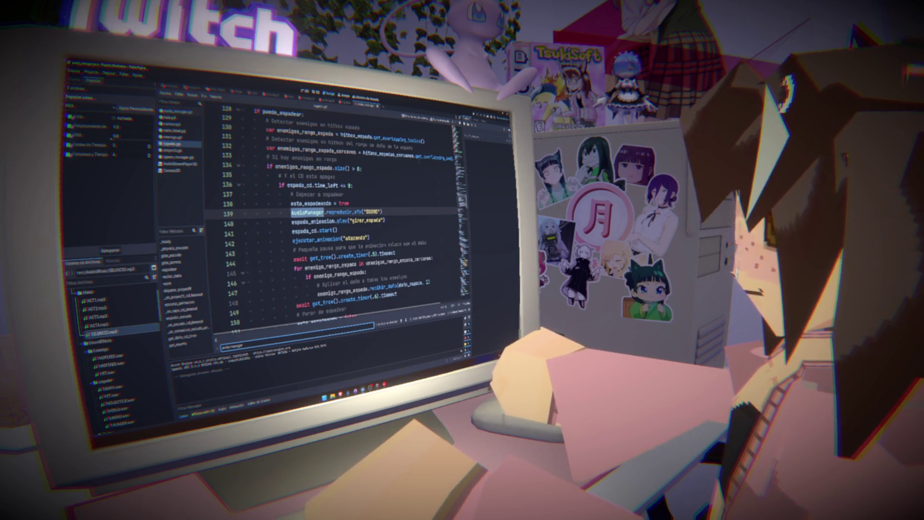
key(Return)
key(Return)
key(Return)
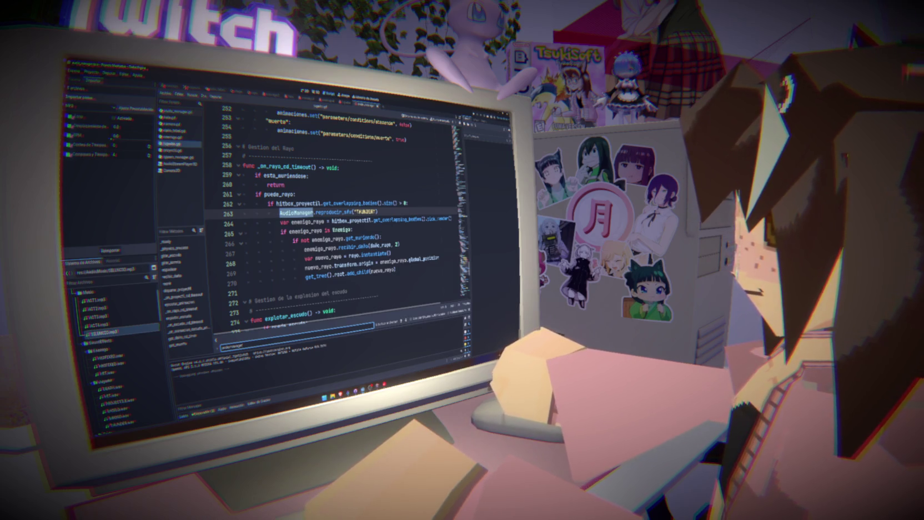
key(Escape)
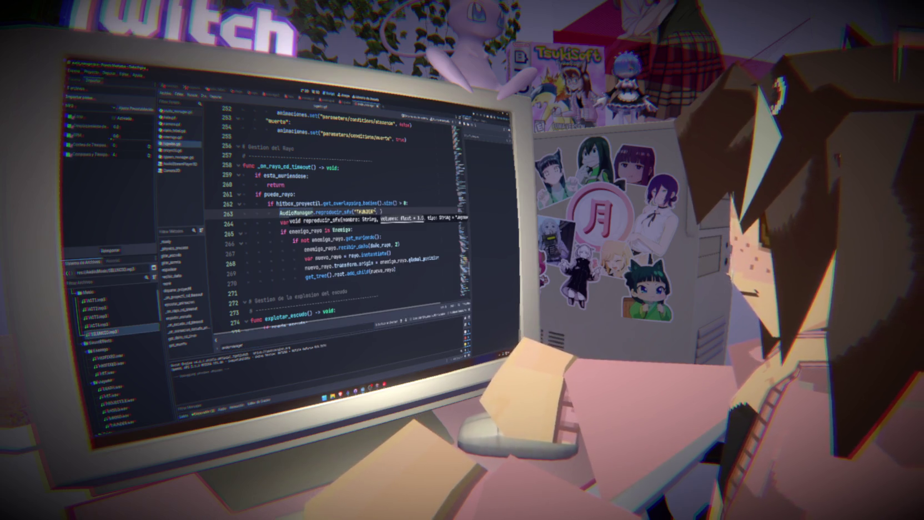
text(10.0)
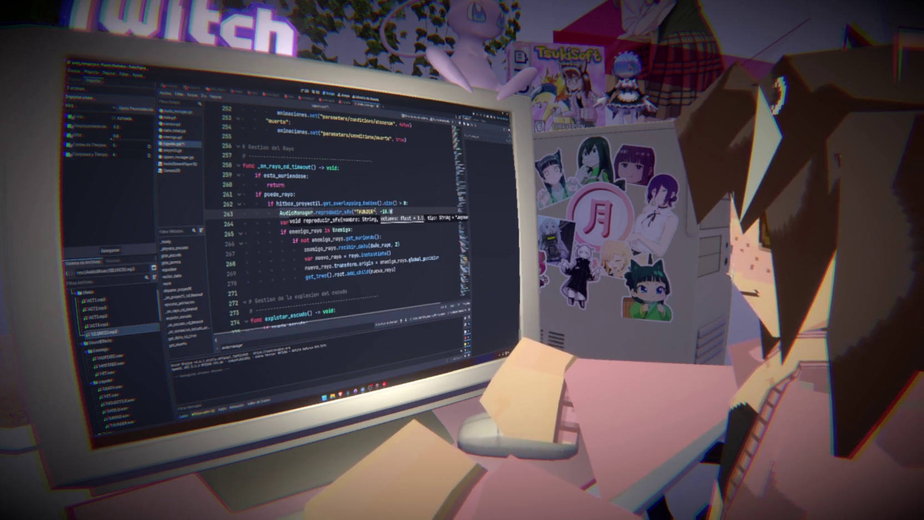
double_click(384, 211)
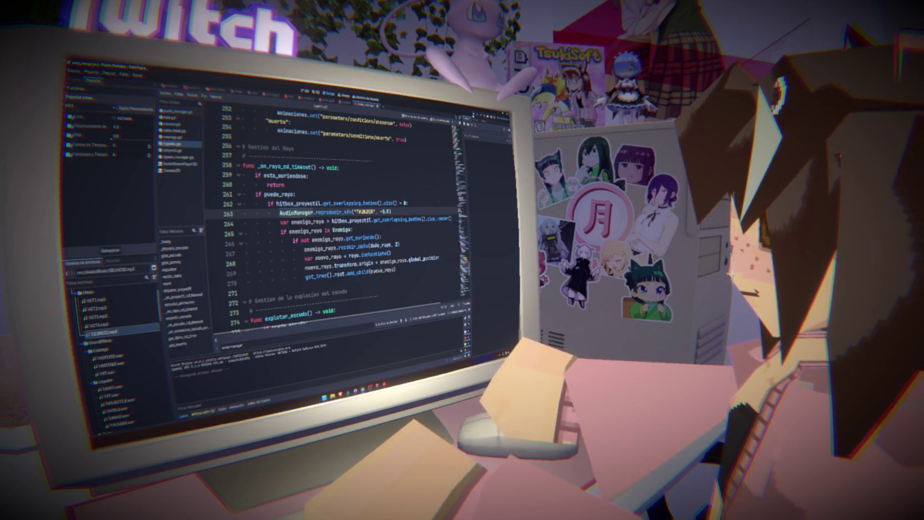
- Test the quieter thunder in game, then return to audio_manager.gd
key(F5)
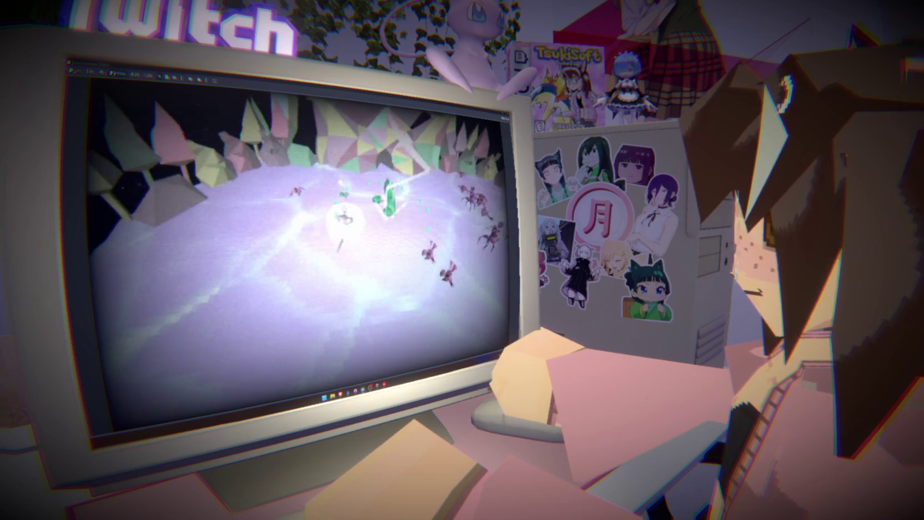
key(F8)
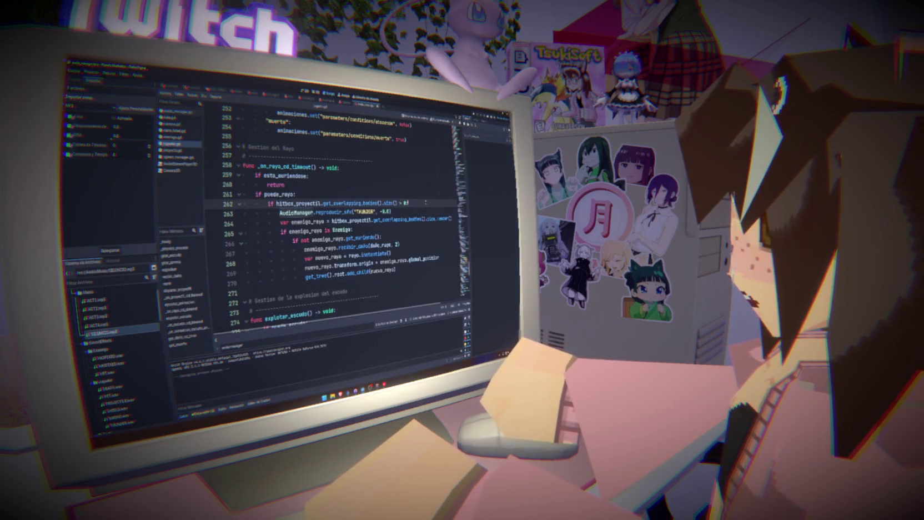
click(177, 112)
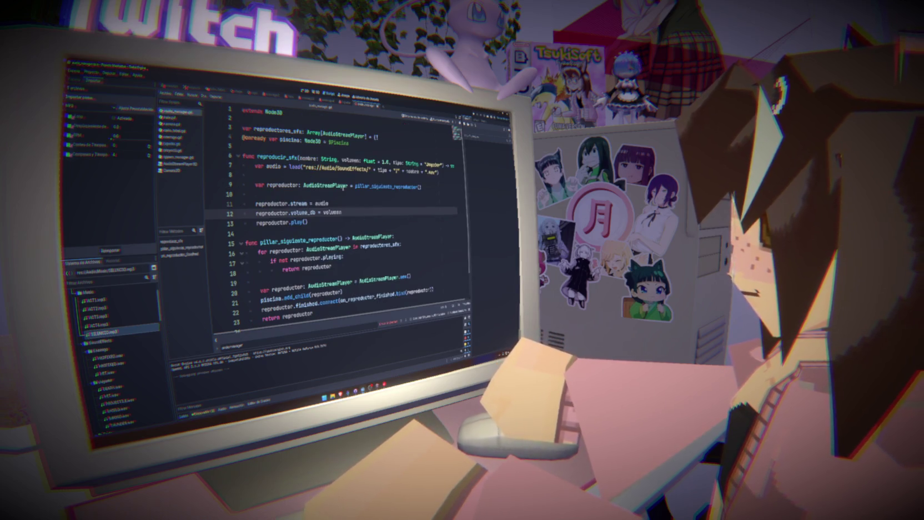
- Add a pitch: float = 1.0 parameter to the reproducir_sfx signature and save
click(411, 159)
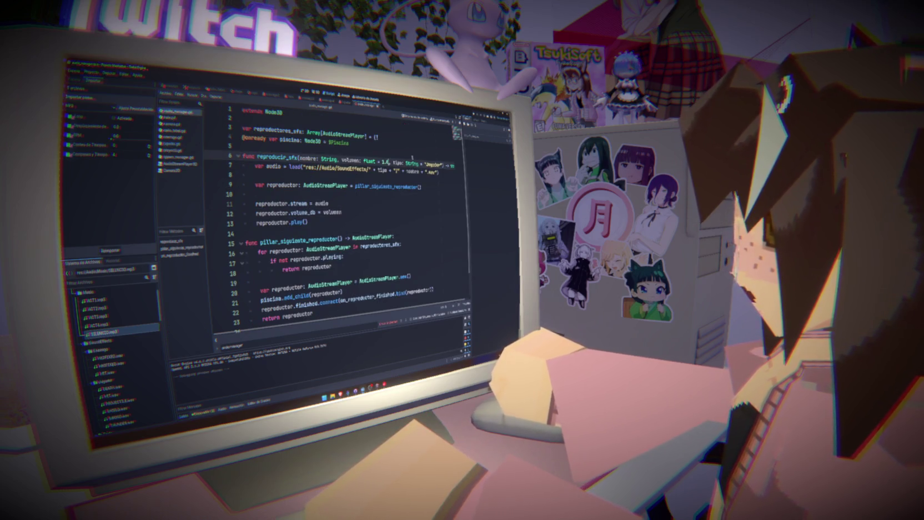
text(situd, )
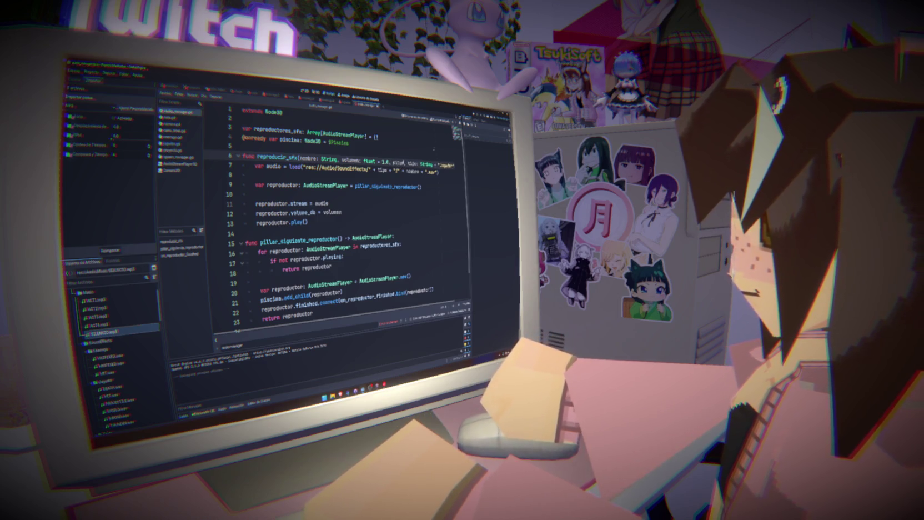
text(:float)
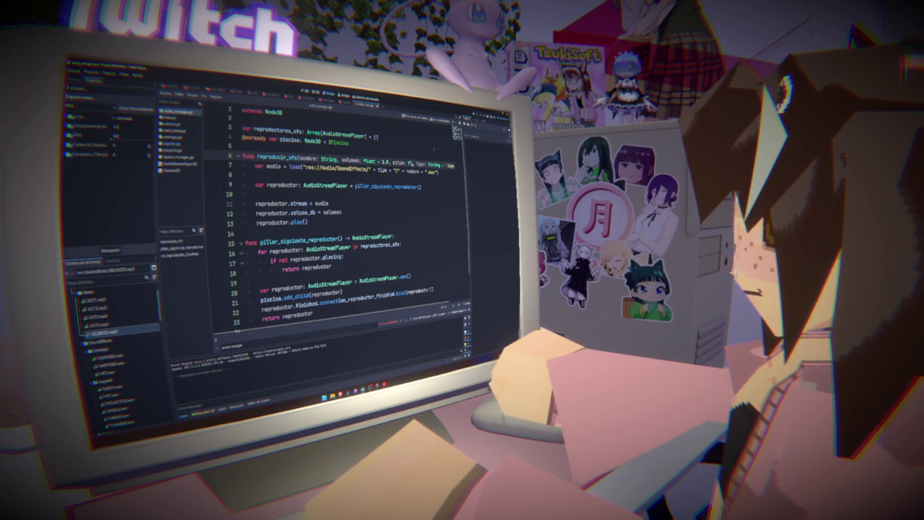
text( = 1.0)
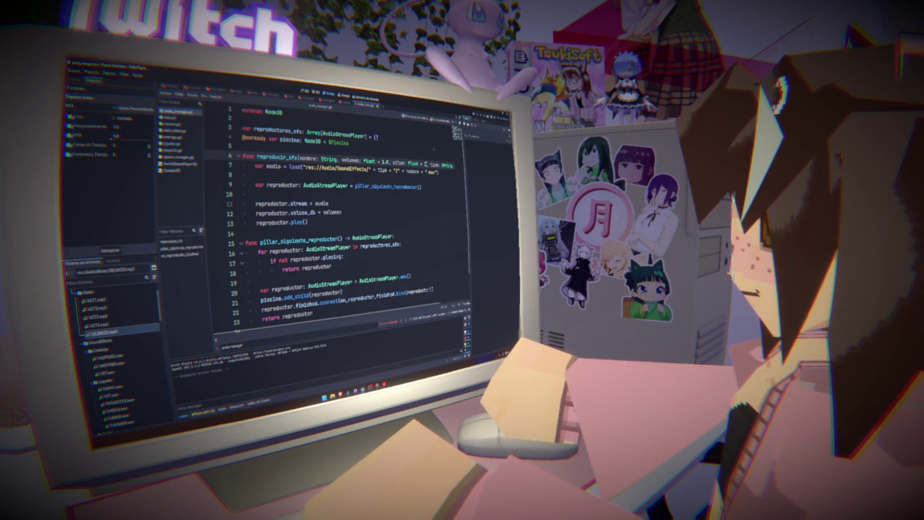
key(ctrl+s)
- Add reproductor.pitch_scale = pitch on a new line after the volume assignment
click(366, 211)
key(Return)
text(reproduc)
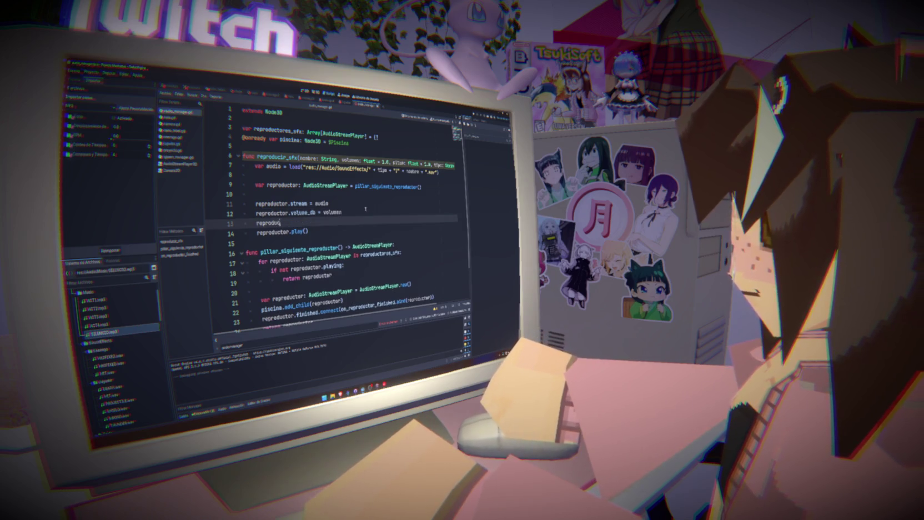
text(tor.pitch_scale)
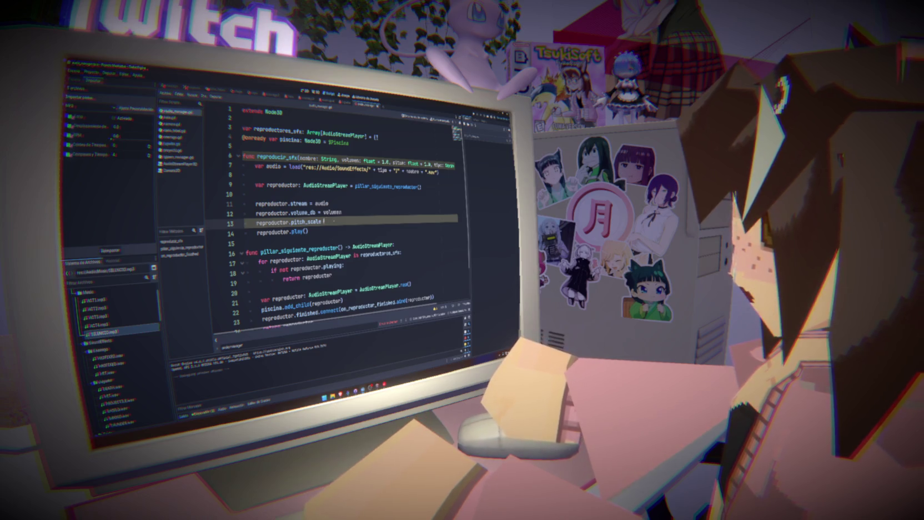
text(= )
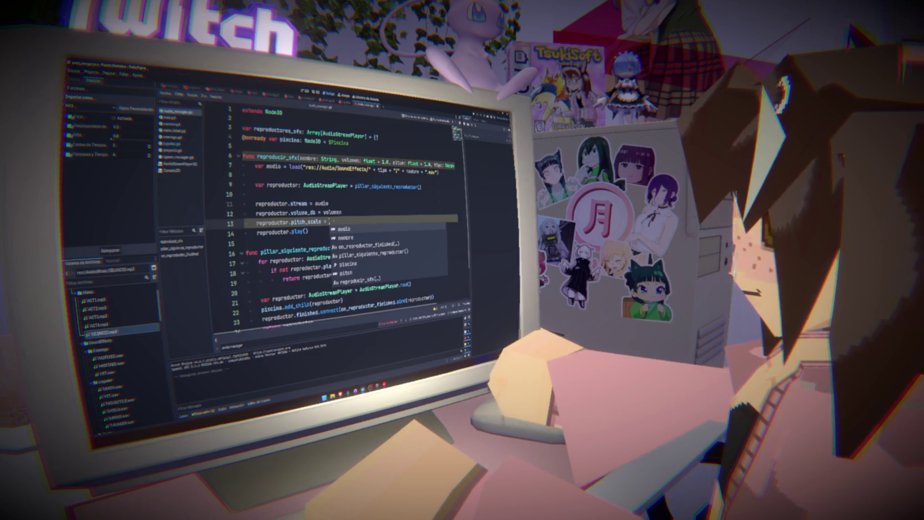
text(pitch)
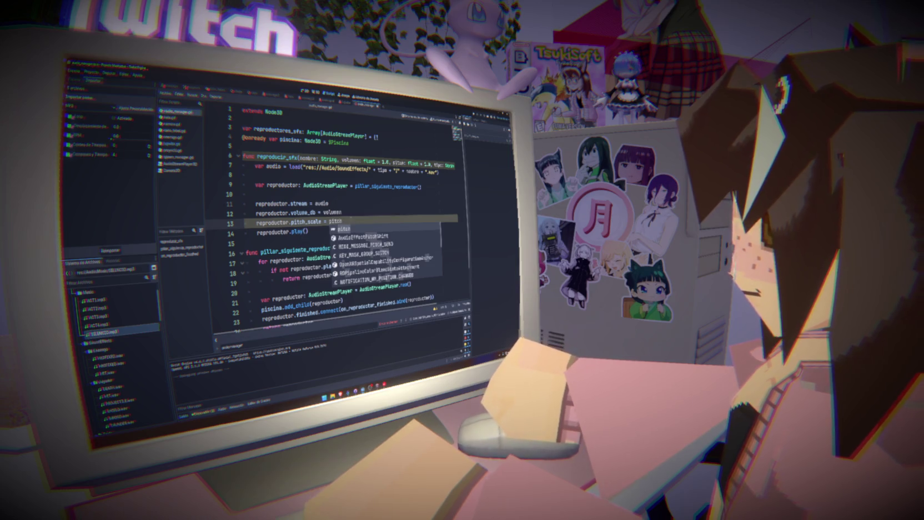
key(Escape)
click(176, 143)
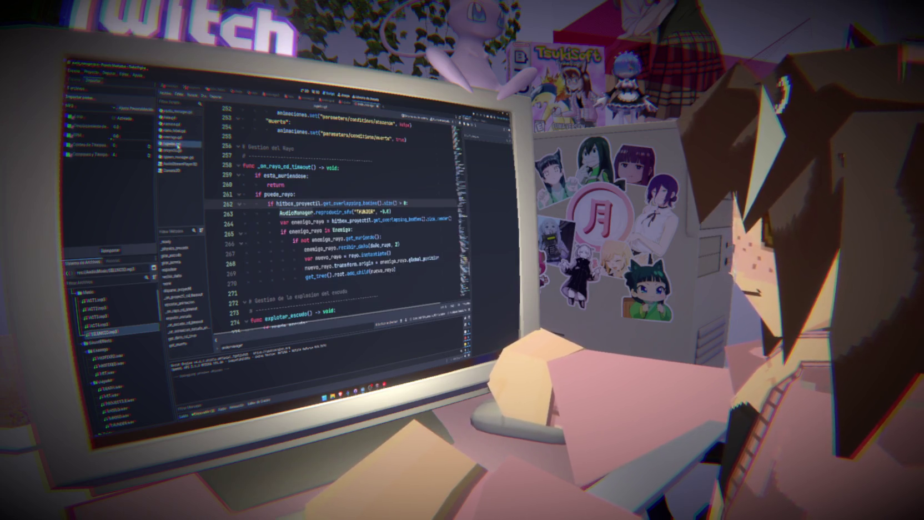
- Add volume and pitch arguments to the SOCRE reproducir_sfx call on line 139, then run the game
click(402, 321)
click(402, 322)
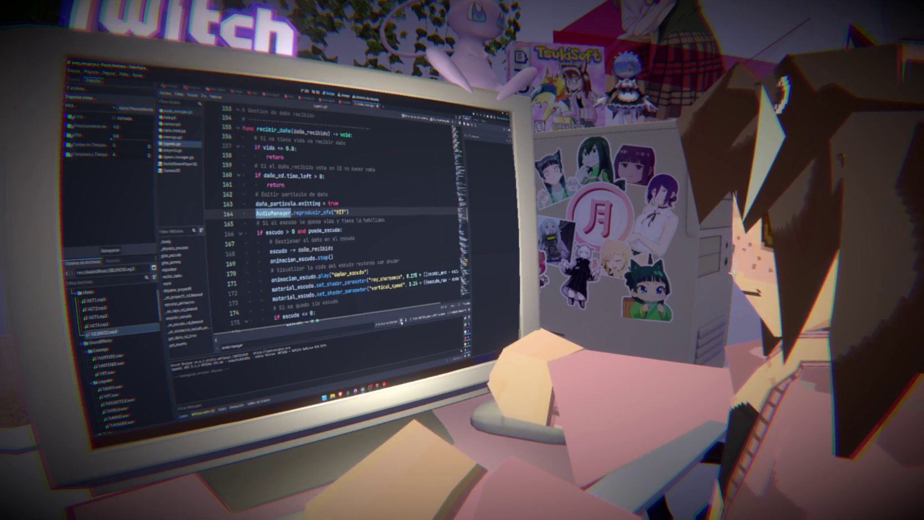
click(402, 321)
click(398, 209)
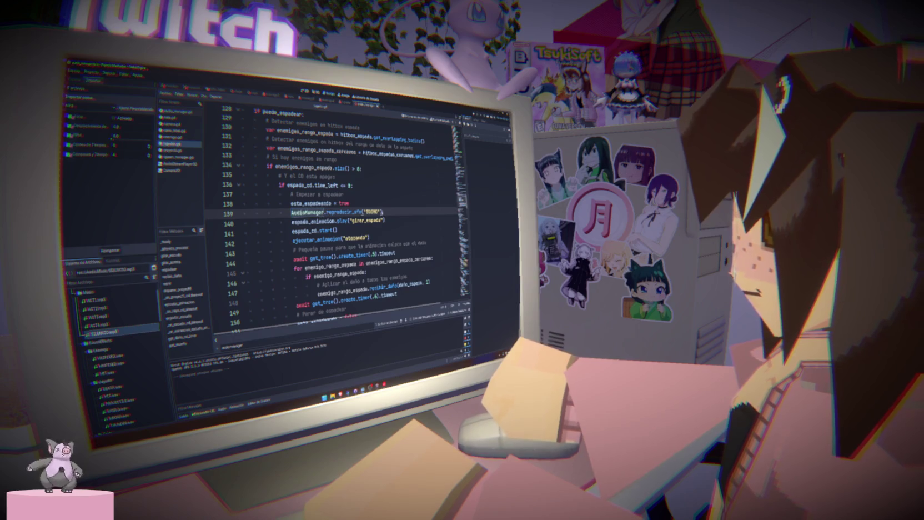
text(,)
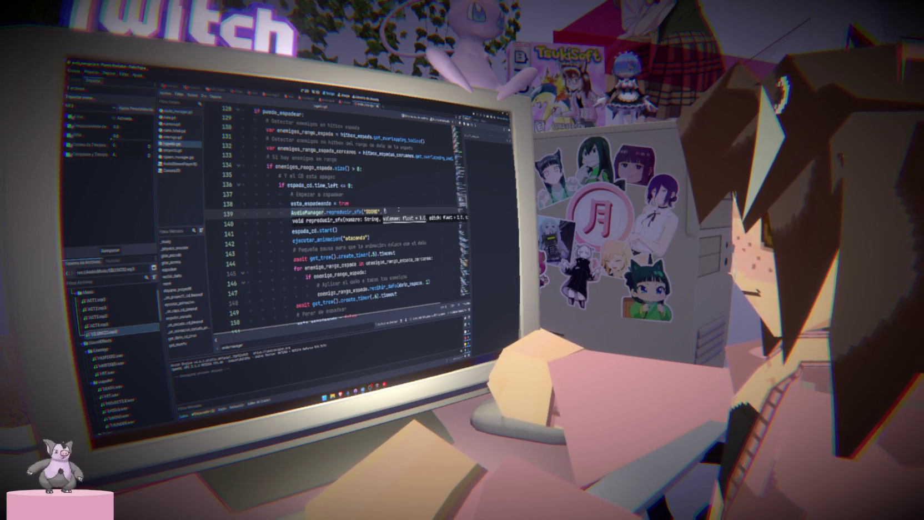
text( 2.0,)
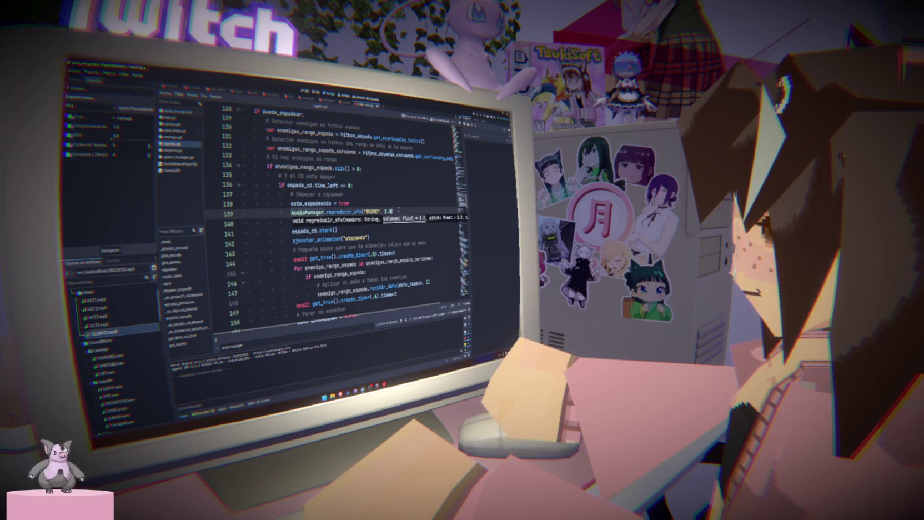
key(BackSpace)
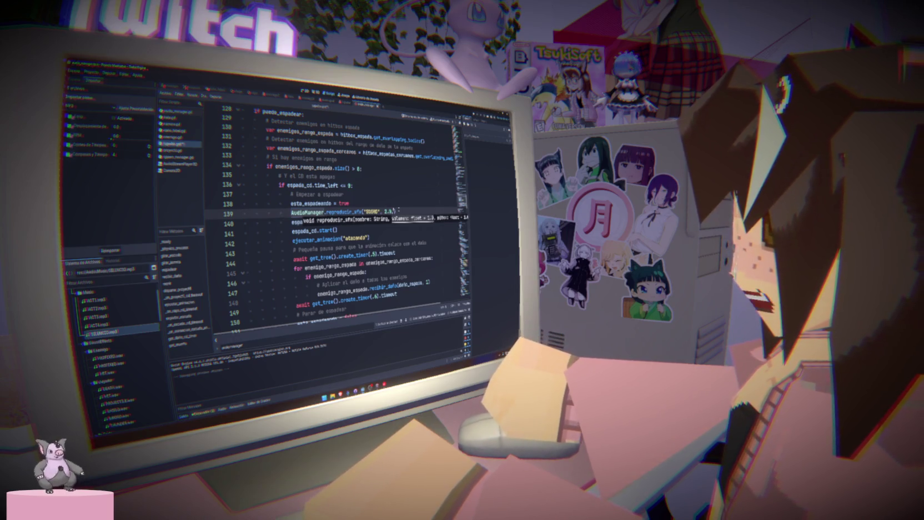
text(, 2)
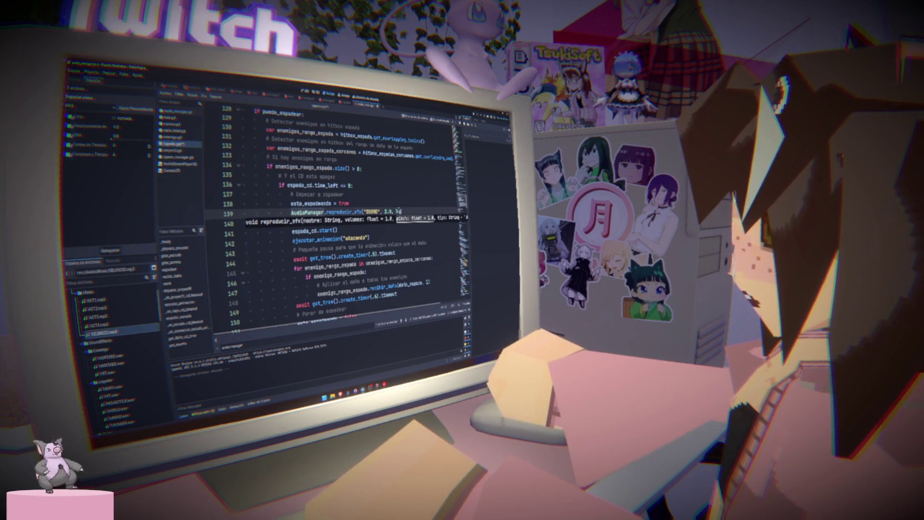
text(.0)
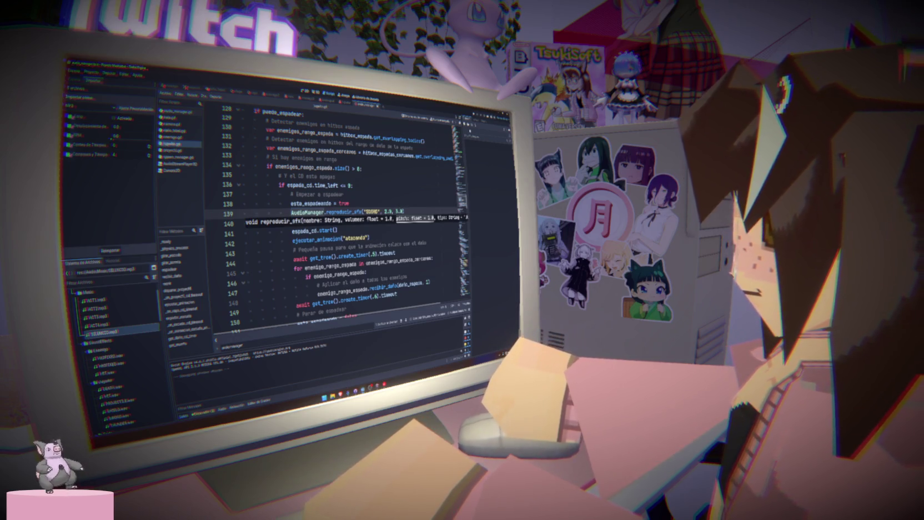
key(F5)
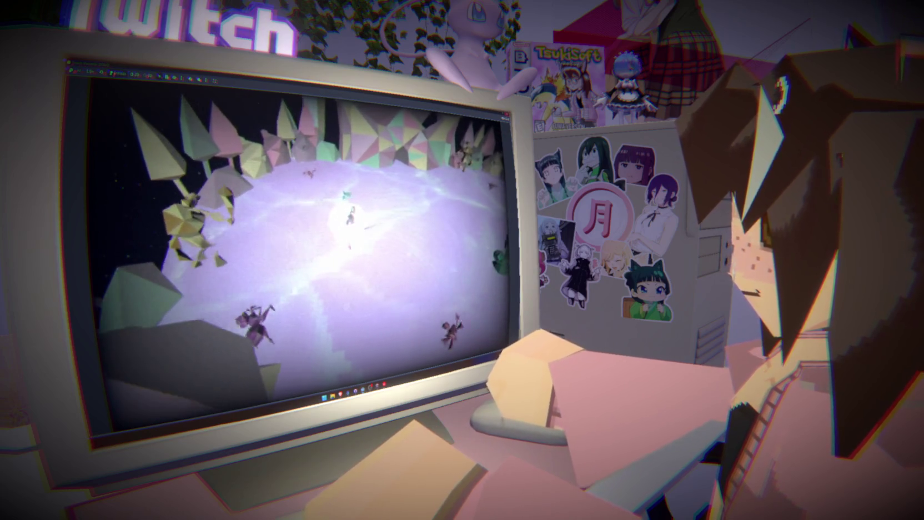
- Stop the game, close the SOCRE call's parenthesis in espada.gd, and open audio_manager.gd
key(F8)
text())
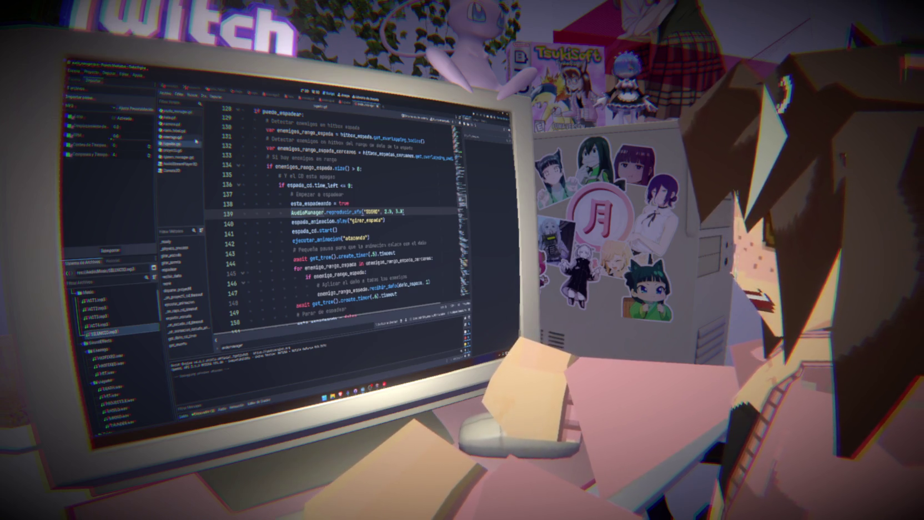
click(74, 79)
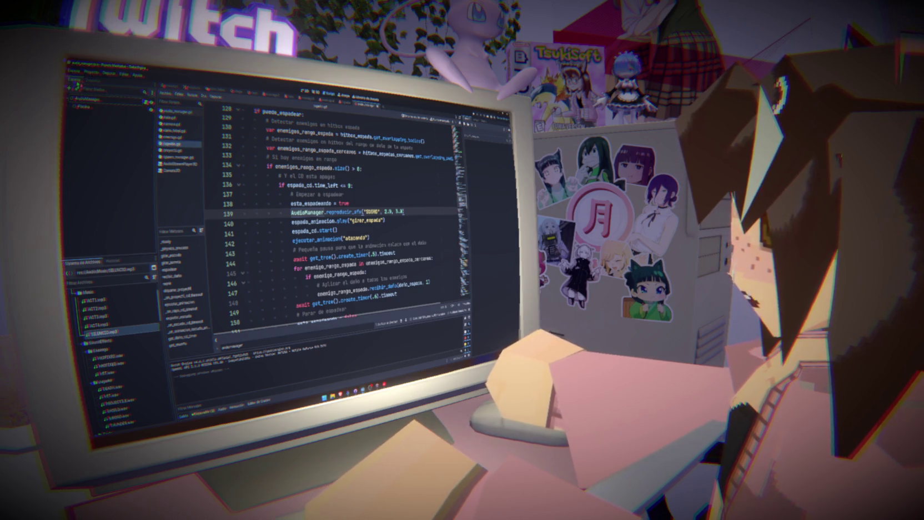
click(178, 112)
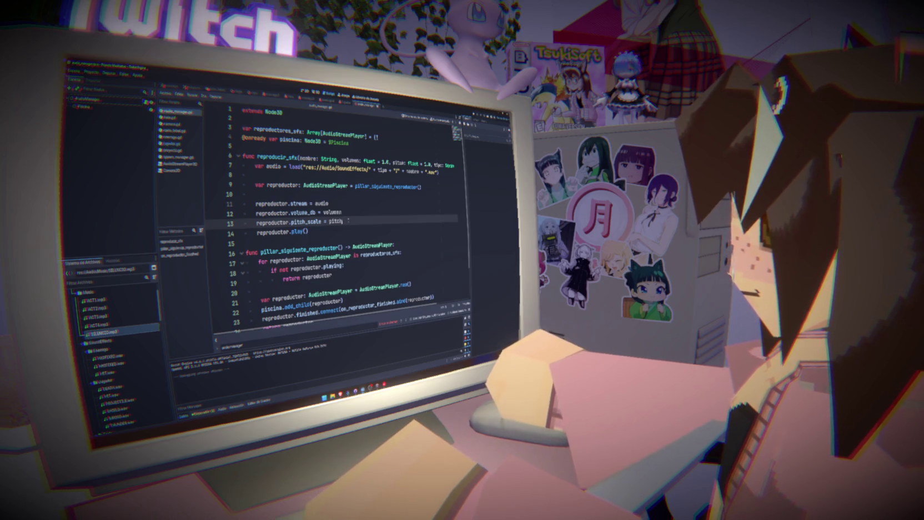
- Retype line 13 as reproductor.pitch_scale = pitch
drag(347, 218, 290, 221)
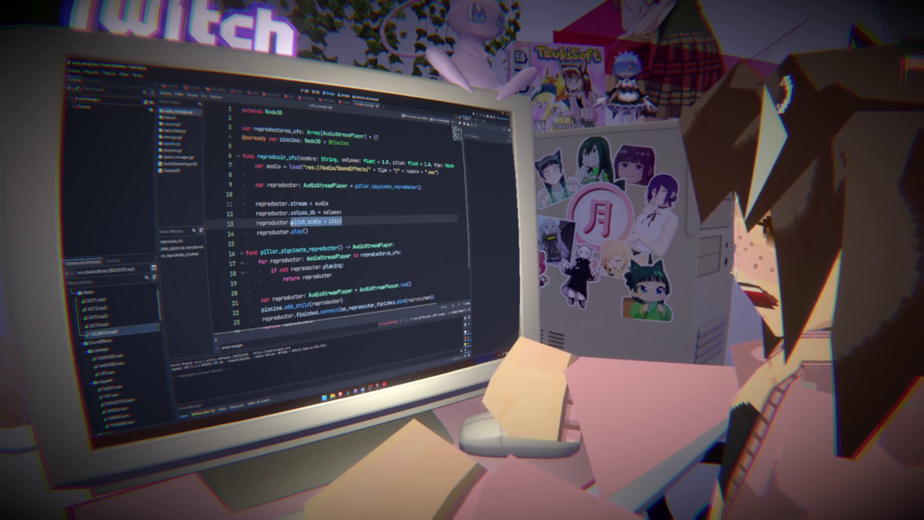
key(BackSpace)
text(pitch)
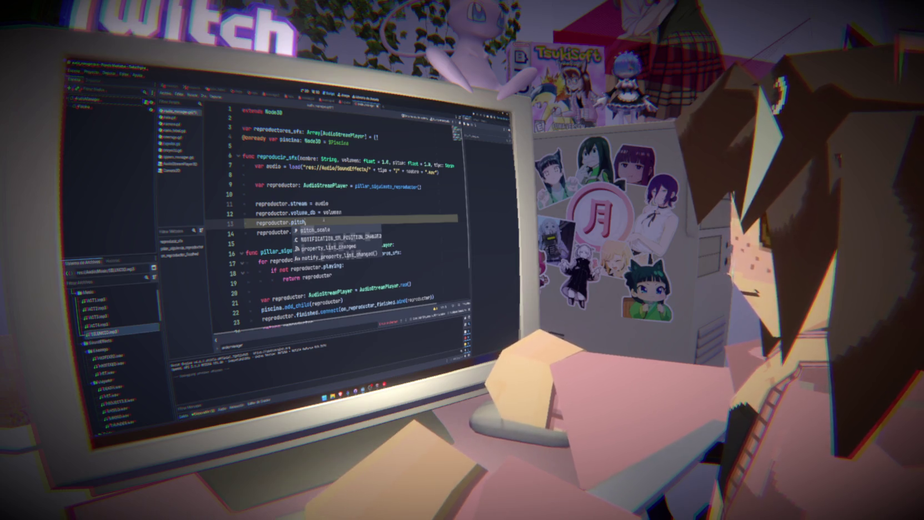
key(Return)
text(= pitch)
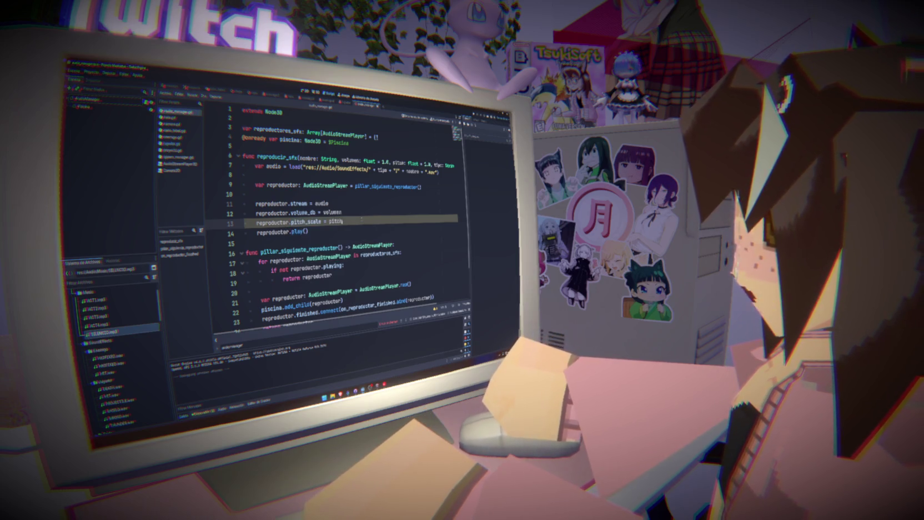
click(342, 212)
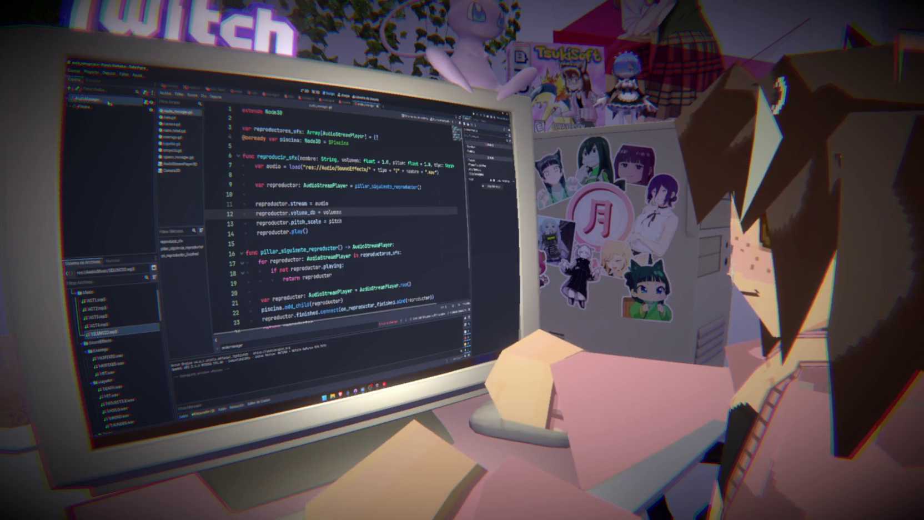
- Add an AudioStreamPlayer child node under the AudioManager node
right_click(109, 103)
click(133, 116)
text(audio3d)
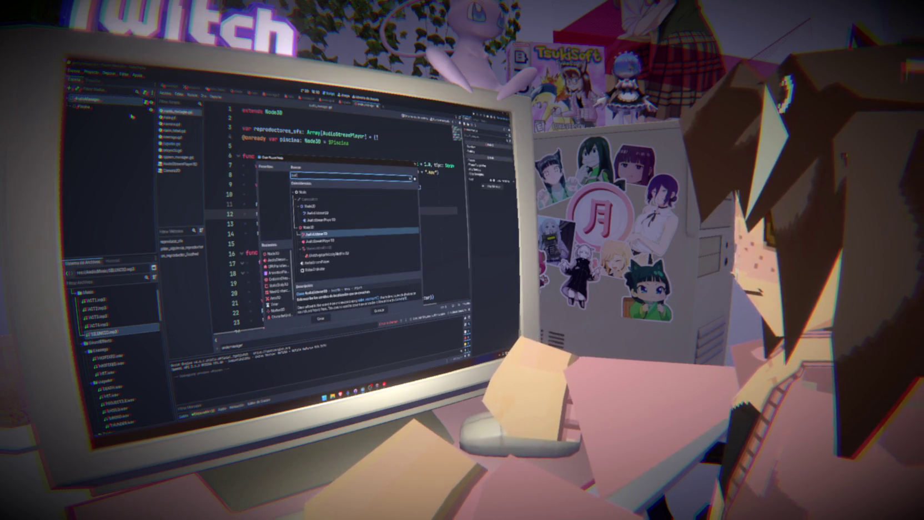
key(BackSpace)
key(BackSpace)
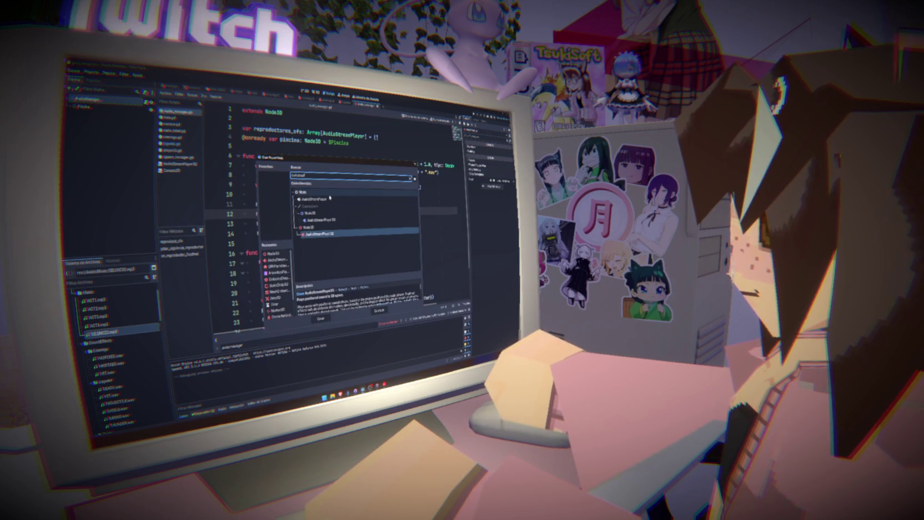
key(Return)
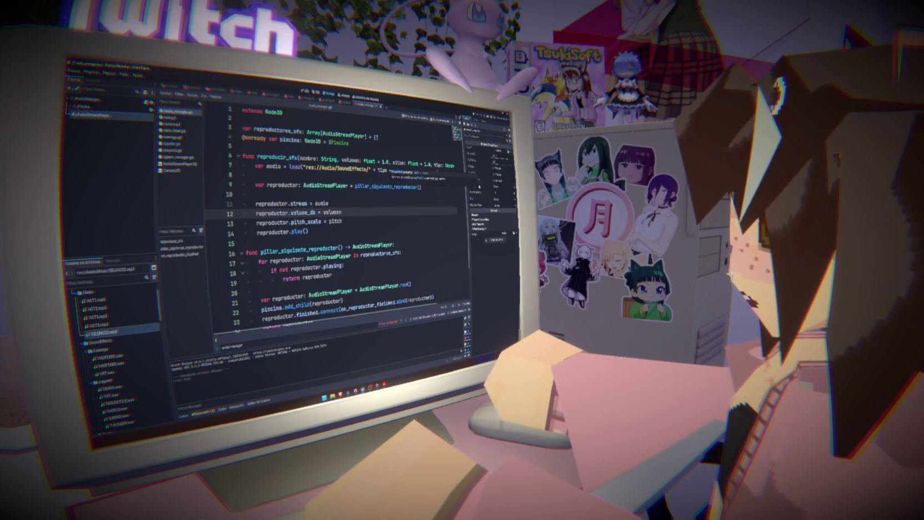
text(+ "/" + nombre + ".wav"))
click(369, 177)
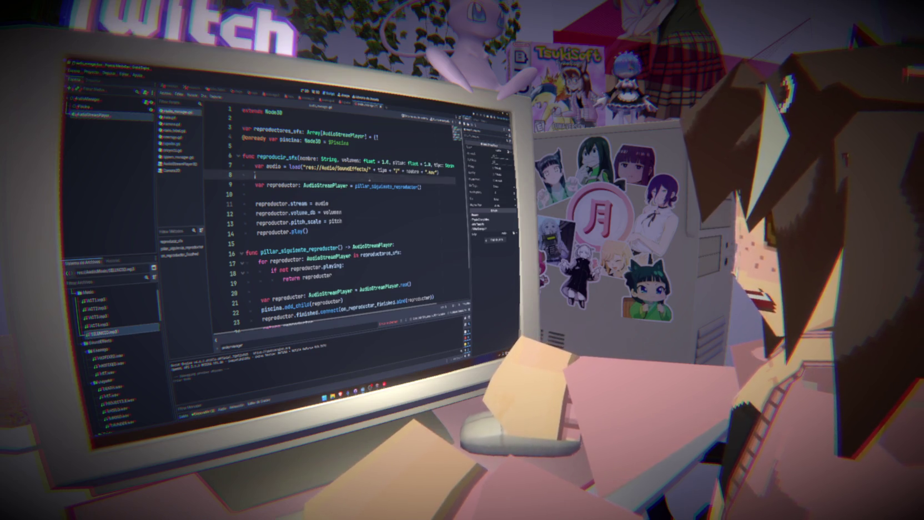
click(91, 115)
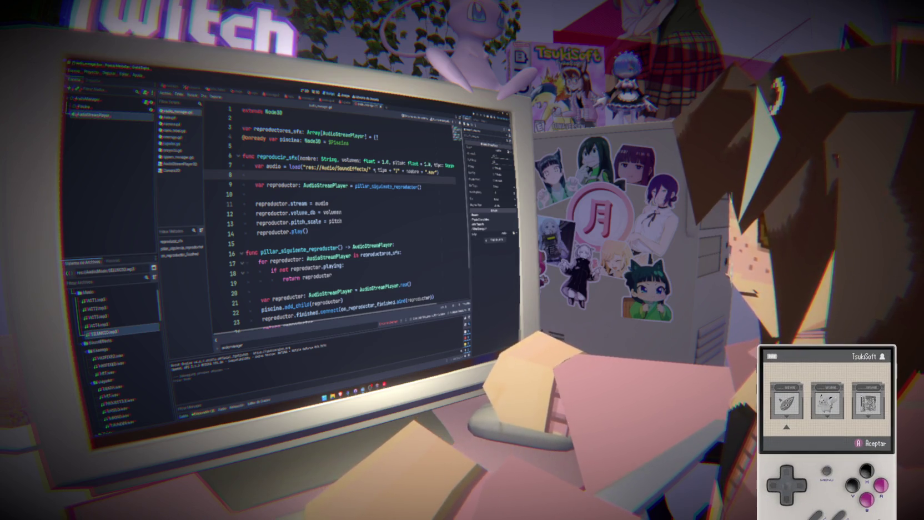
- Clear the node search and cancel the Create New Node dialog
click(115, 100)
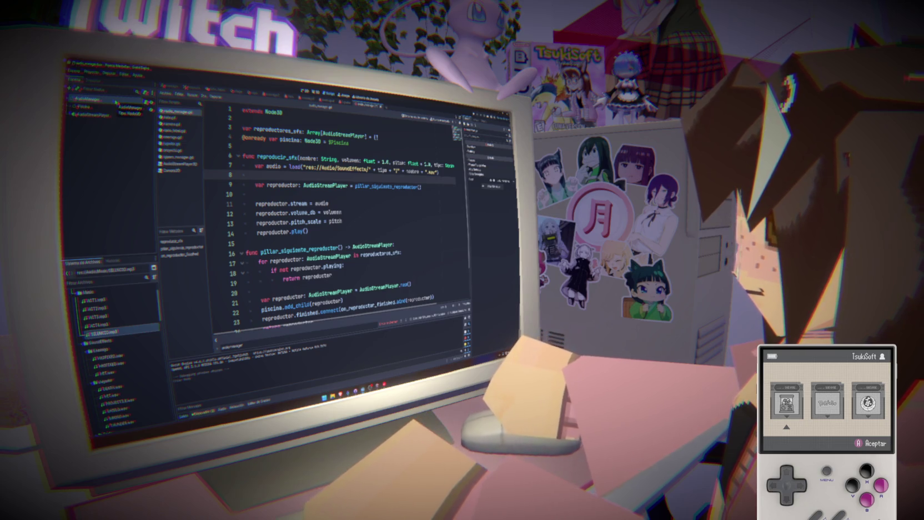
key(BackSpace)
key(BackSpace)
key(BackSpace)
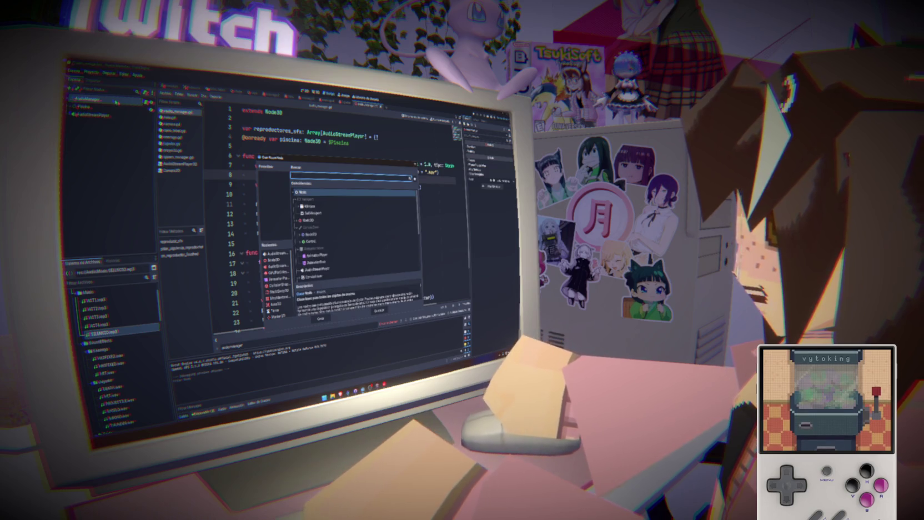
click(380, 311)
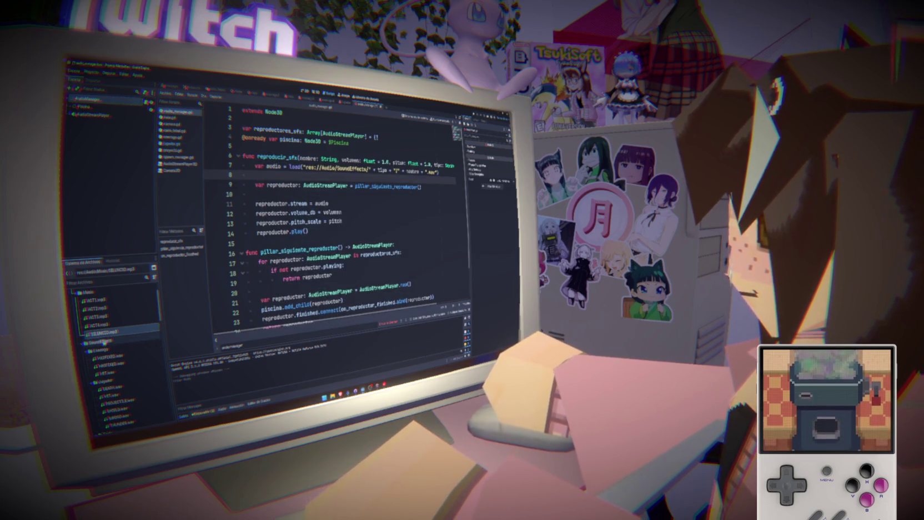
- Start a new resource in the Audio folder and choose the AudioEffectPitchShift type
scroll(100, 311, up, 2)
right_click(95, 304)
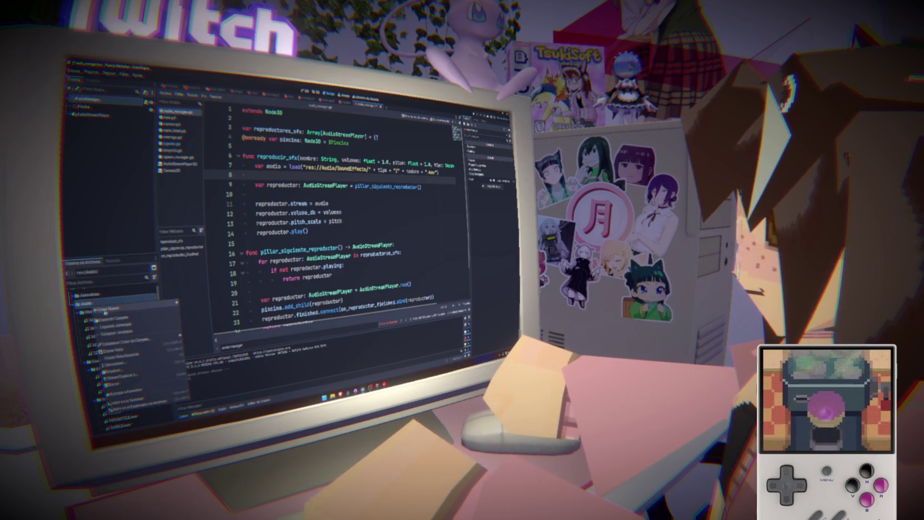
mouse_move(104, 311)
click(199, 320)
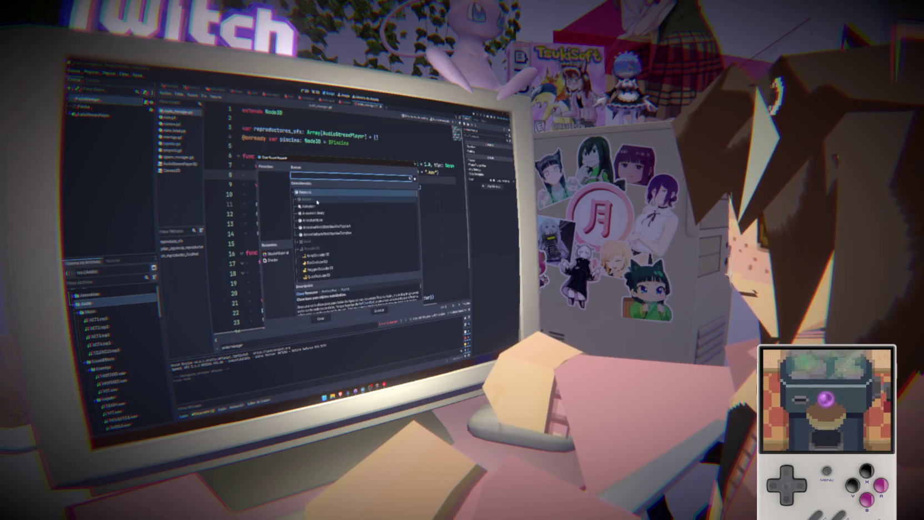
text(Audio)
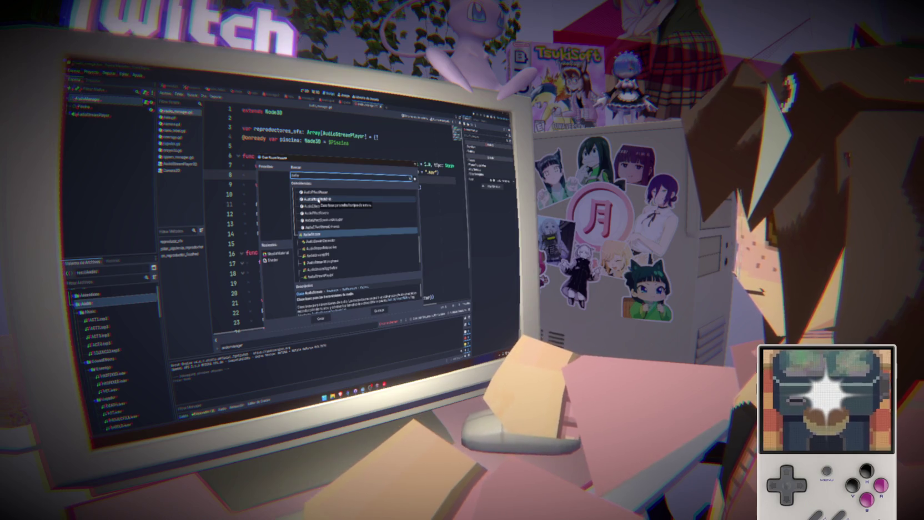
click(317, 199)
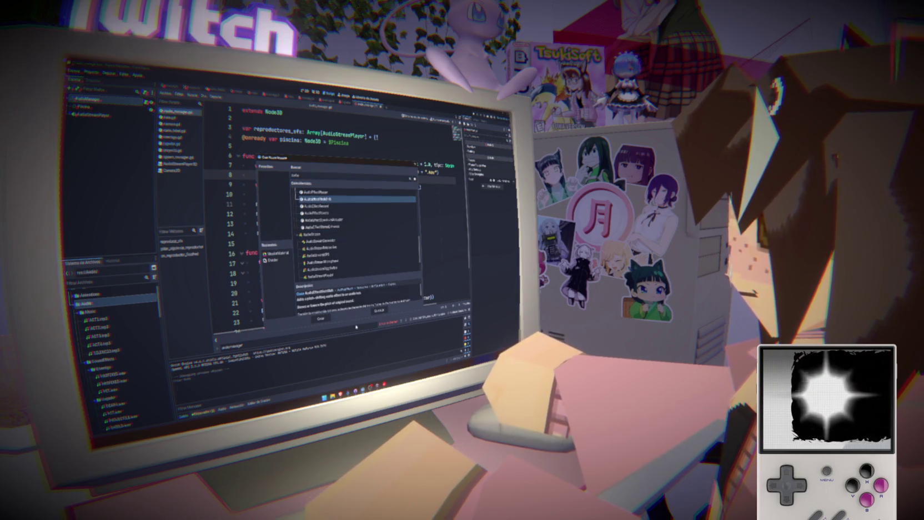
drag(338, 322, 342, 337)
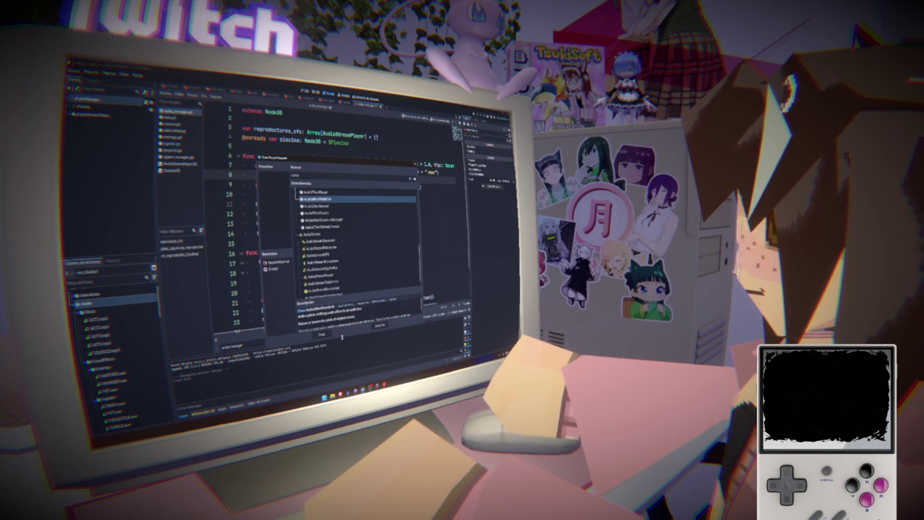
mouse_move(330, 297)
mouse_down()
mouse_move(362, 272)
mouse_move(329, 279)
mouse_up()
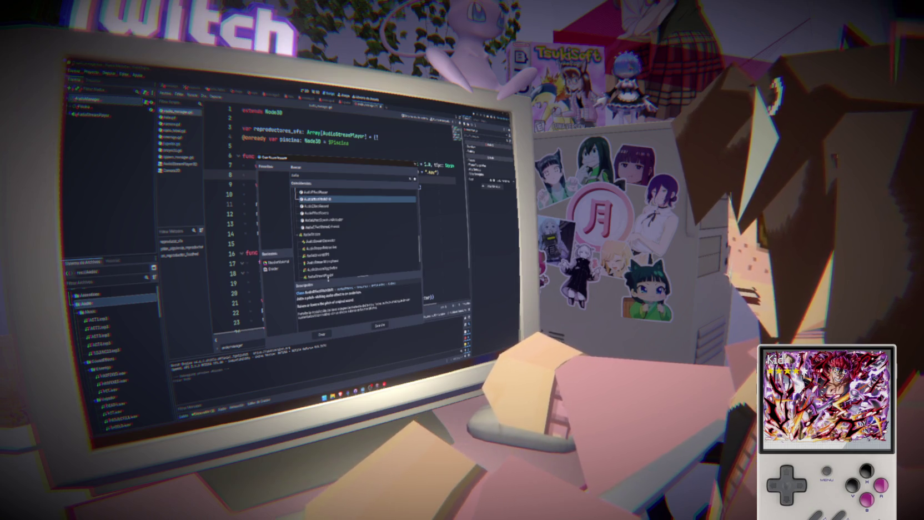
drag(328, 279, 328, 284)
scroll(338, 270, down, 2)
- Create the pitch-shift resource and save it in Audio/SoundEffects
click(322, 334)
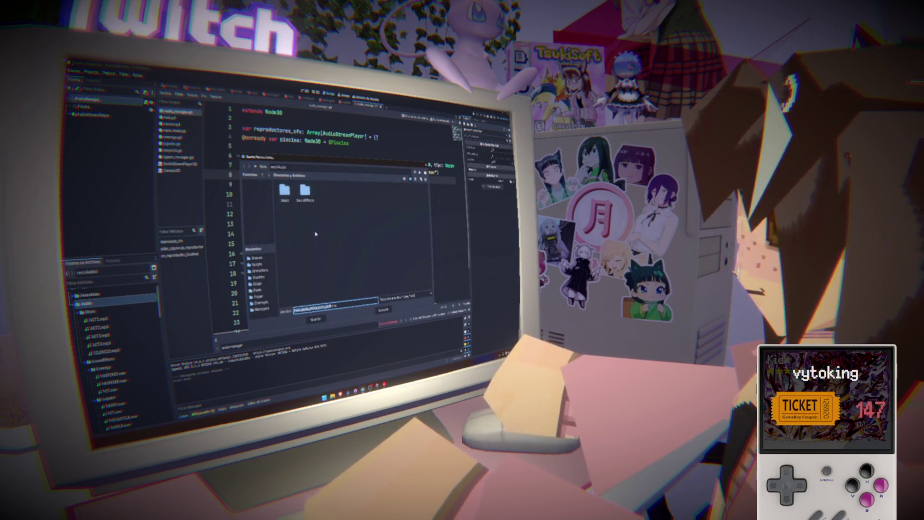
double_click(305, 190)
click(316, 319)
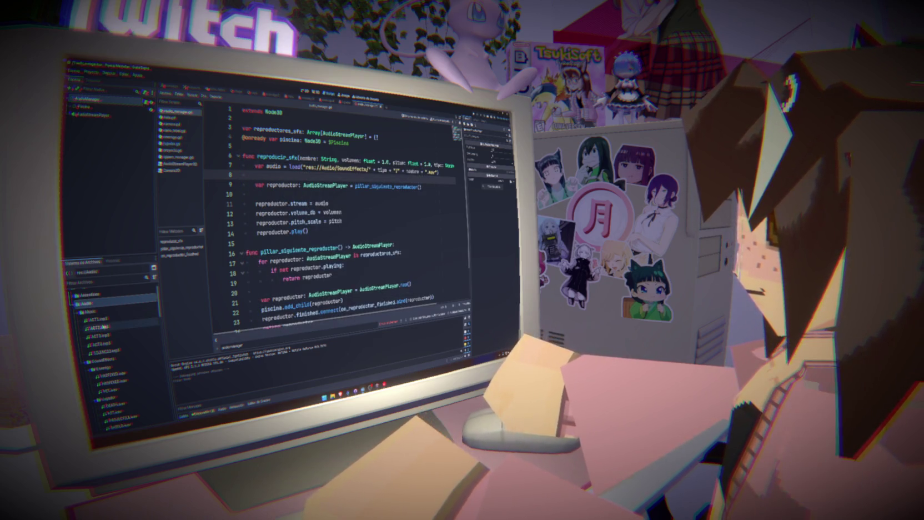
- Select the newly saved audio effect file and the AudioStreamPlayer node
scroll(123, 388, down, 3)
click(124, 392)
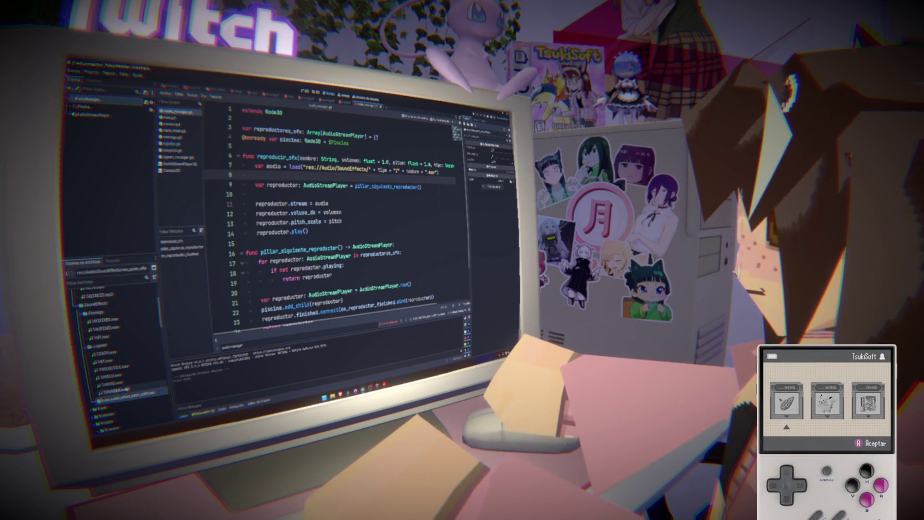
click(117, 115)
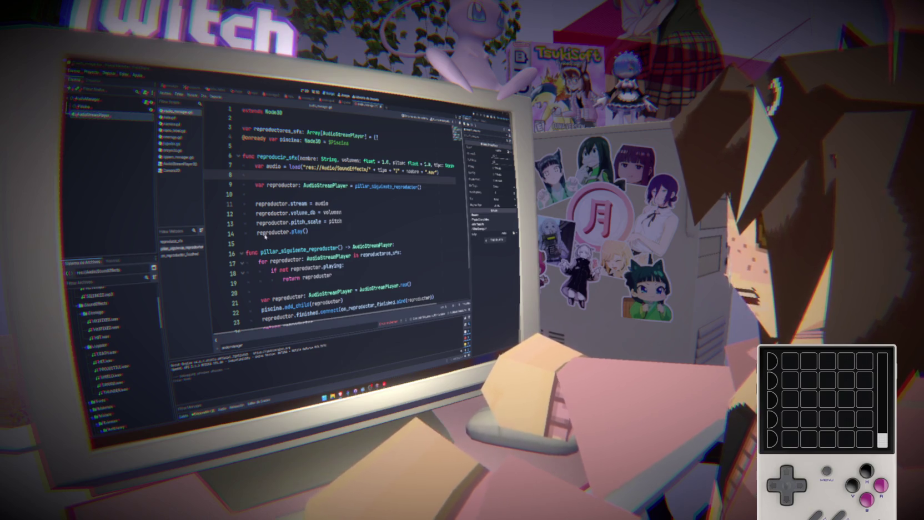
- Check the stream and play lines, then show the bus layout's Add Effect list
click(352, 228)
click(353, 204)
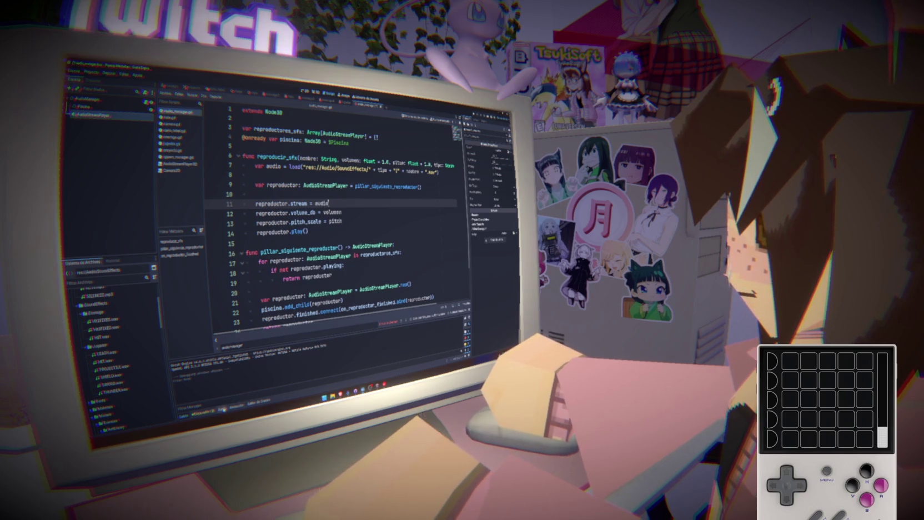
click(222, 409)
click(190, 382)
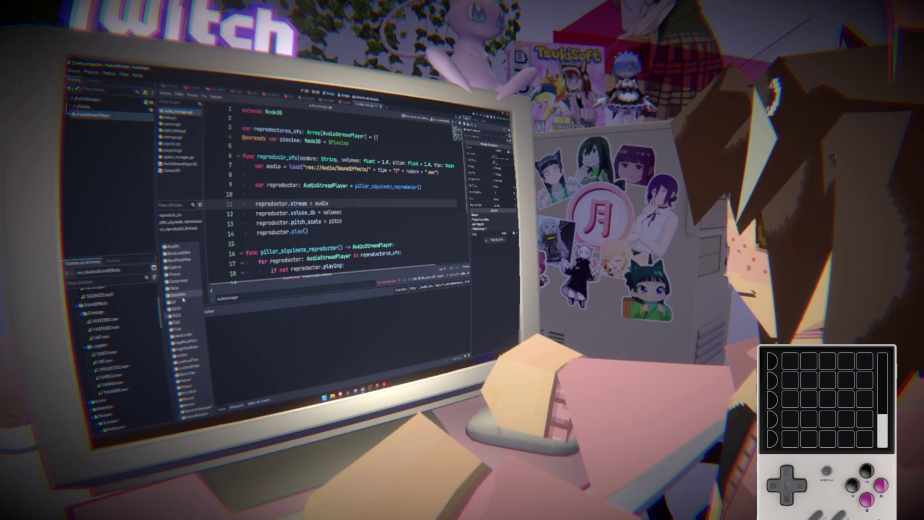
- Close the bus effect list and select the HIT.wav sound file
click(240, 369)
click(131, 360)
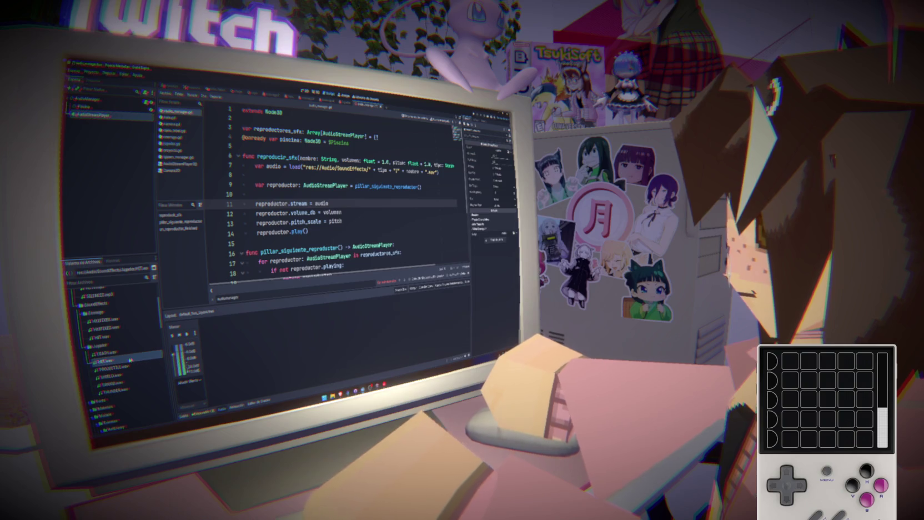
scroll(124, 365, up, 3)
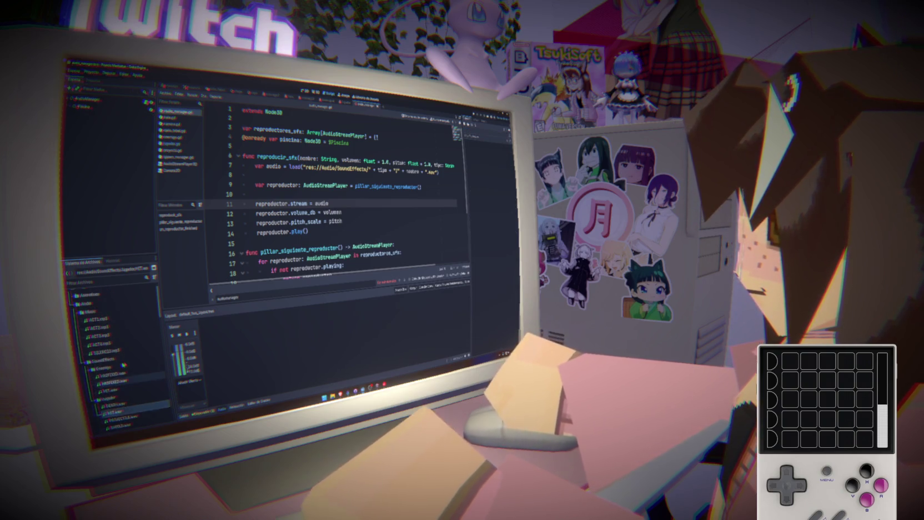
scroll(121, 358, down, 5)
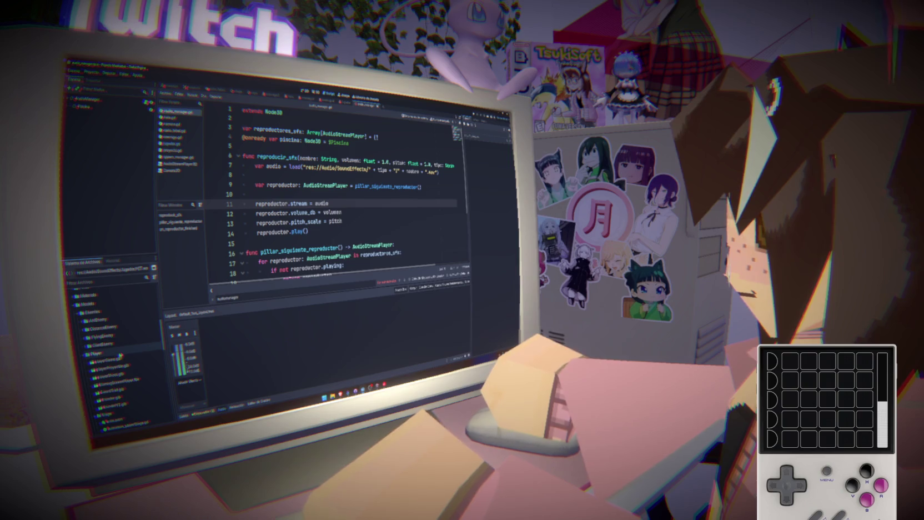
scroll(120, 354, up, 3)
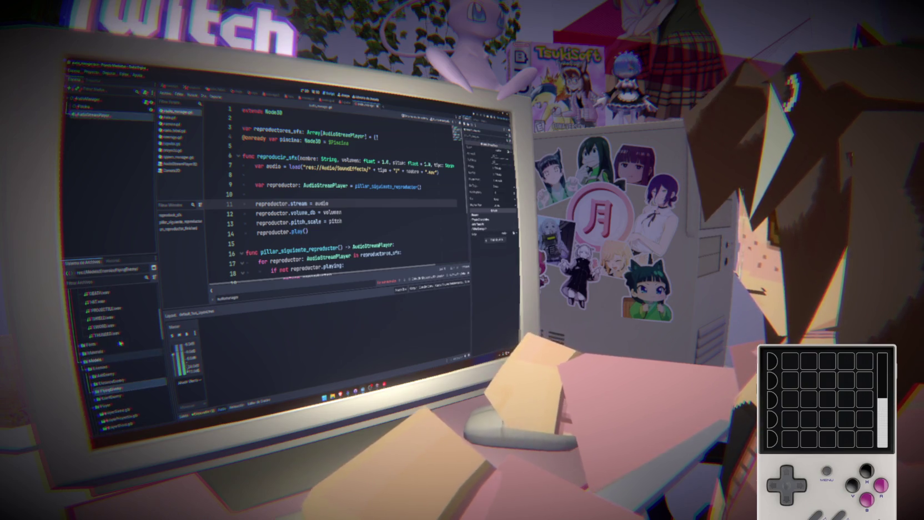
scroll(106, 344, up, 3)
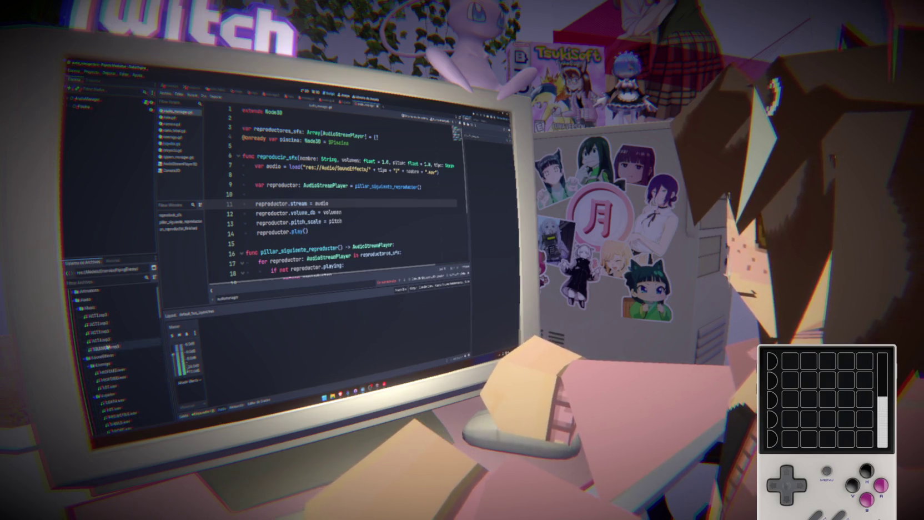
- Create a new AudioEffectPitchShift resource in the Audio folder
right_click(86, 301)
mouse_move(123, 305)
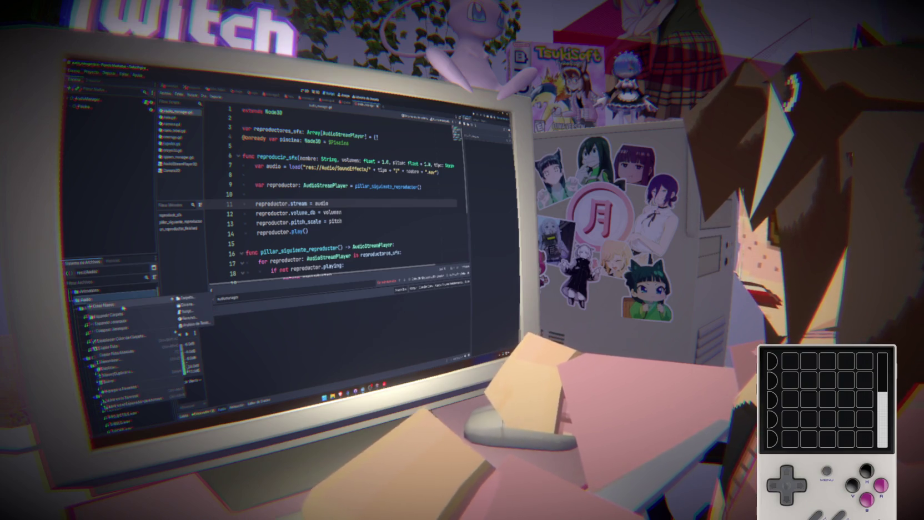
click(188, 317)
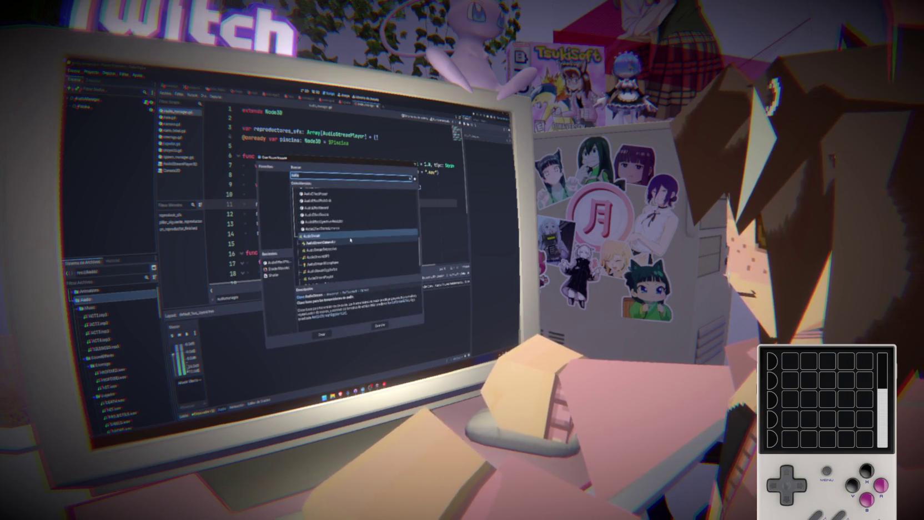
key(Up)
key(Up)
key(Up)
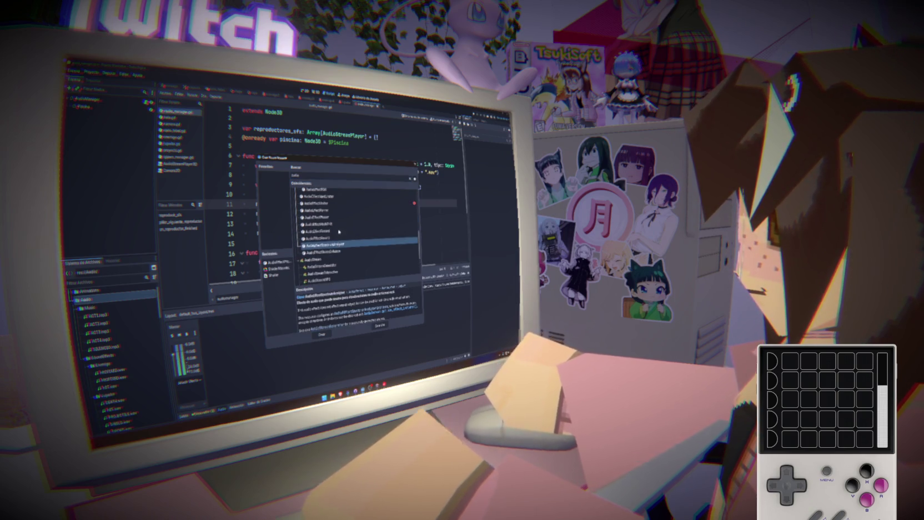
key(Up)
key(Up)
key(Up)
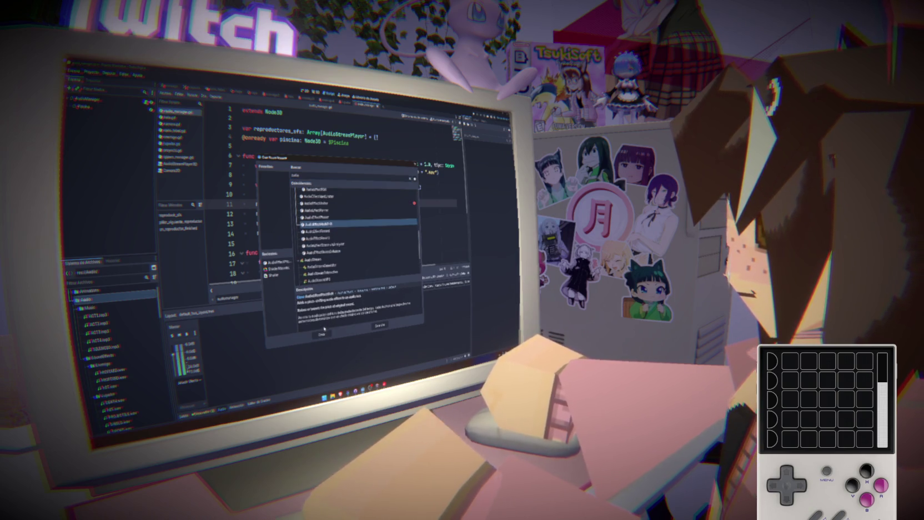
click(322, 333)
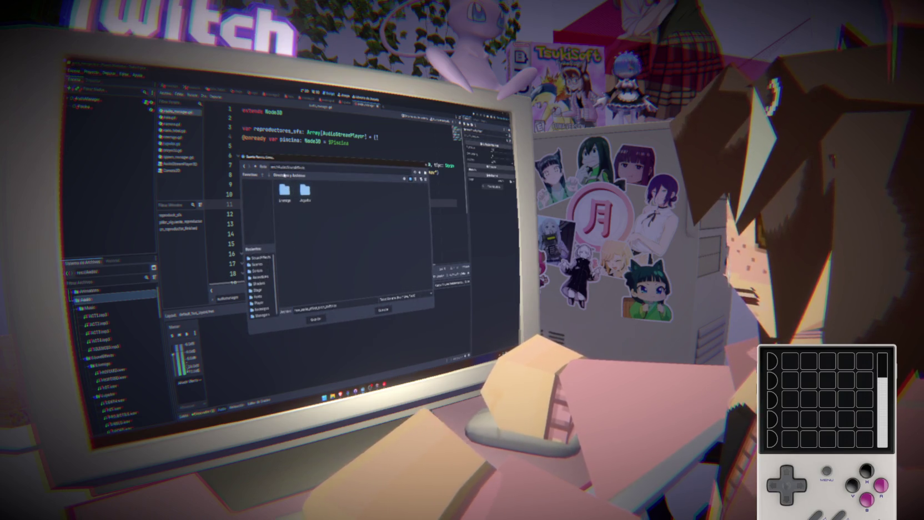
- Save the pitch-shift resource in res://Audio as 'Tylesrayo_hit'
key(BackSpace)
key(BackSpace)
key(BackSpace)
key(Return)
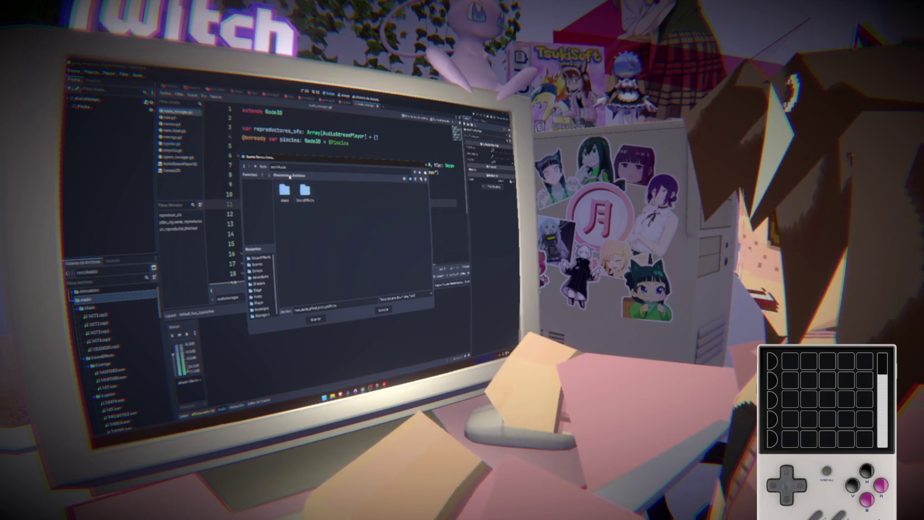
key(ctrl+a)
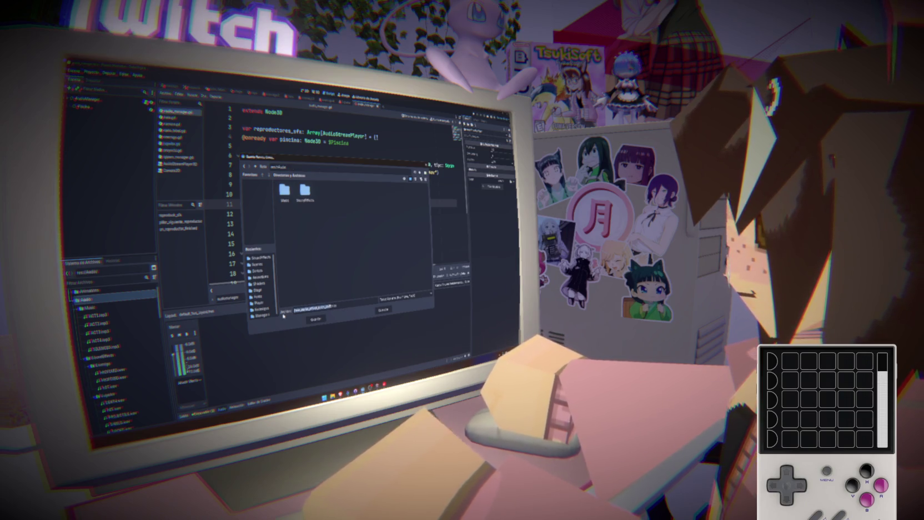
text(Tylesrayo)
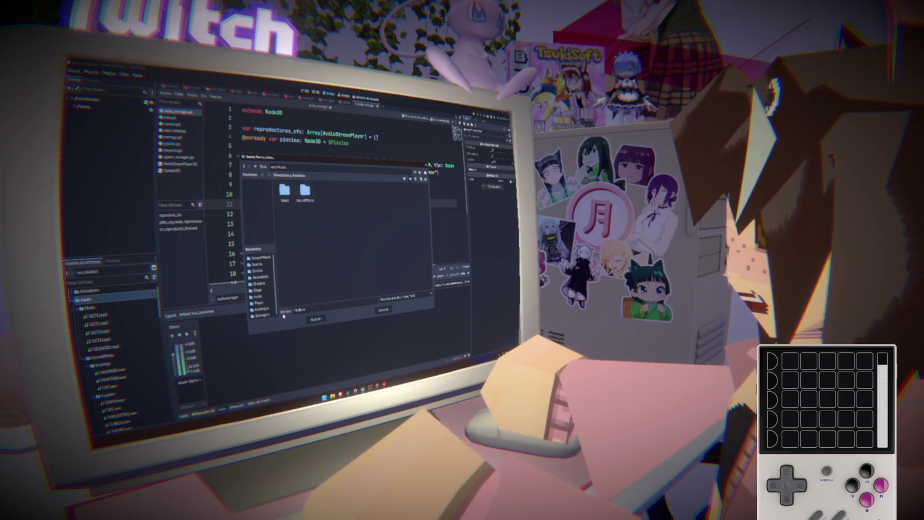
text(_hit)
key(Return)
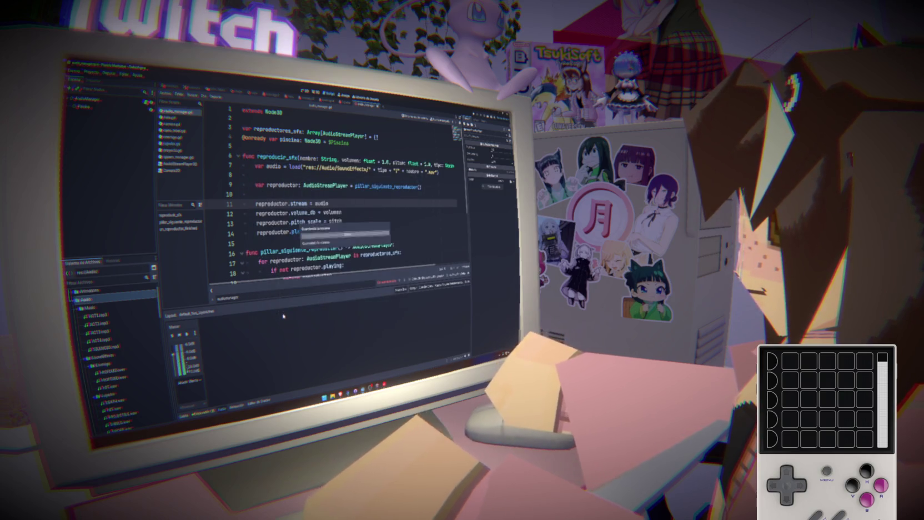
- Reset the Master bus volume and add a PitchShift effect to it
scroll(116, 344, down, 5)
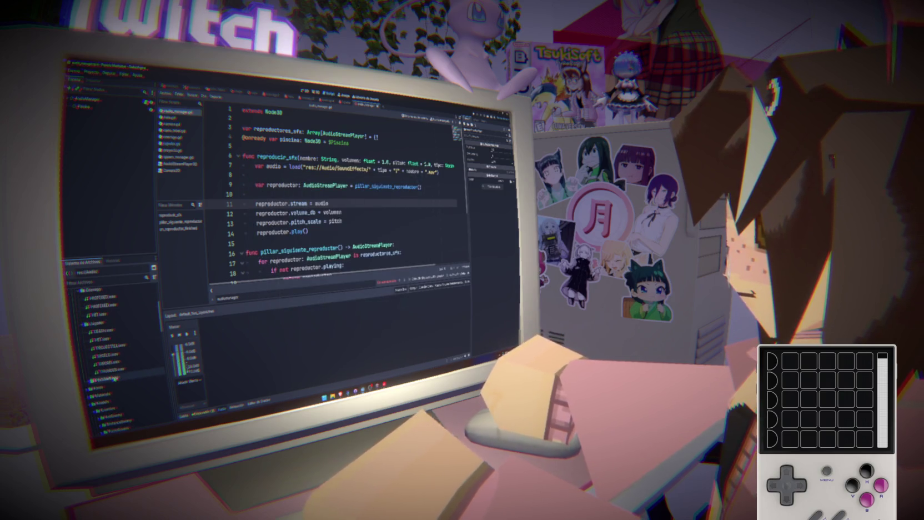
mouse_move(108, 377)
mouse_down()
mouse_move(189, 387)
mouse_move(177, 329)
mouse_move(192, 408)
mouse_up()
click(195, 334)
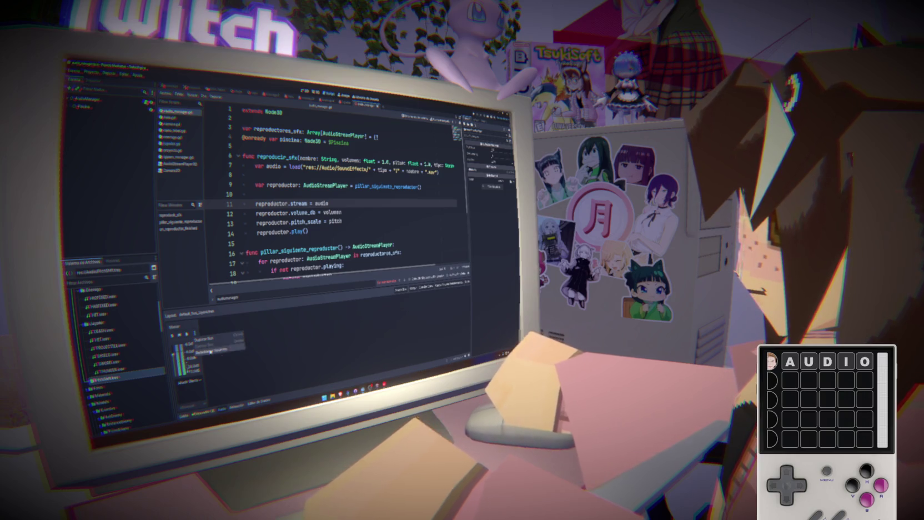
click(213, 350)
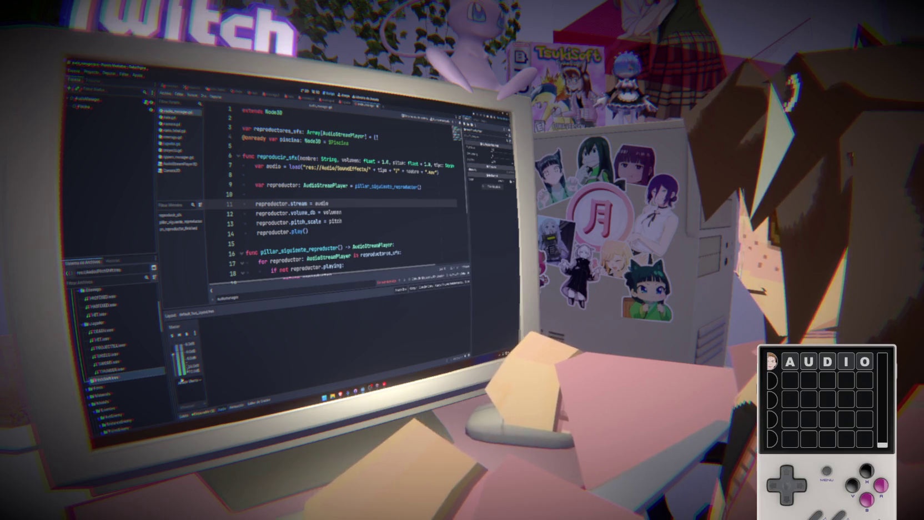
click(190, 382)
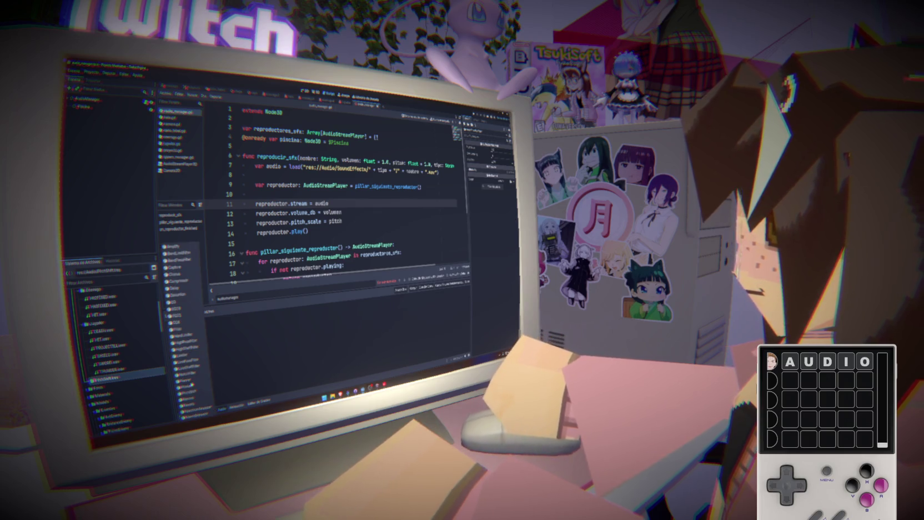
click(186, 391)
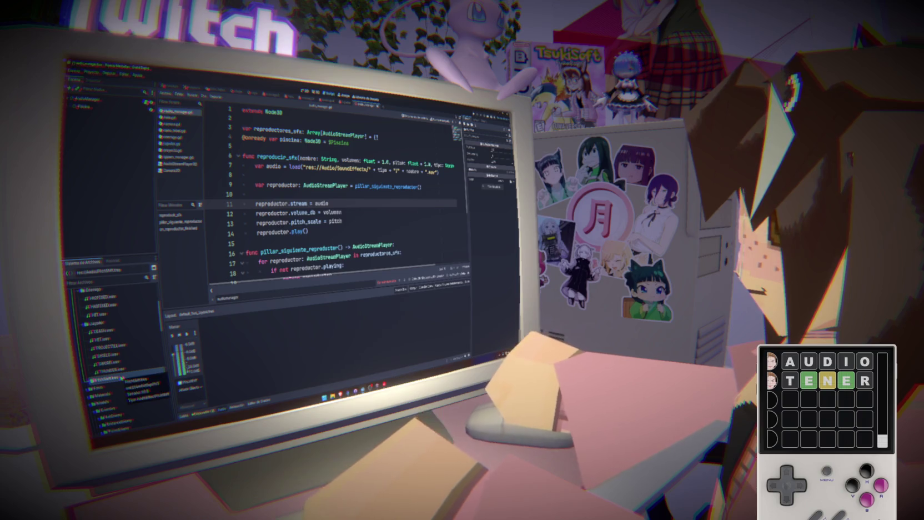
- Delete PitchShift.tres, then add a second audio bus and start renaming it
key(Delete)
click(315, 267)
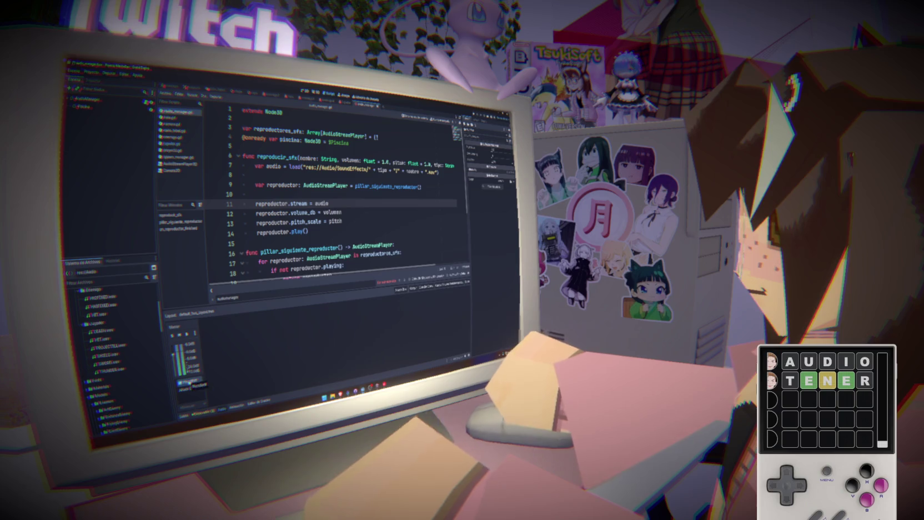
mouse_move(414, 184)
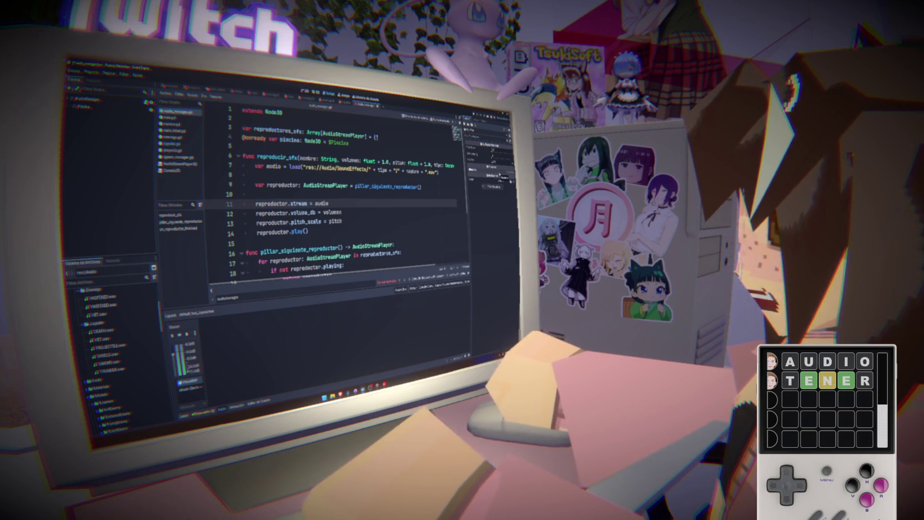
click(351, 320)
double_click(208, 323)
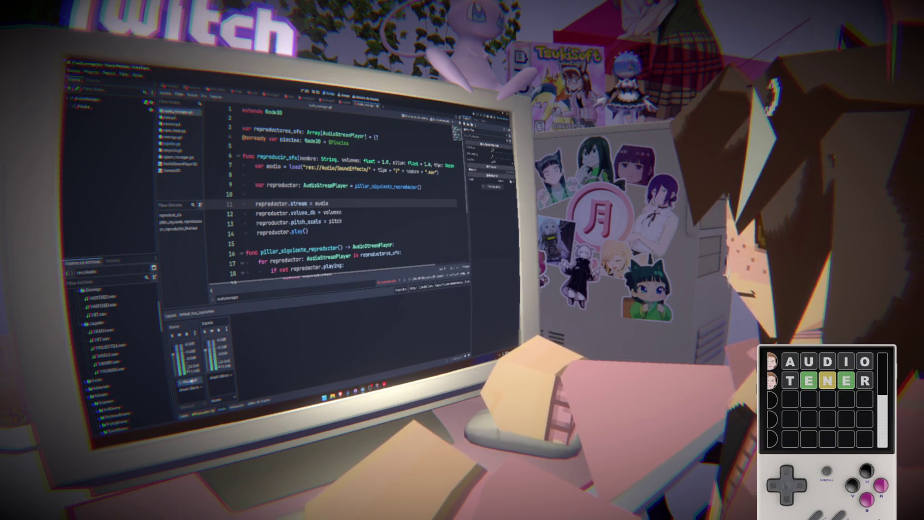
click(220, 388)
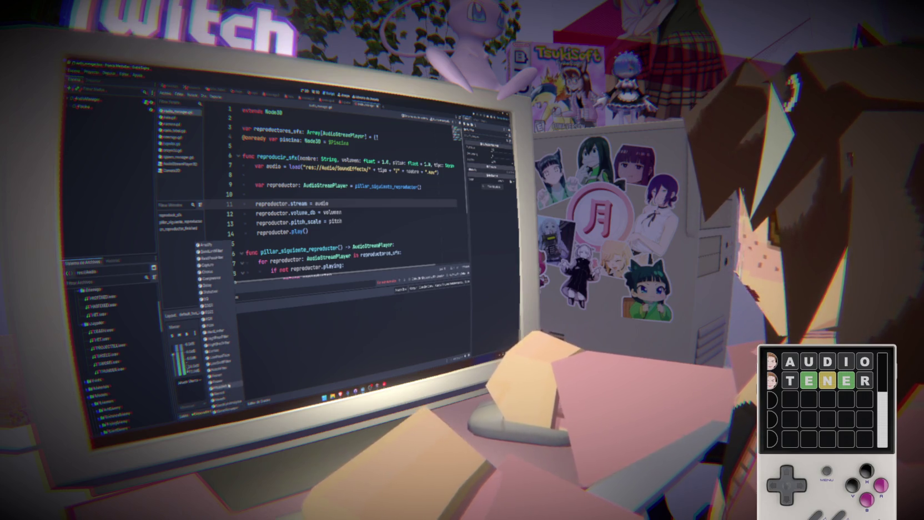
- Add an effect to the new bus and clear the bus's name
click(222, 384)
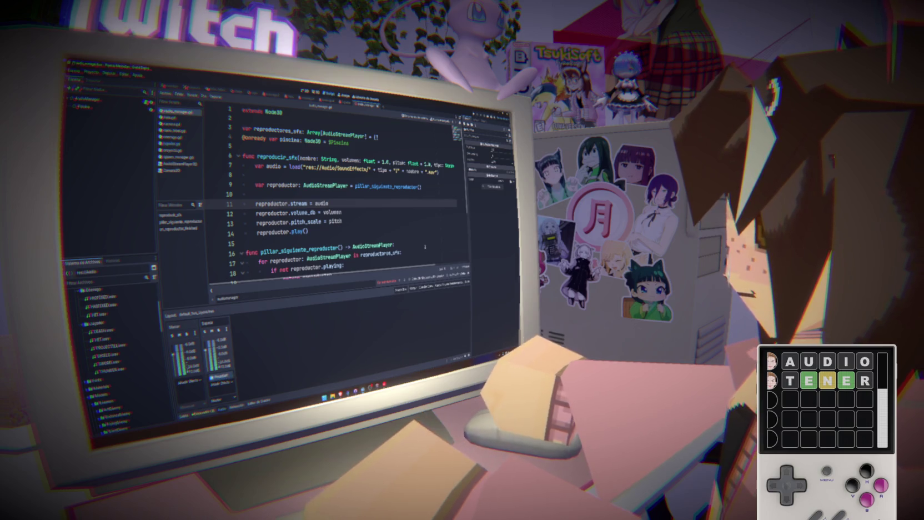
click(488, 149)
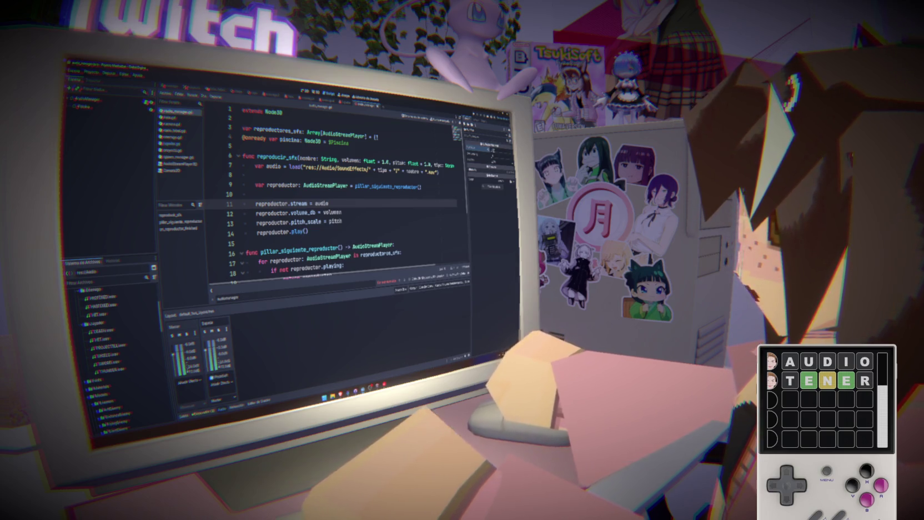
click(207, 323)
key(BackSpace)
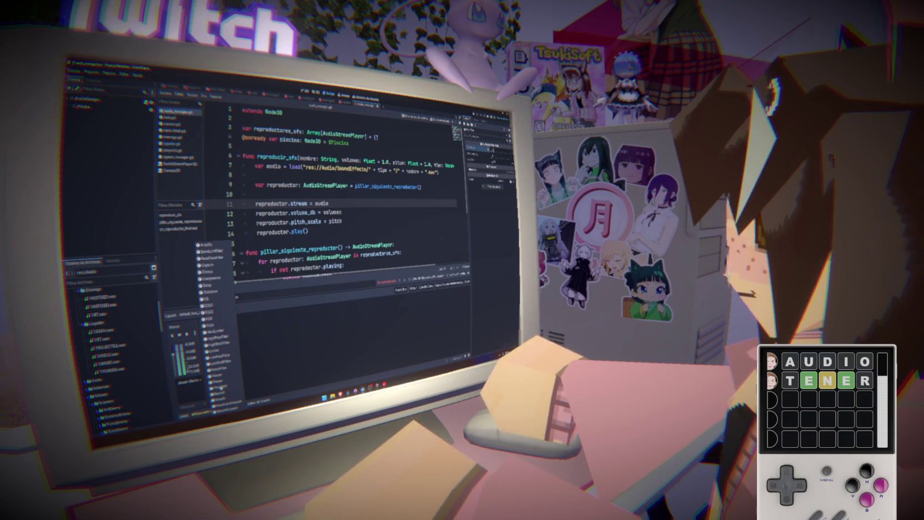
- Save the project and script, and open the Proyecto menu
key(ctrl+s)
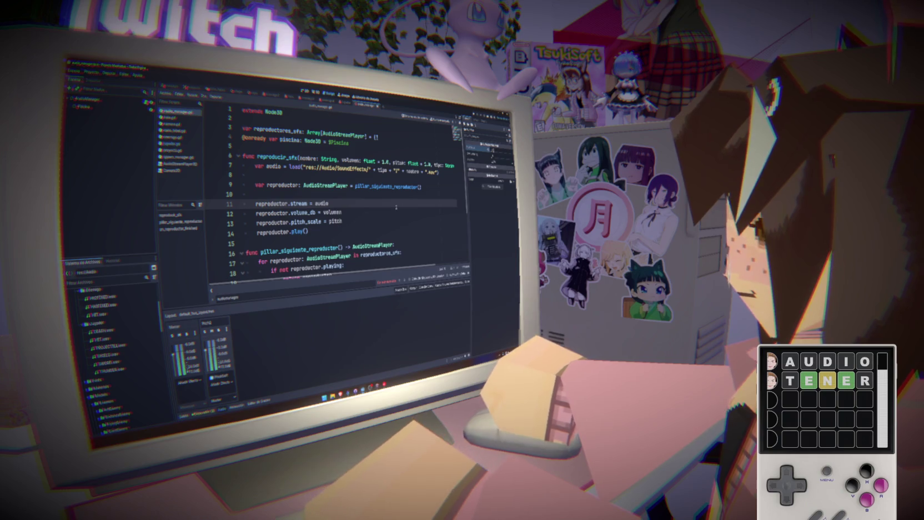
key(Down)
key(Down)
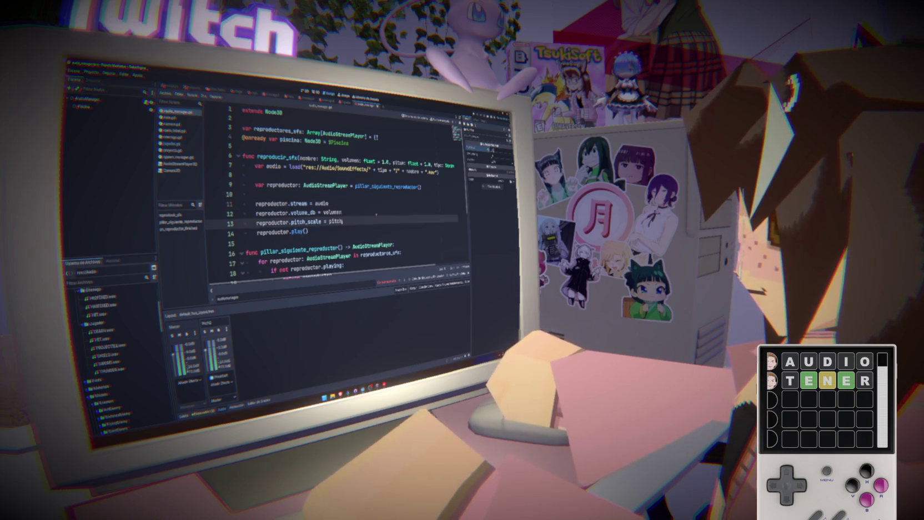
key(Up)
key(Up)
key(ctrl+s)
key(Down)
key(Down)
key(Down)
click(91, 73)
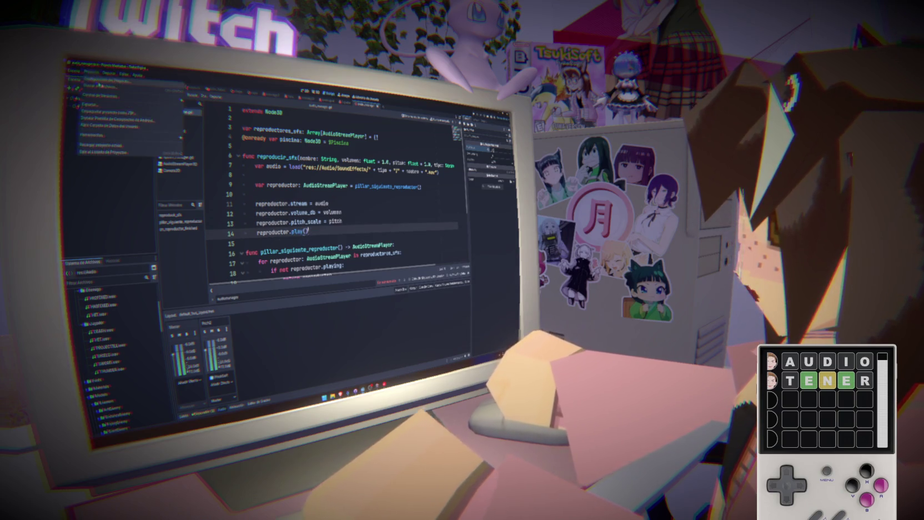
- Open Project Settings at Audio > General, leaving the speaker mode on Stereo
click(100, 82)
scroll(195, 233, down, 2)
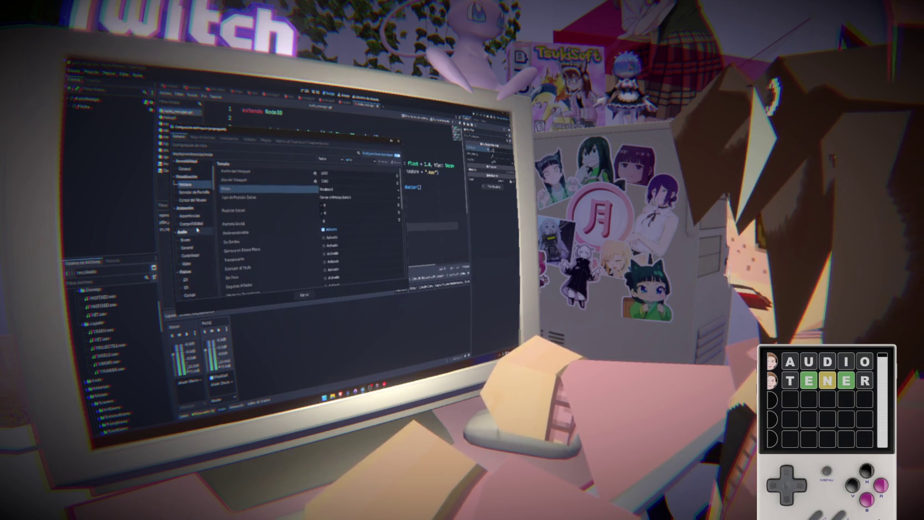
click(195, 239)
click(197, 246)
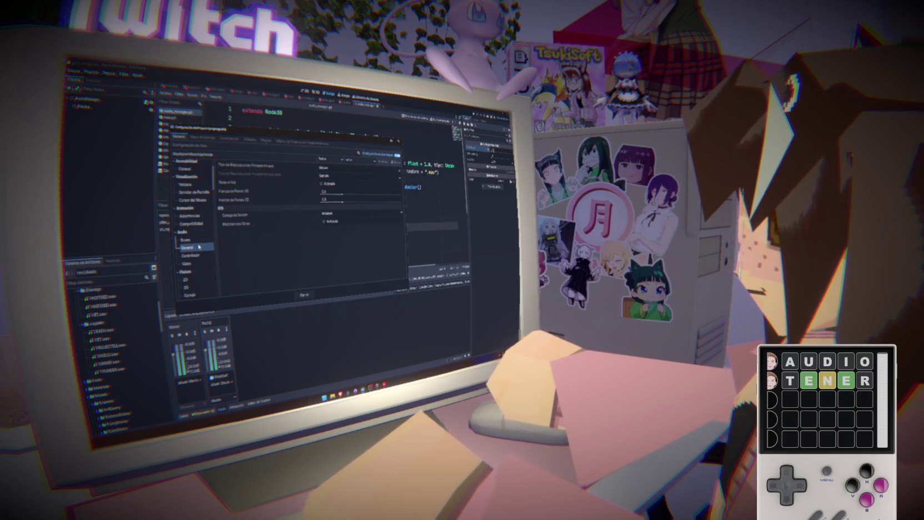
click(335, 167)
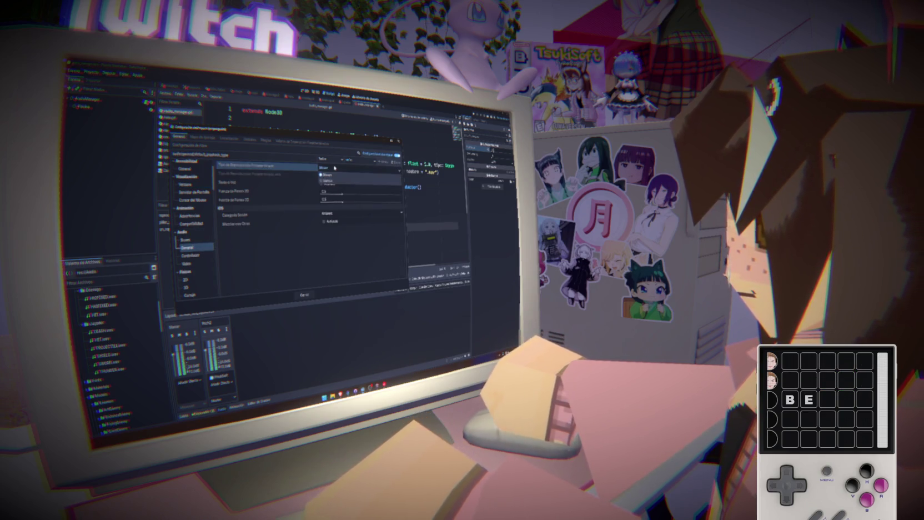
click(329, 174)
click(332, 175)
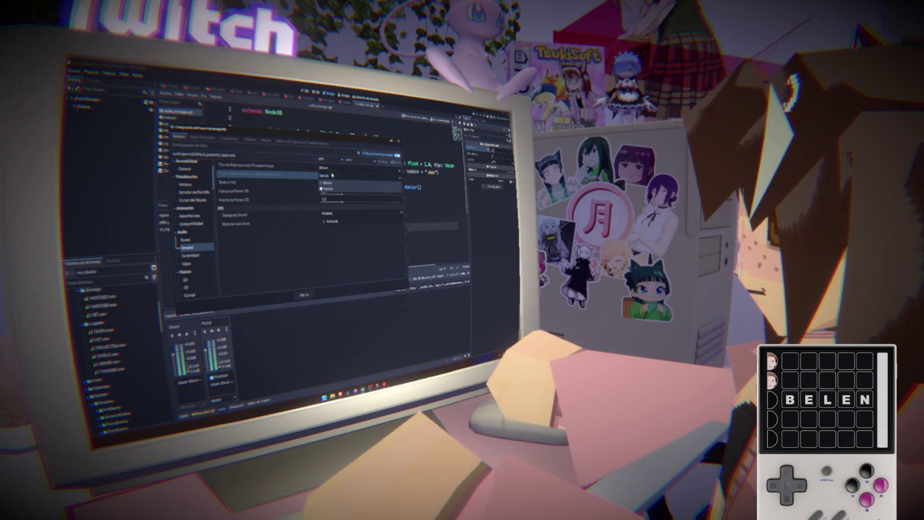
click(329, 183)
click(328, 176)
click(302, 174)
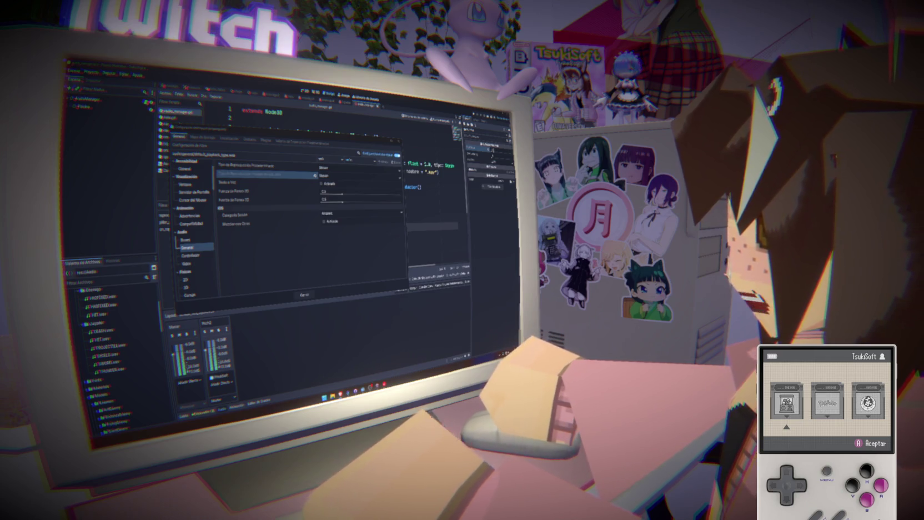
- Set the audio playback type to Sample and close Project Settings
key(Return)
click(344, 175)
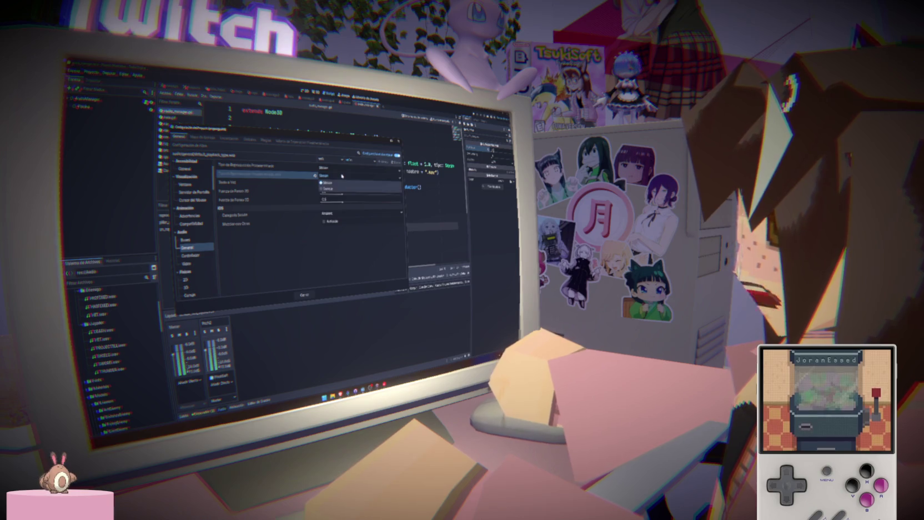
click(341, 186)
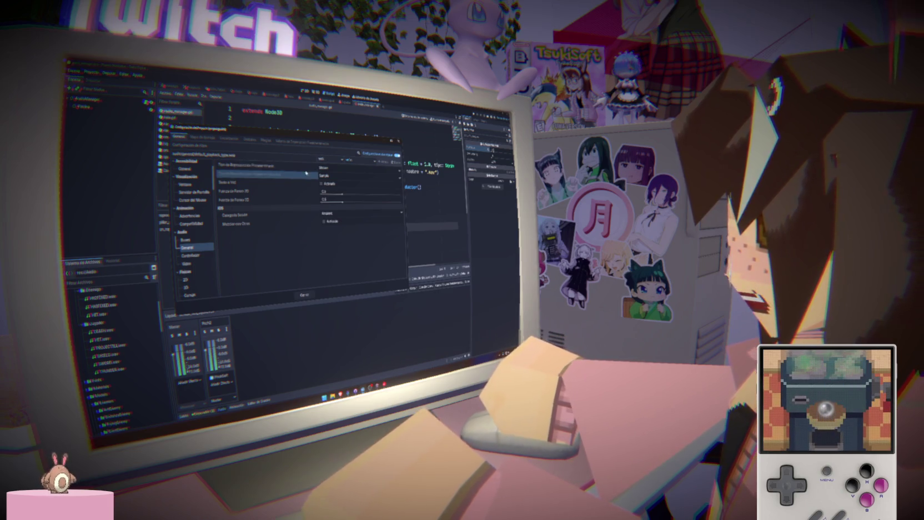
mouse_move(300, 177)
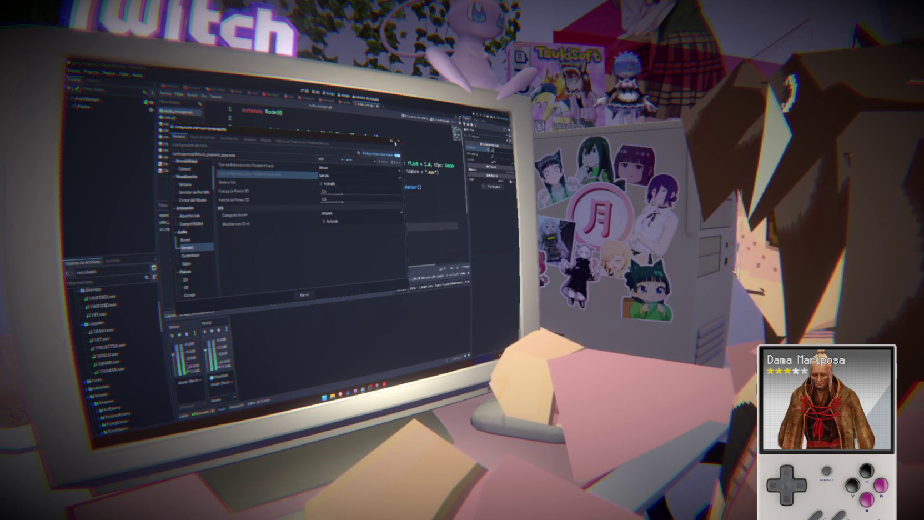
click(399, 142)
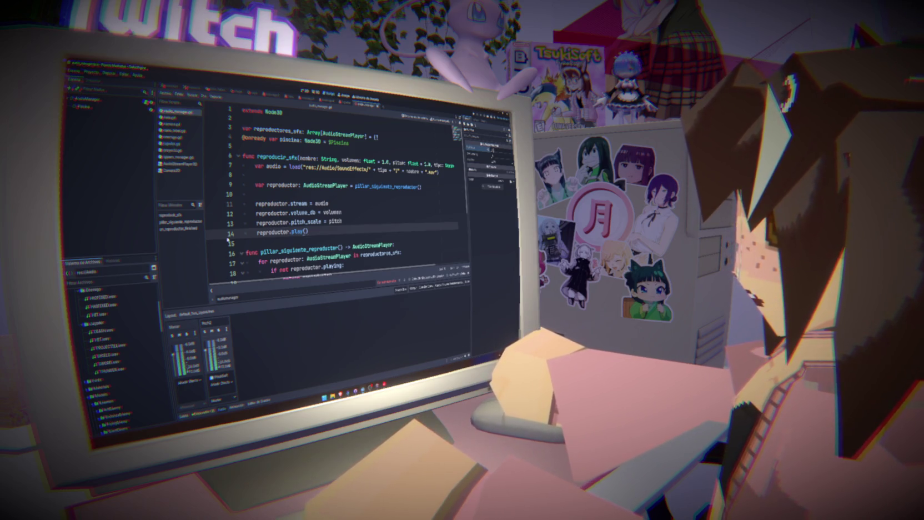
- Add an AudioStreamPlayer child under AudioManager using the 'audiost' search
right_click(104, 100)
click(116, 116)
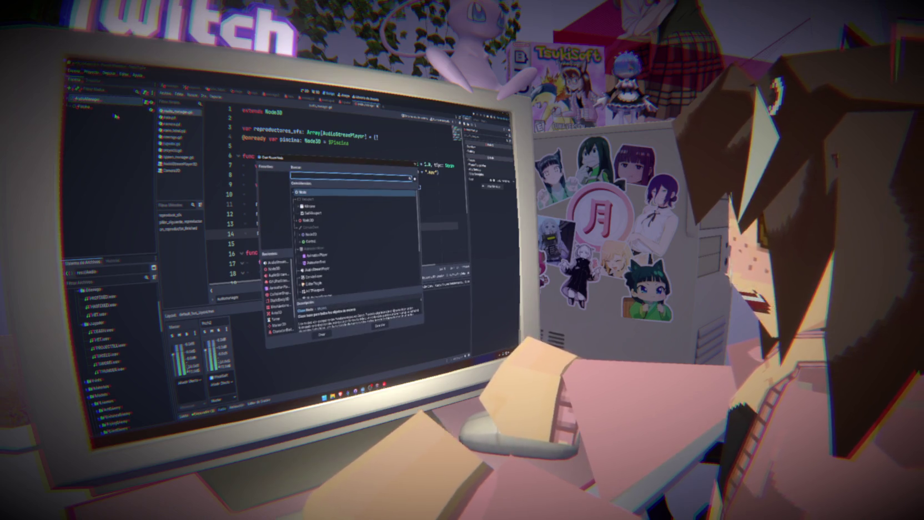
text(audiost)
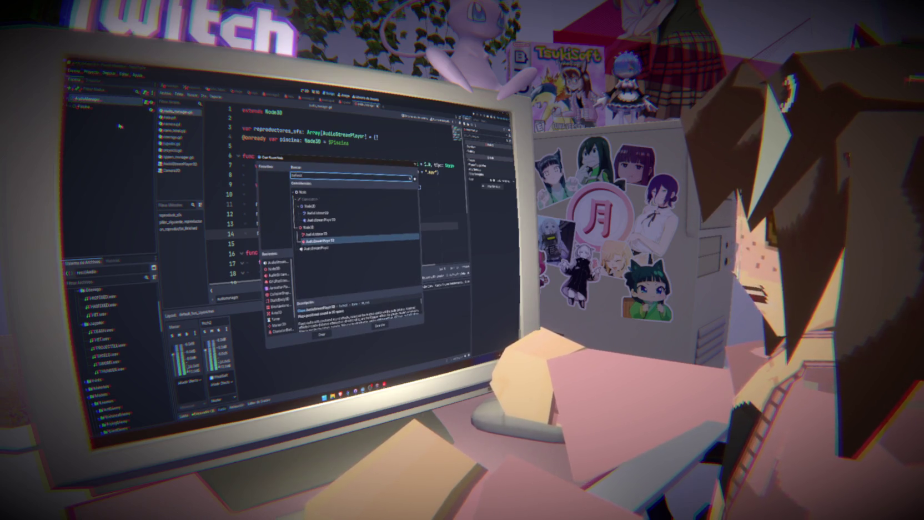
double_click(328, 248)
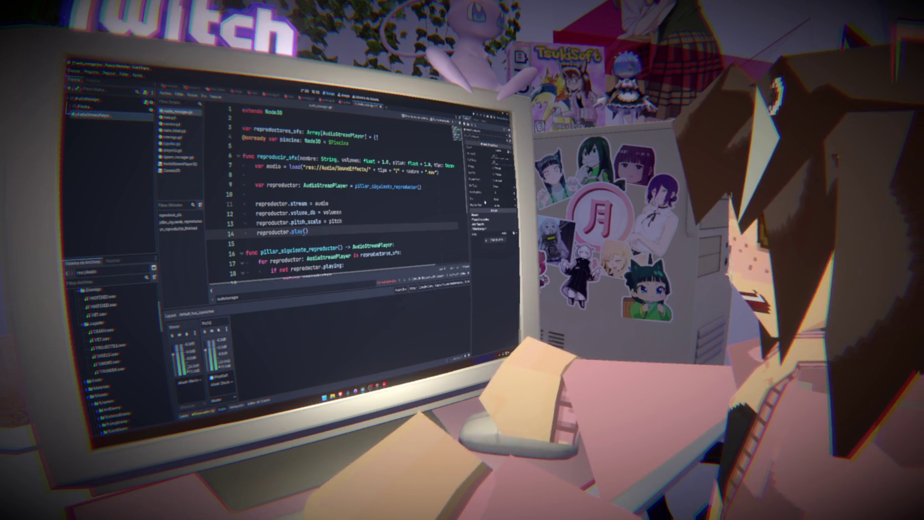
mouse_move(478, 205)
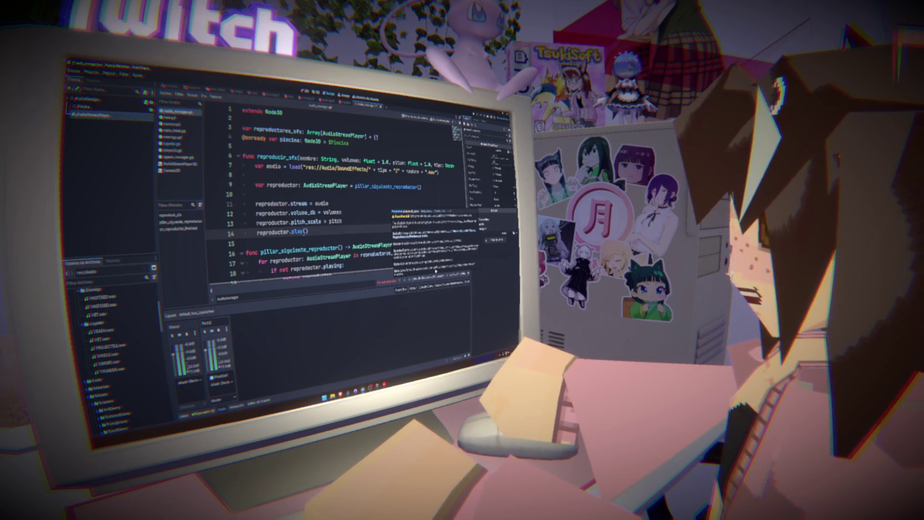
- Add and then delete an extra audio bus, and collapse the script's error list
click(221, 384)
click(260, 372)
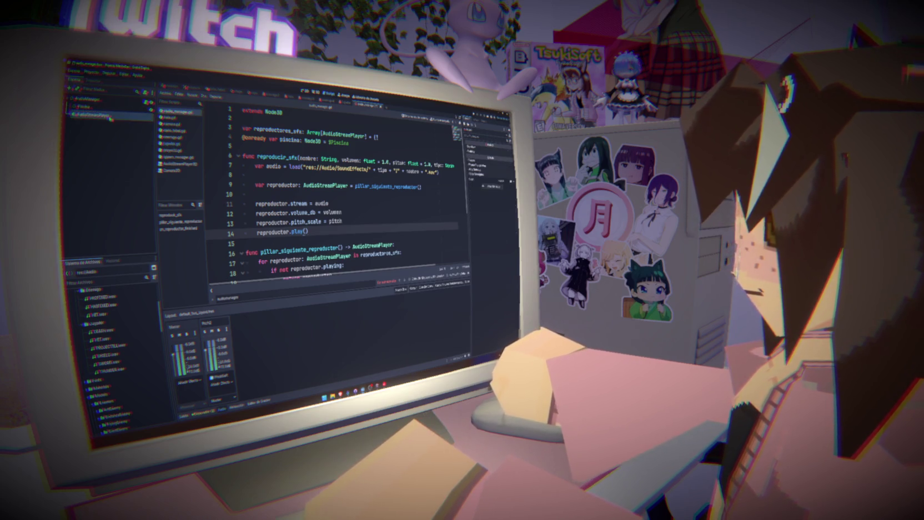
click(226, 330)
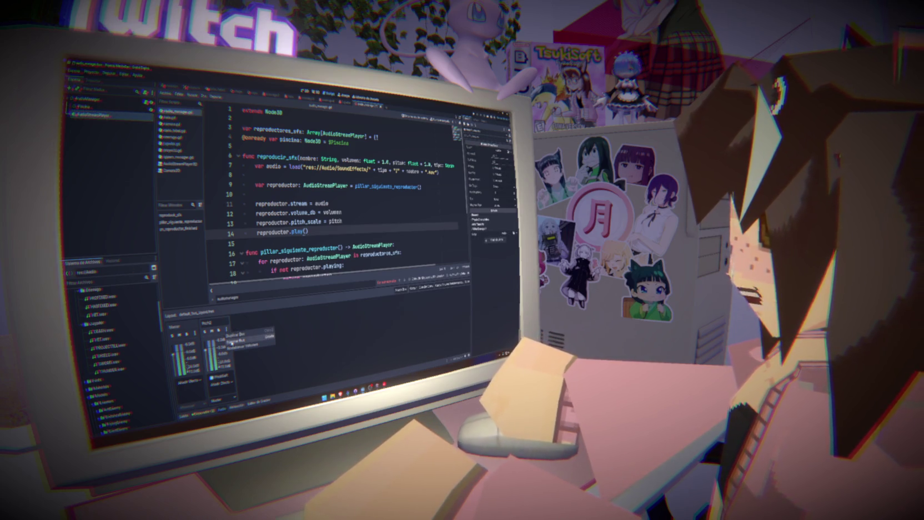
click(271, 341)
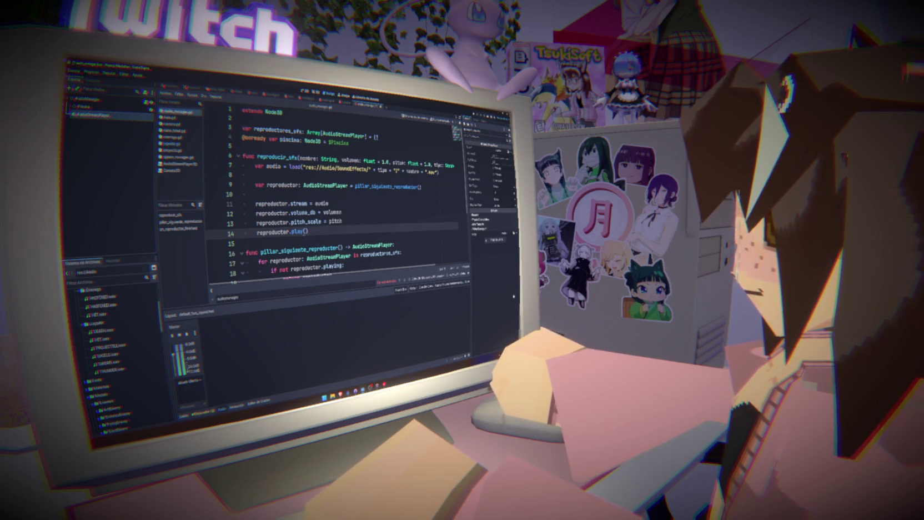
click(397, 262)
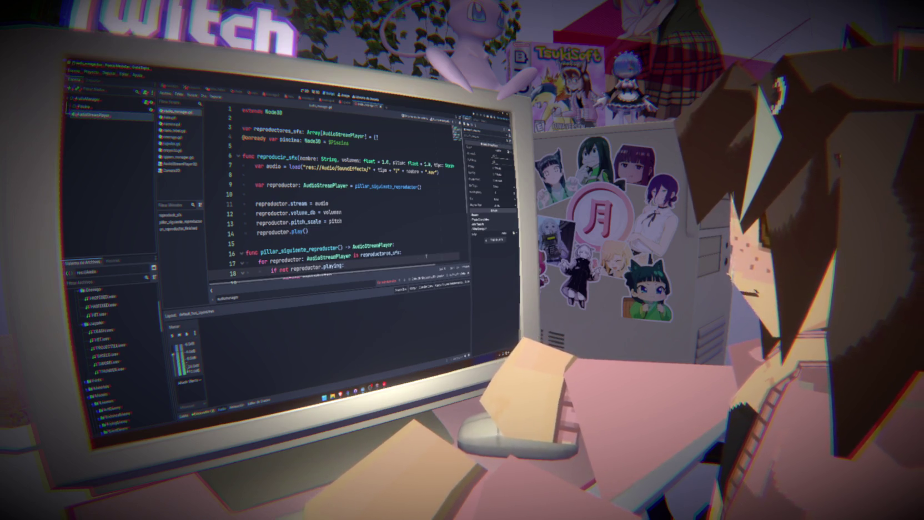
click(410, 240)
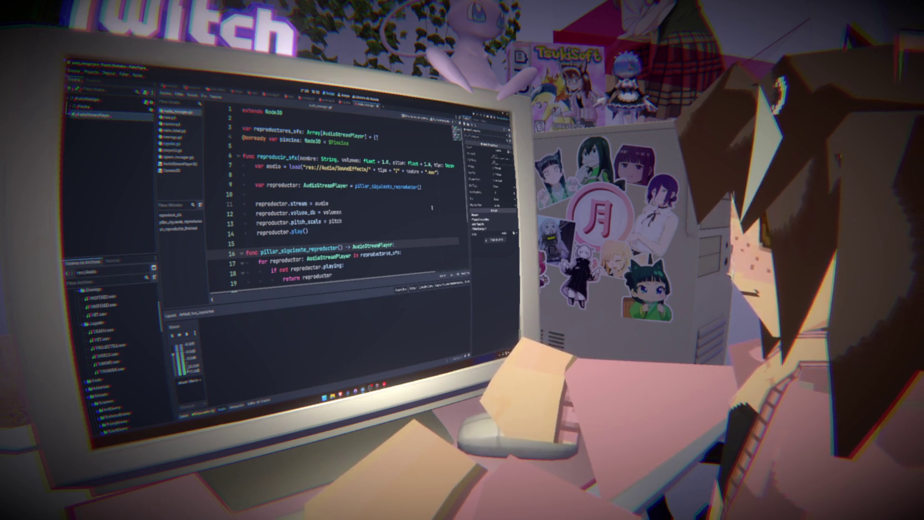
click(382, 222)
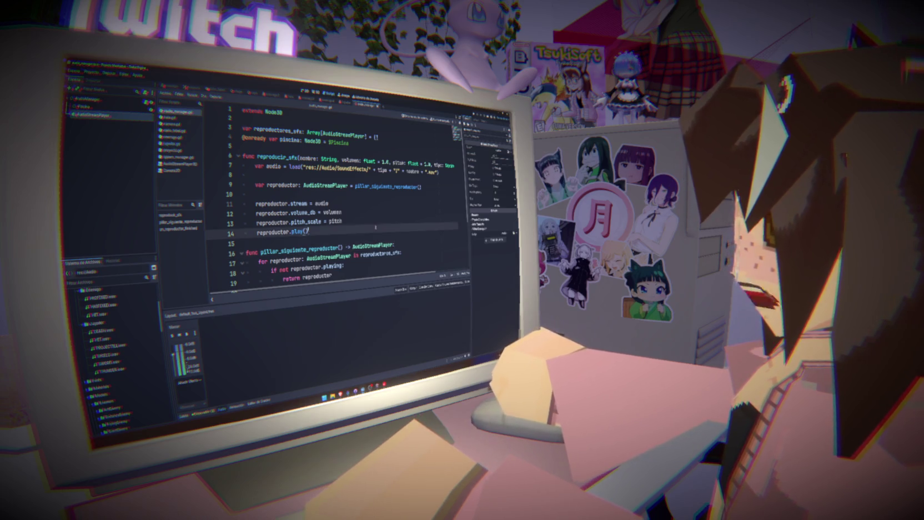
click(370, 204)
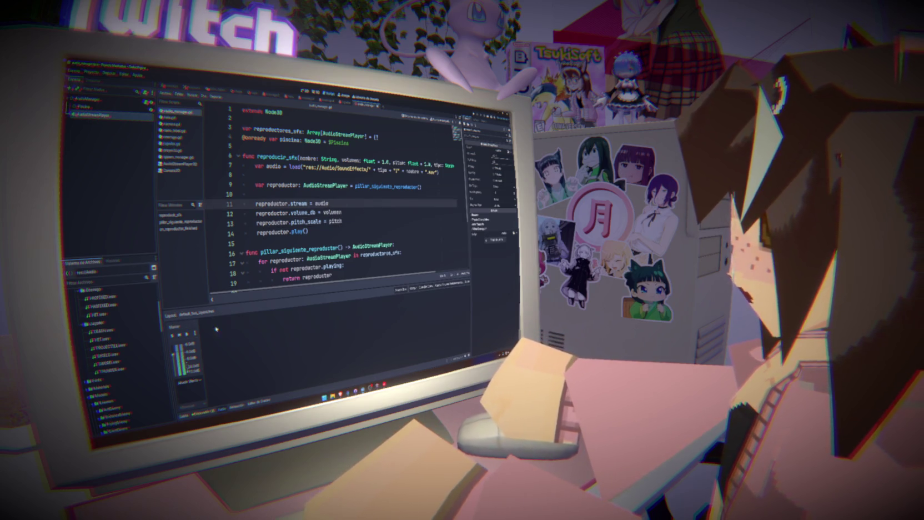
- Add a new bus beside Master, save, and delete the AudioStreamPlayer node
click(399, 290)
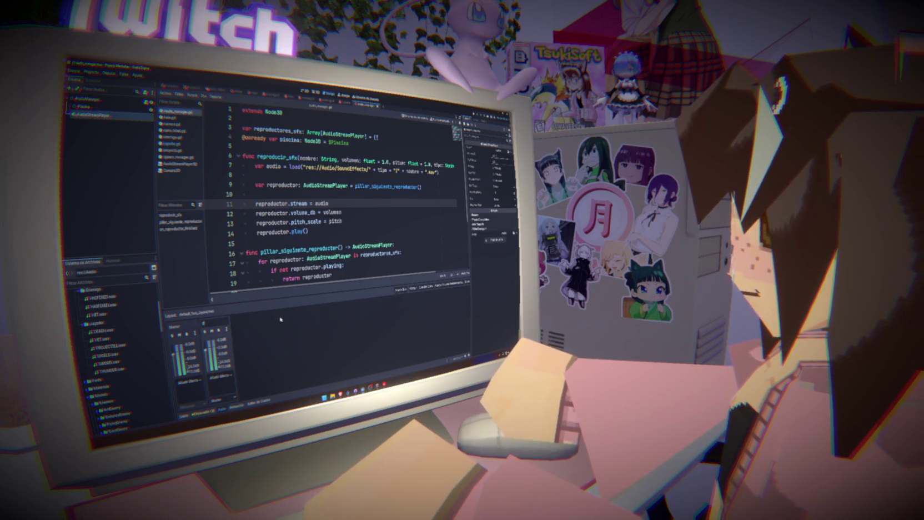
key(ctrl+s)
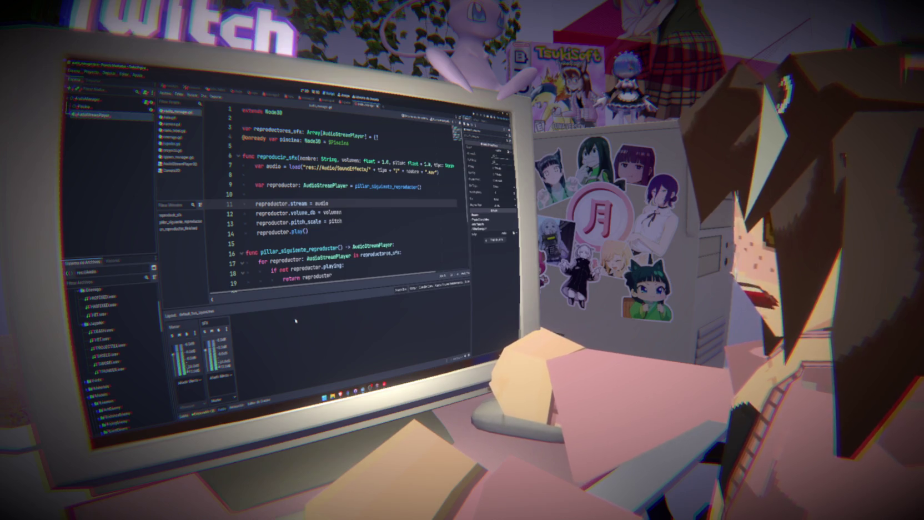
click(124, 118)
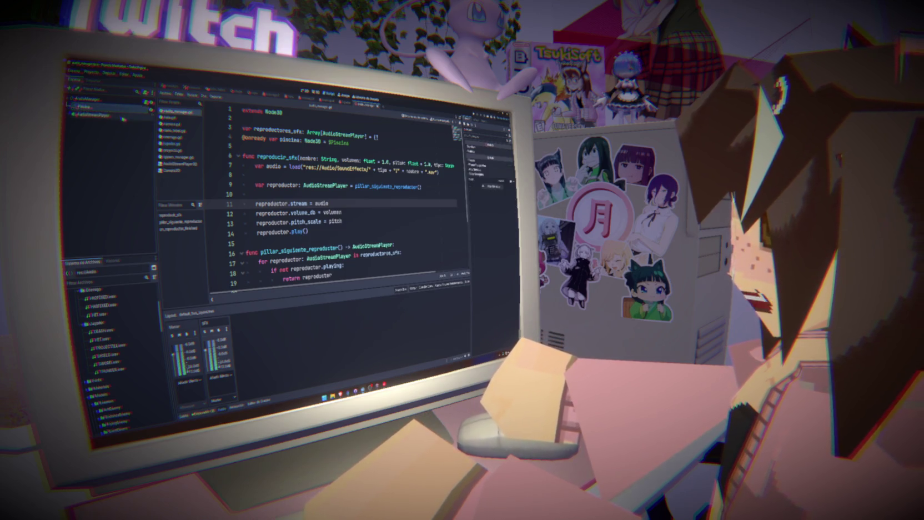
key(Delete)
click(337, 246)
click(267, 220)
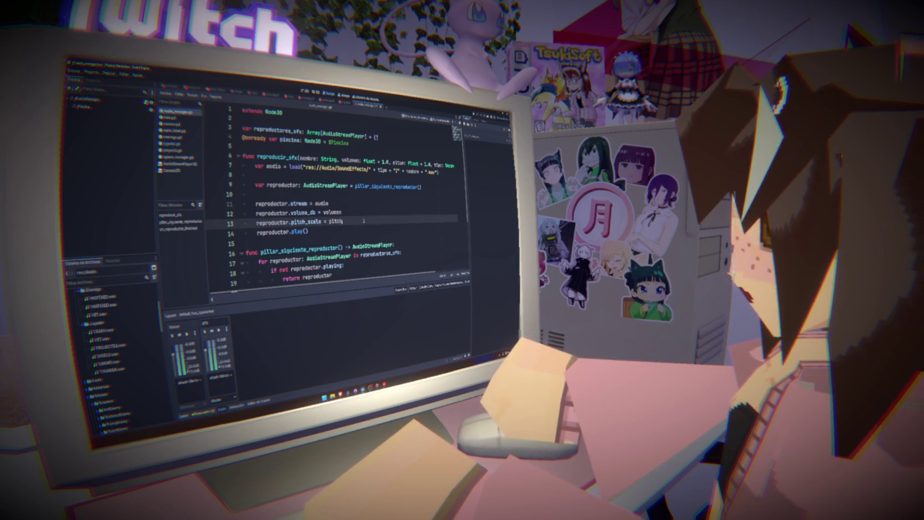
- Type 'reproductor.bus = SFX' and add an AudioStreamPlayer child under Piscina
key(Return)
text(reproductor.bus = )
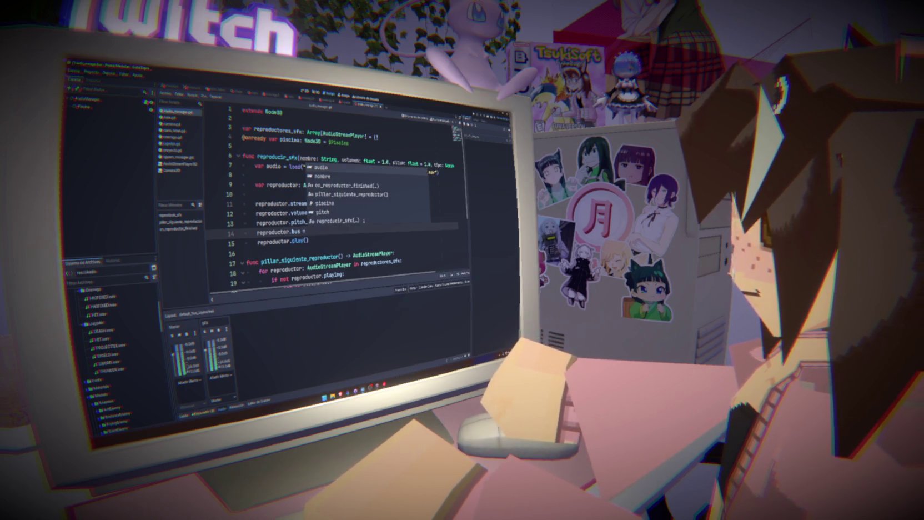
text(SFX)
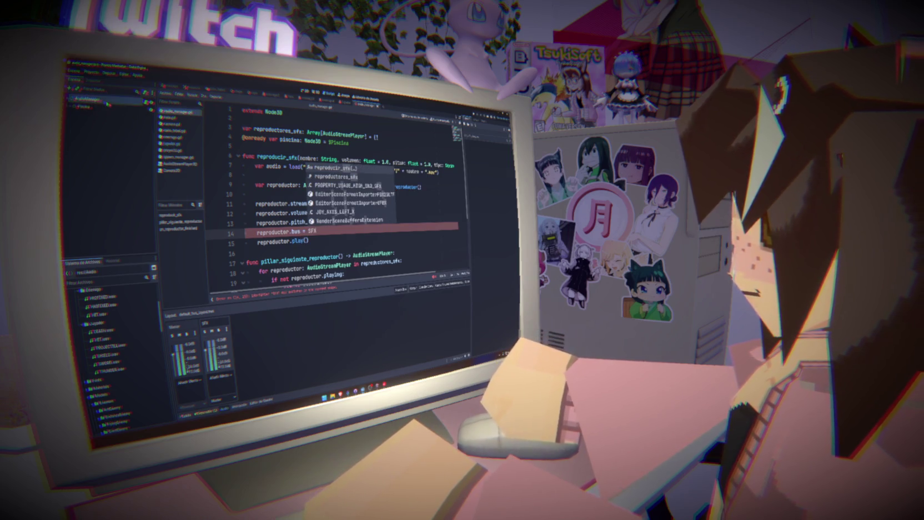
click(89, 99)
key(ctrl+a)
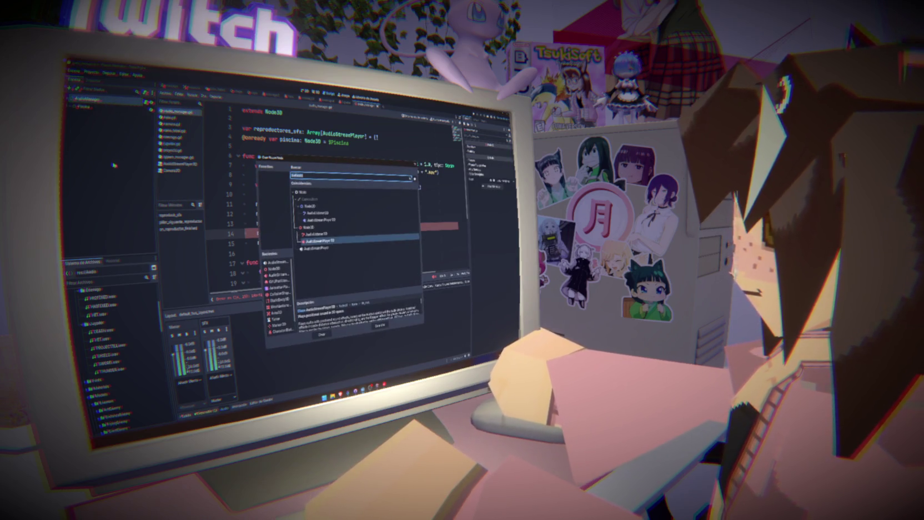
double_click(307, 248)
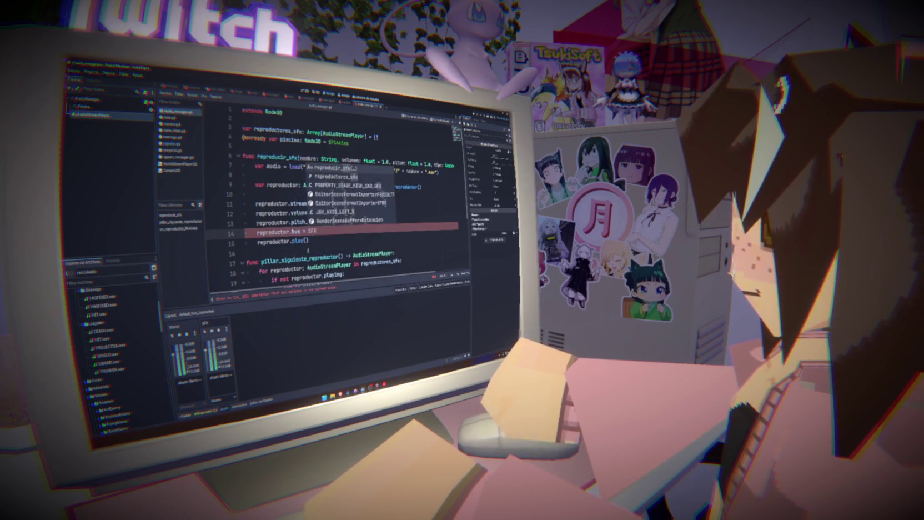
click(490, 198)
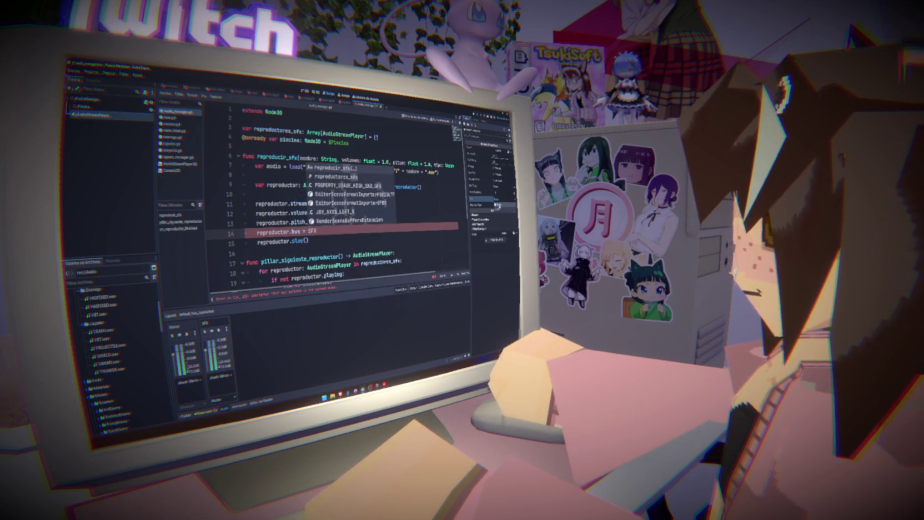
click(500, 209)
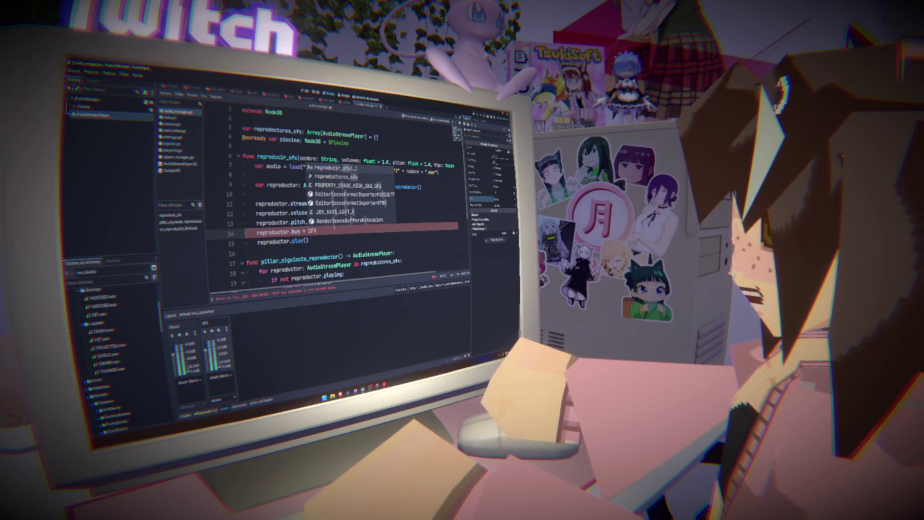
- Quote the bus name so the line reads reproductor.bus = "SFX"
click(323, 231)
mouse_move(294, 232)
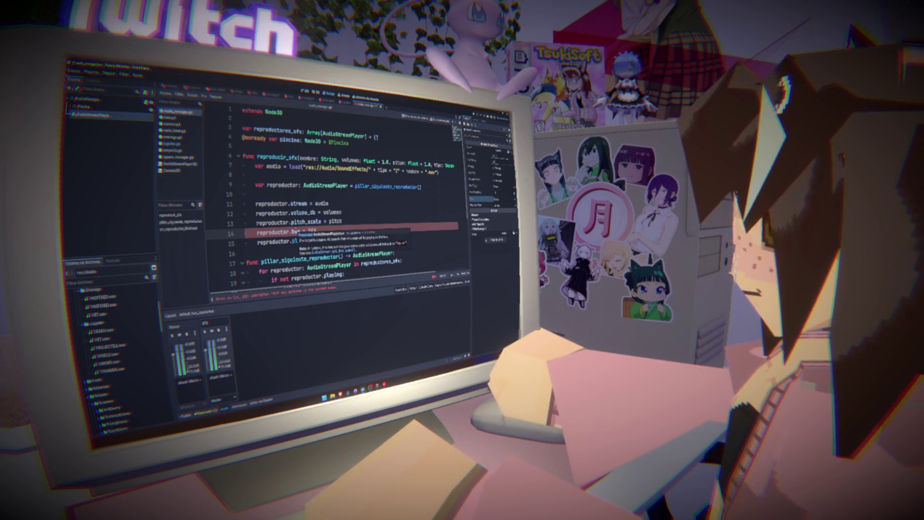
key(BackSpace)
key(BackSpace)
key(BackSpace)
text("SFX)
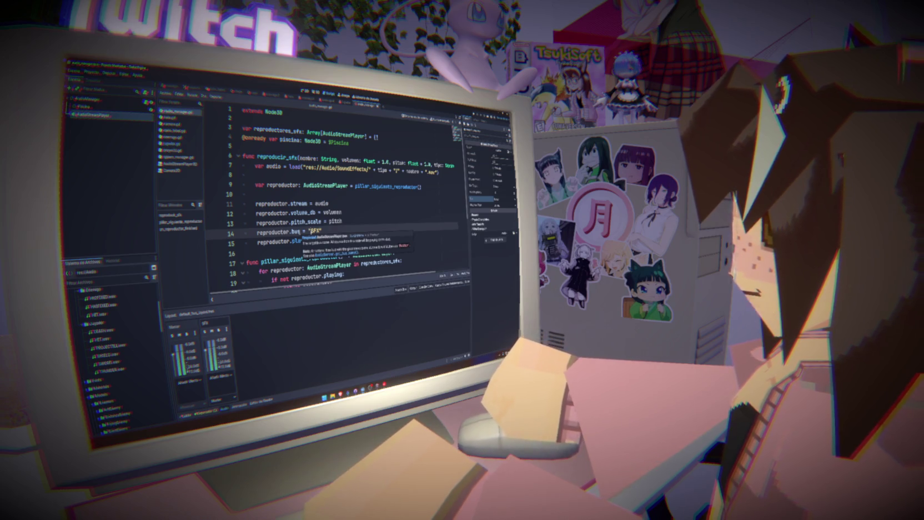
- Lower the SFX bus volume, save, and run the game with F5
drag(207, 351, 211, 374)
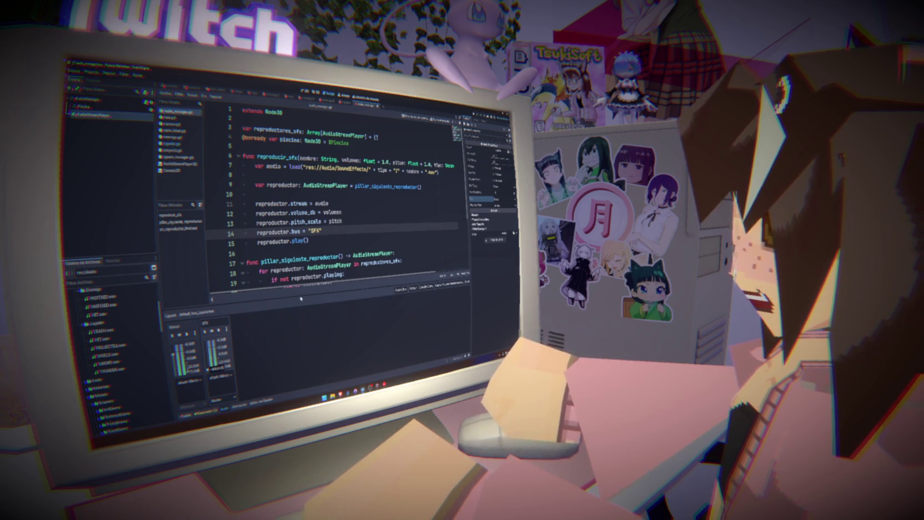
click(245, 253)
key(ctrl+s)
key(F5)
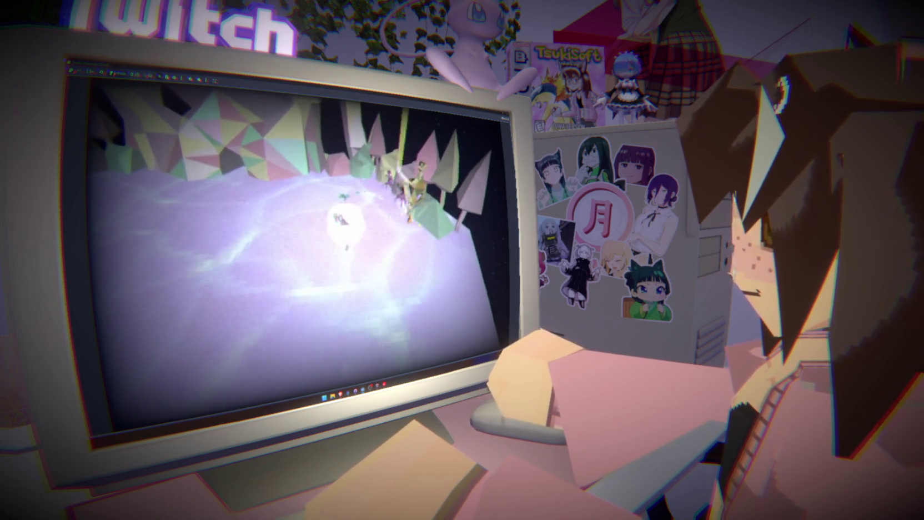
key(F8)
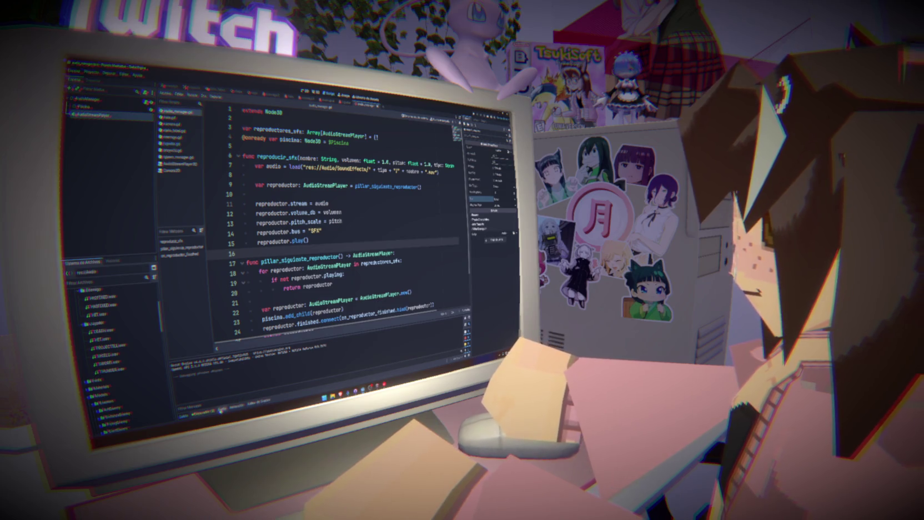
click(223, 409)
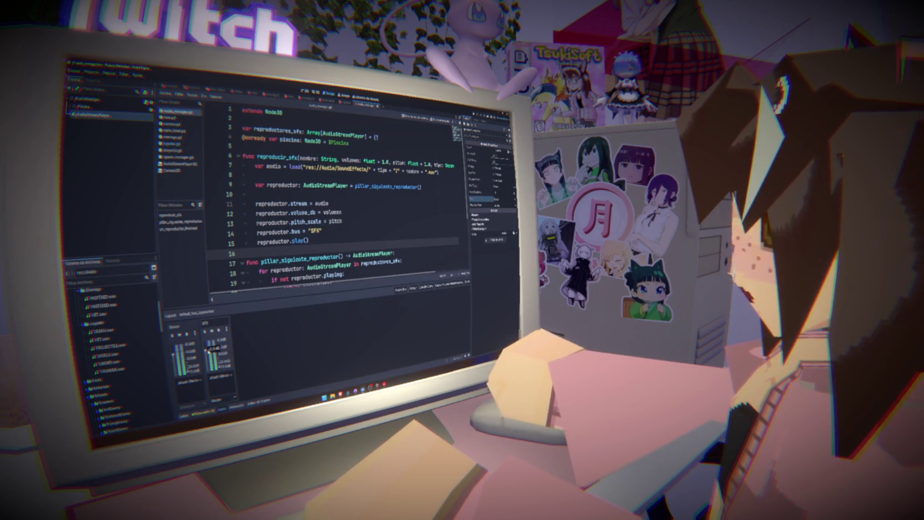
drag(206, 350, 207, 351)
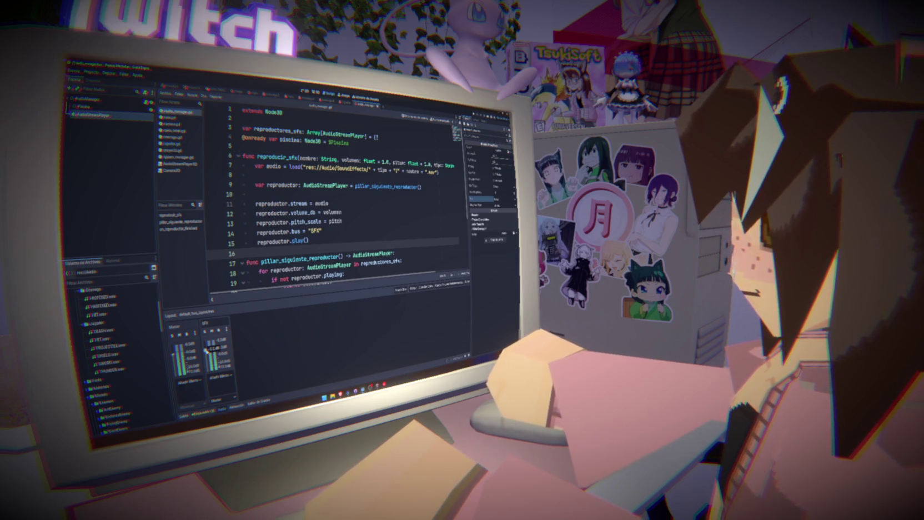
mouse_move(173, 356)
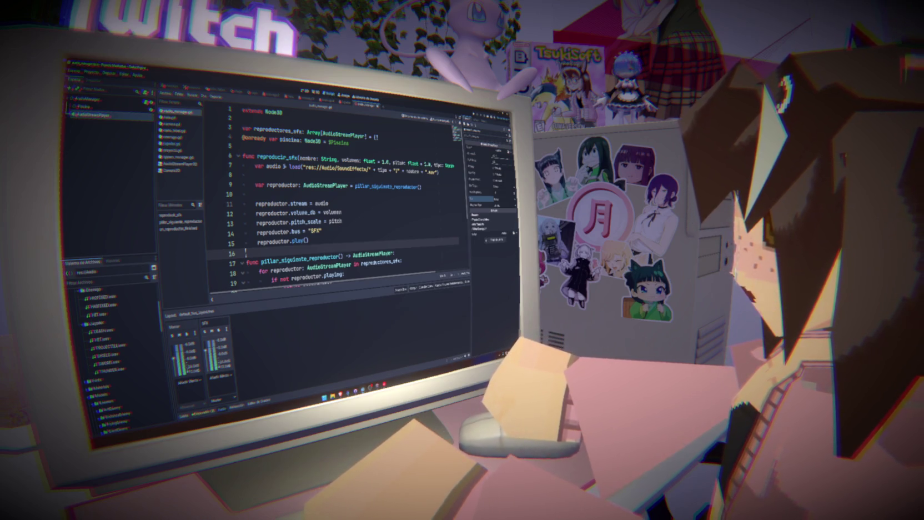
drag(330, 235, 250, 158)
click(336, 254)
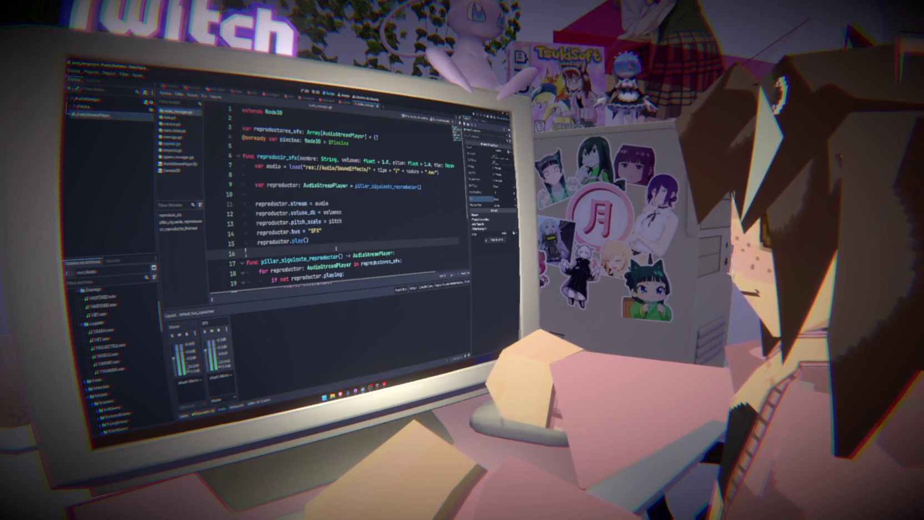
- Paste a copy of reproducir_sfx and rename it reproducir_musica
key(Return)
key(ctrl+v)
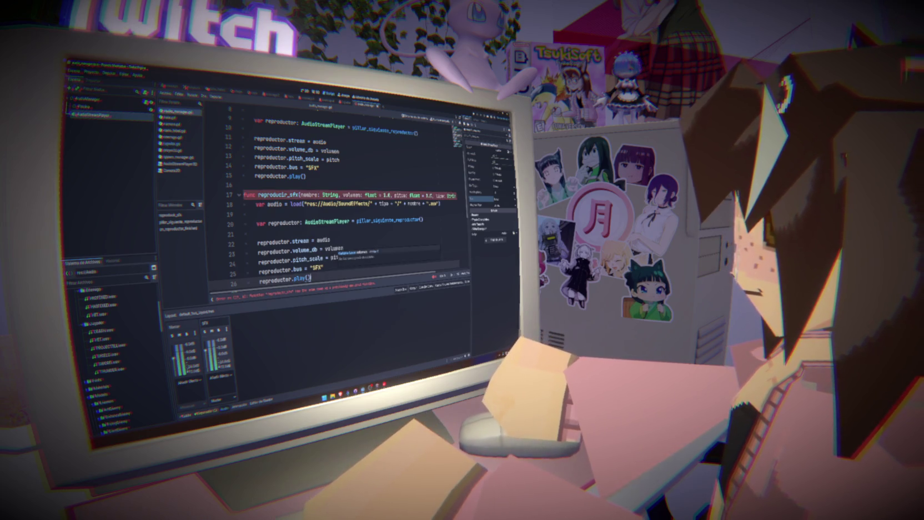
click(300, 195)
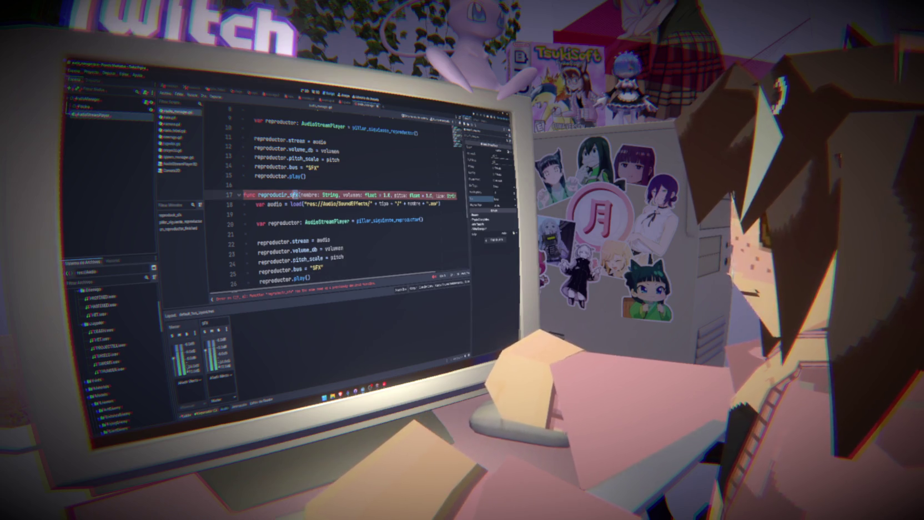
key(BackSpace)
key(BackSpace)
text(u)
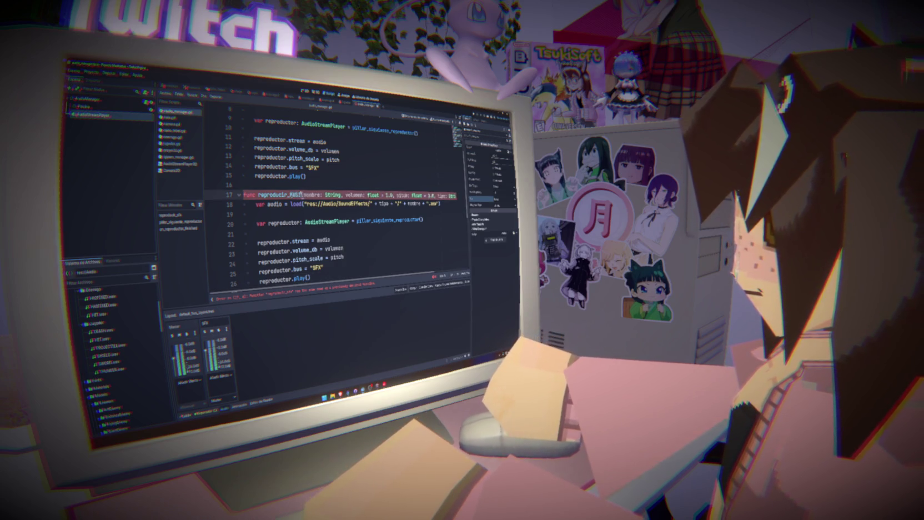
text(sica)
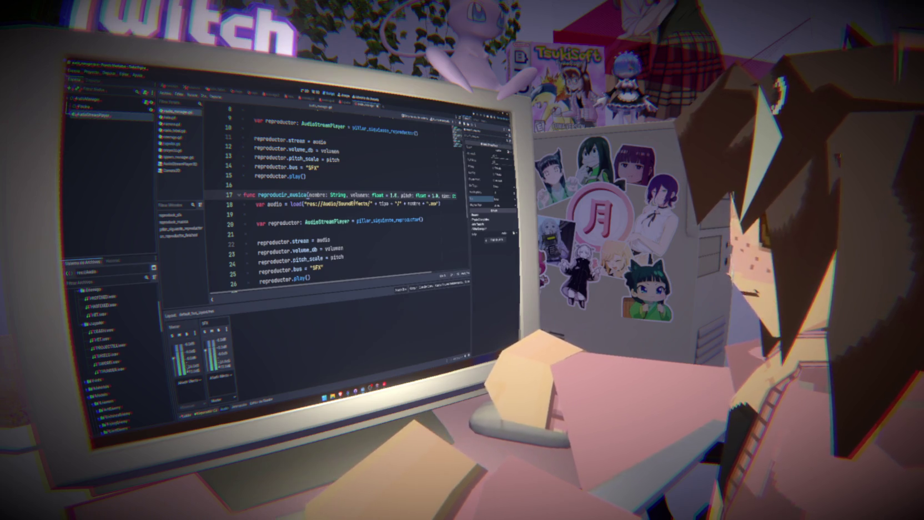
- Change the load path to res://Audio/Music/ and remove the tipo parameter
double_click(353, 204)
scroll(100, 332, up, 4)
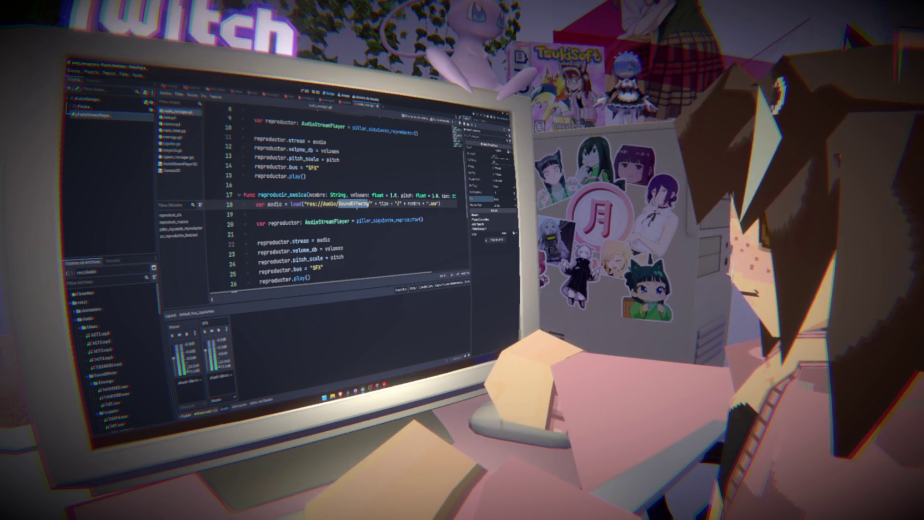
text(Music)
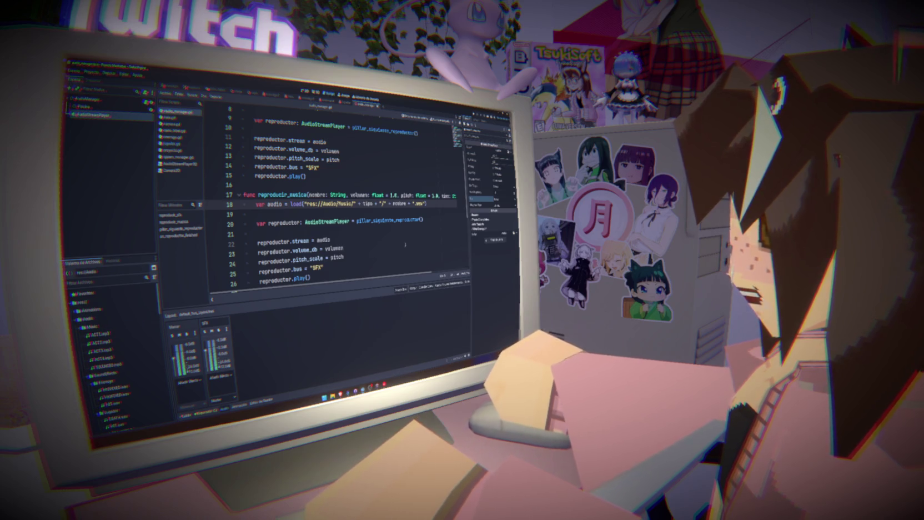
drag(359, 204, 391, 203)
key(BackSpace)
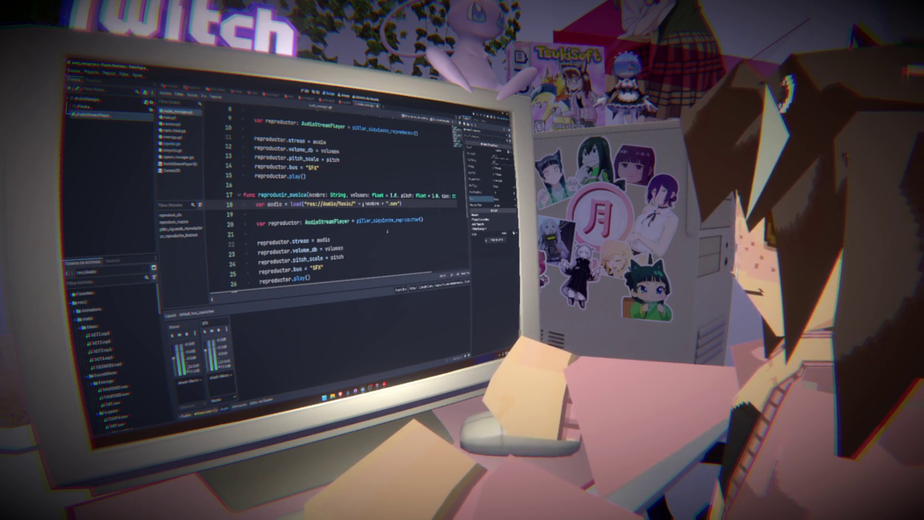
click(453, 195)
key(BackSpace)
key(BackSpace)
key(BackSpace)
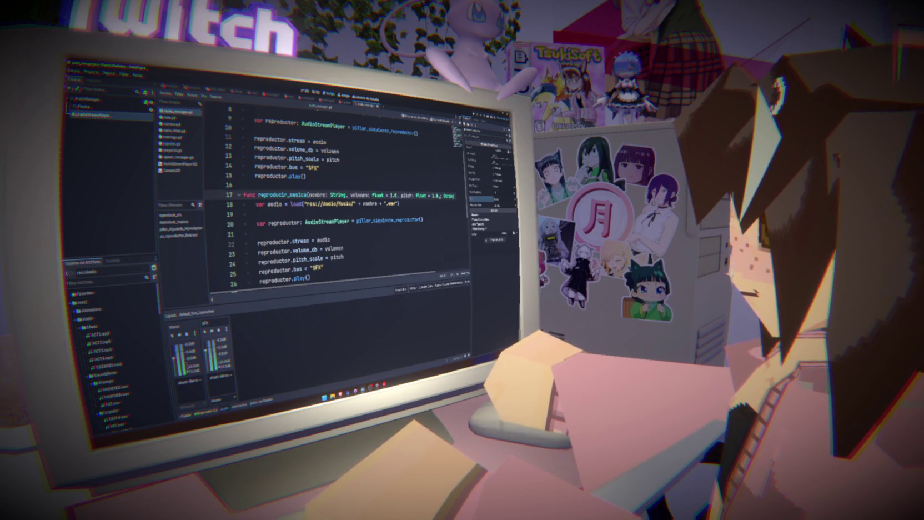
key(BackSpace)
key(BackSpace)
key(BackSpace)
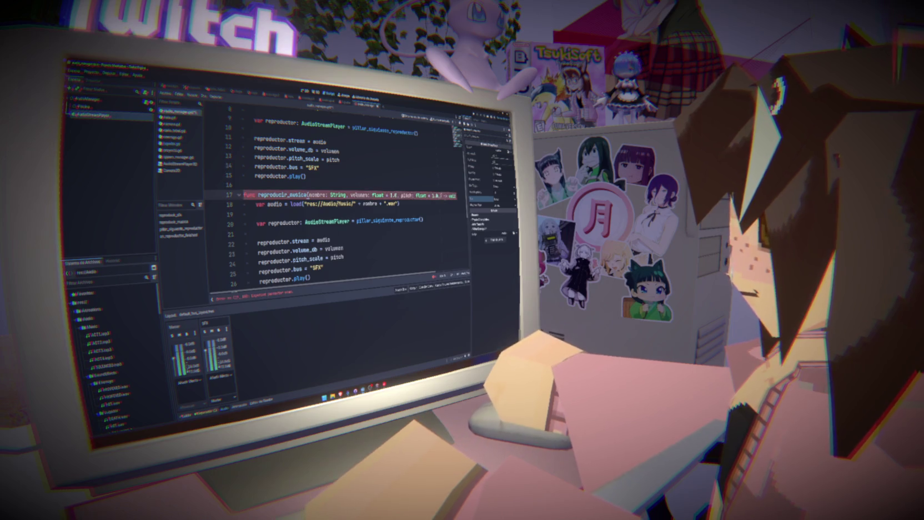
key(BackSpace)
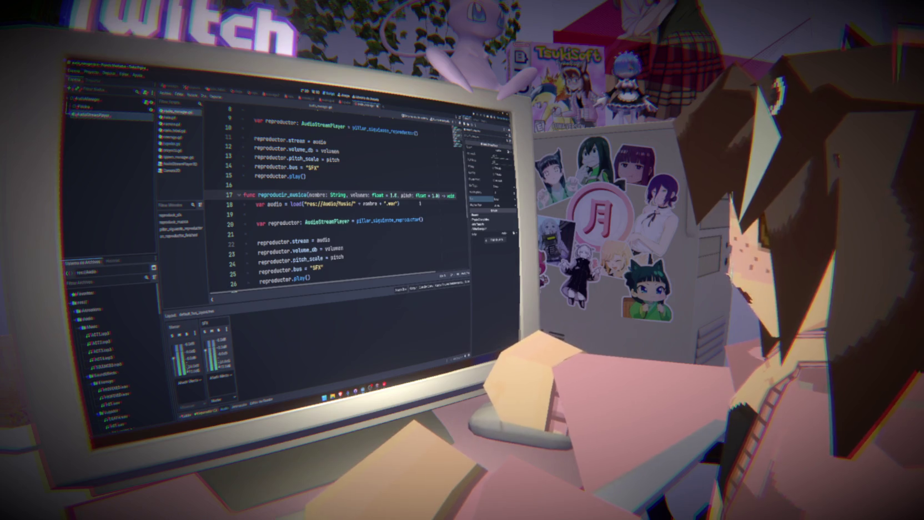
- Review the audio variable and nombre argument lines in reproducir_musica
click(427, 204)
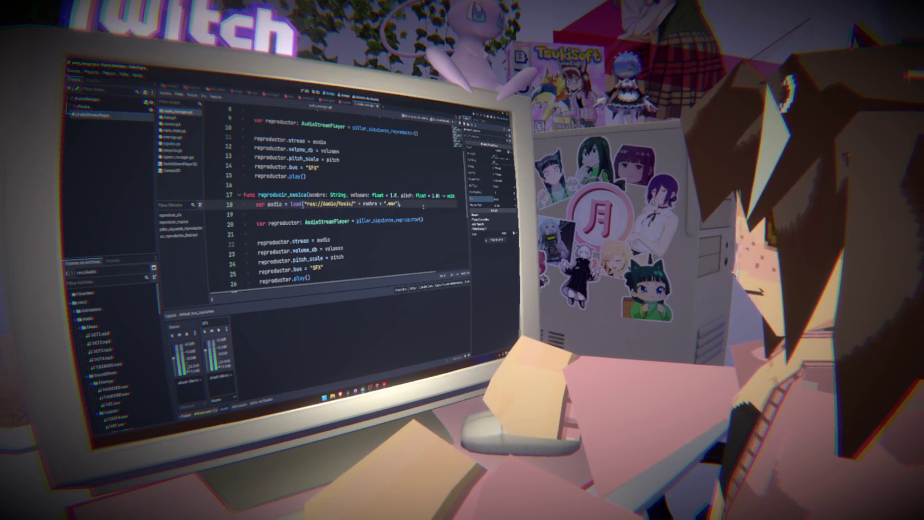
key(Down)
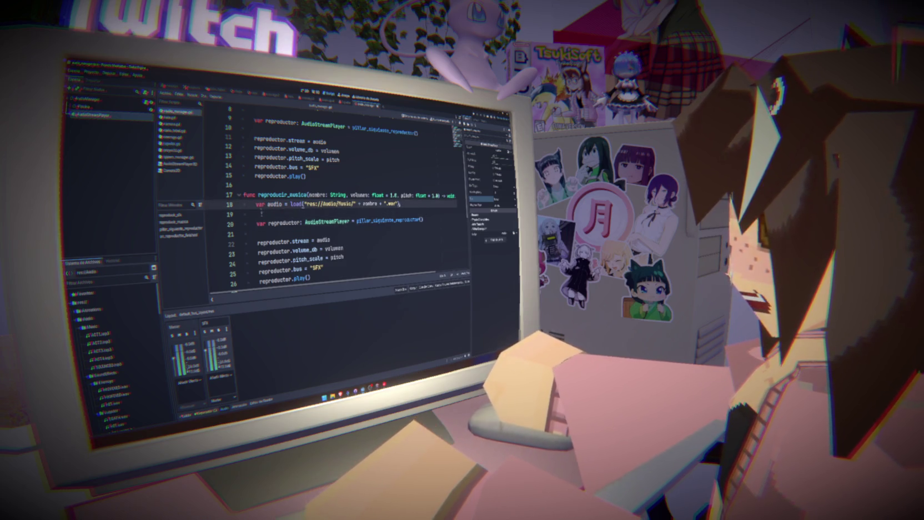
double_click(273, 204)
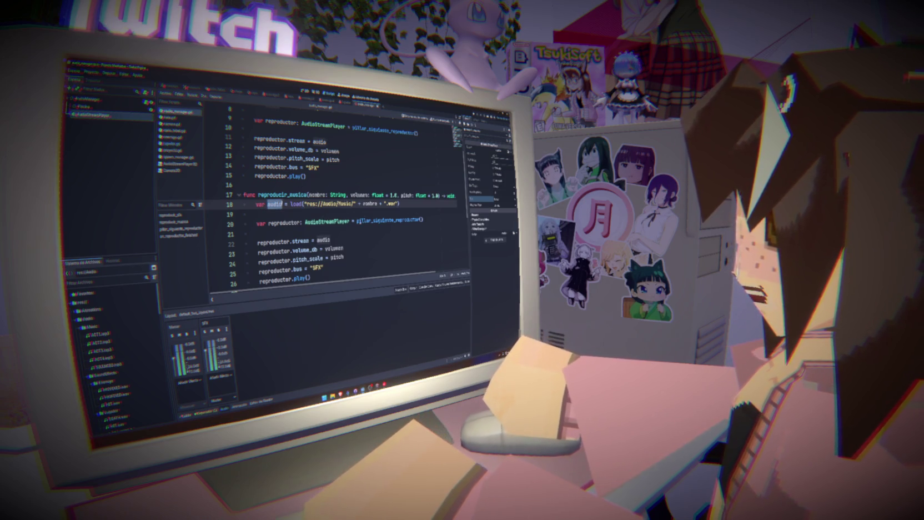
double_click(370, 203)
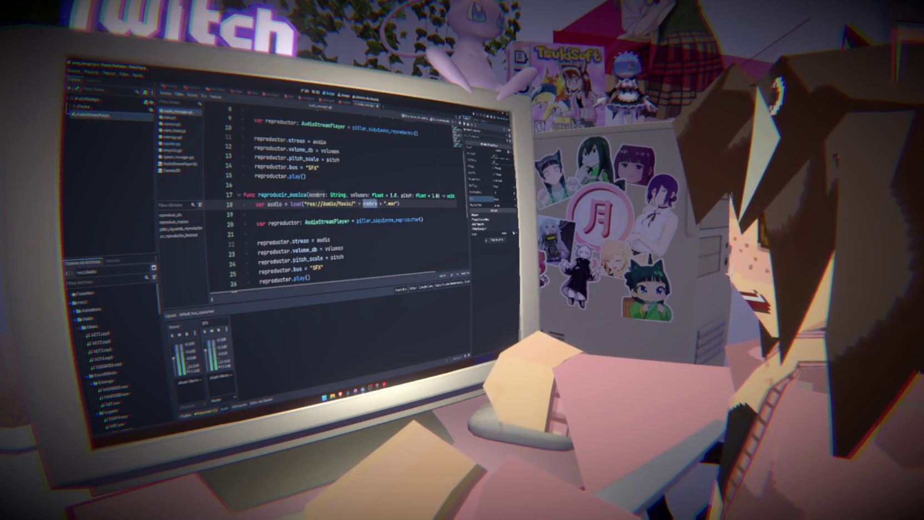
click(414, 212)
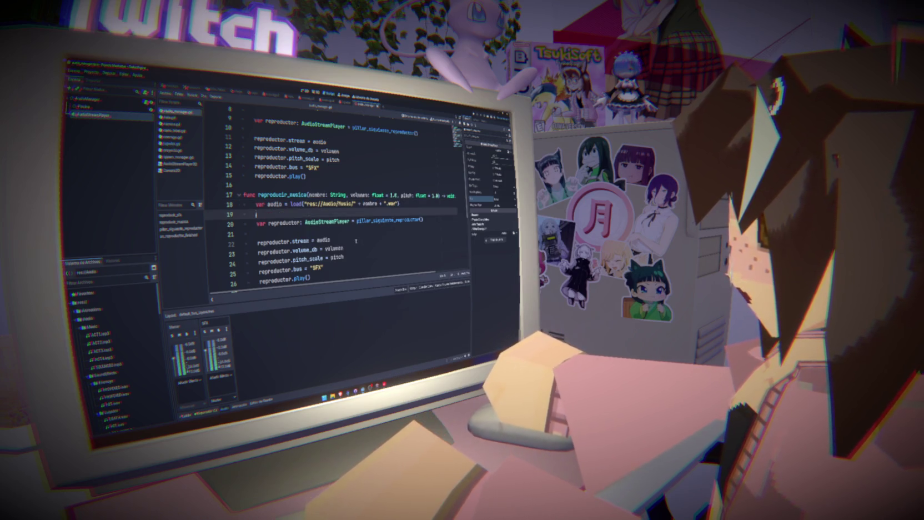
scroll(355, 241, down, 5)
scroll(356, 241, up, 4)
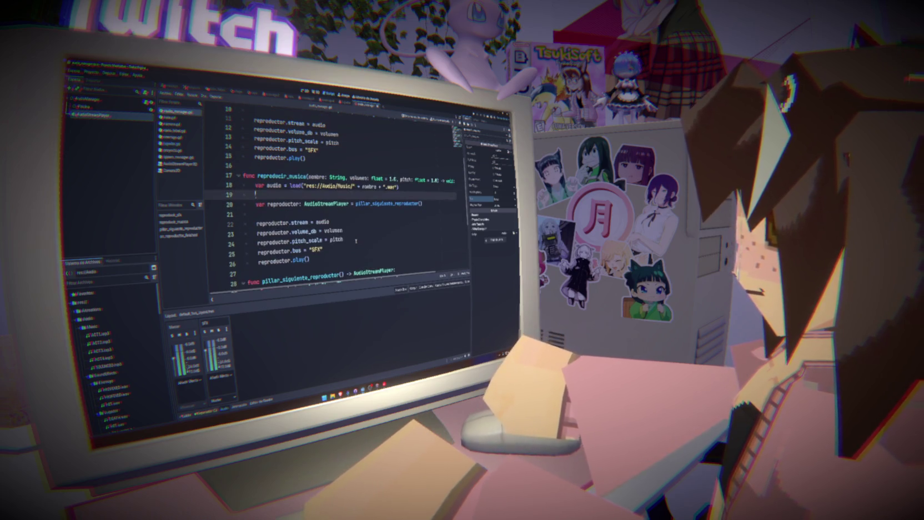
click(294, 214)
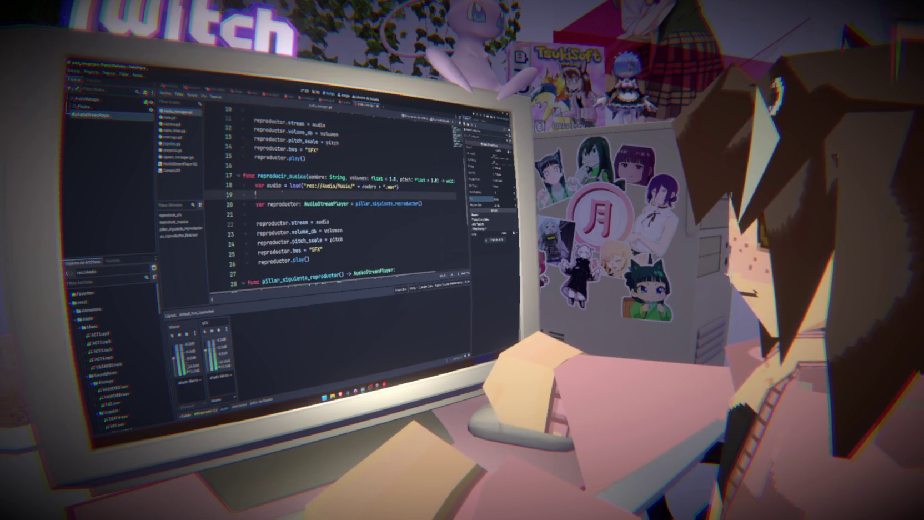
click(285, 193)
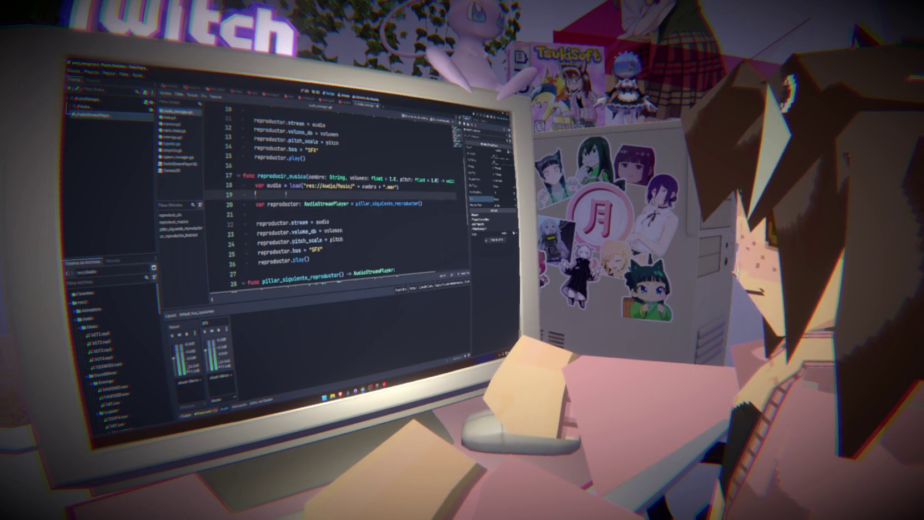
- Change reproductor.bus to "Master" and add a new audio bus
double_click(299, 222)
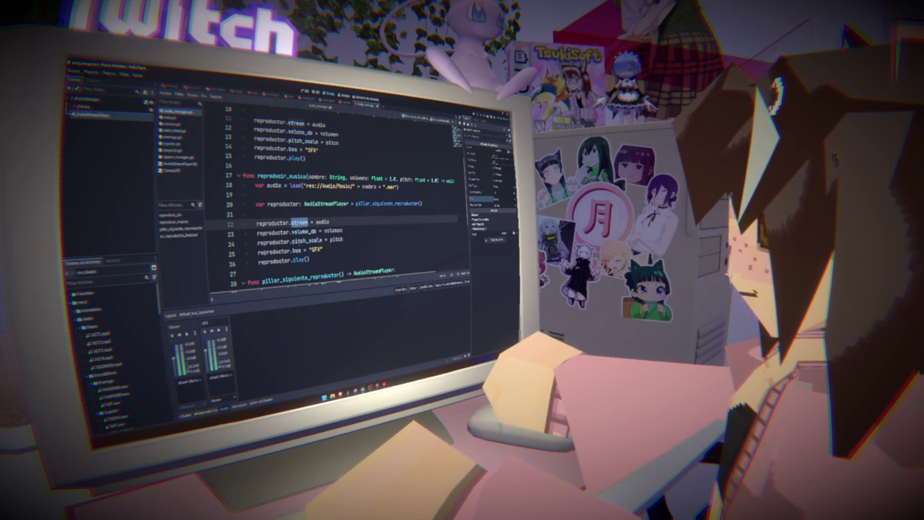
double_click(316, 250)
text(Master)
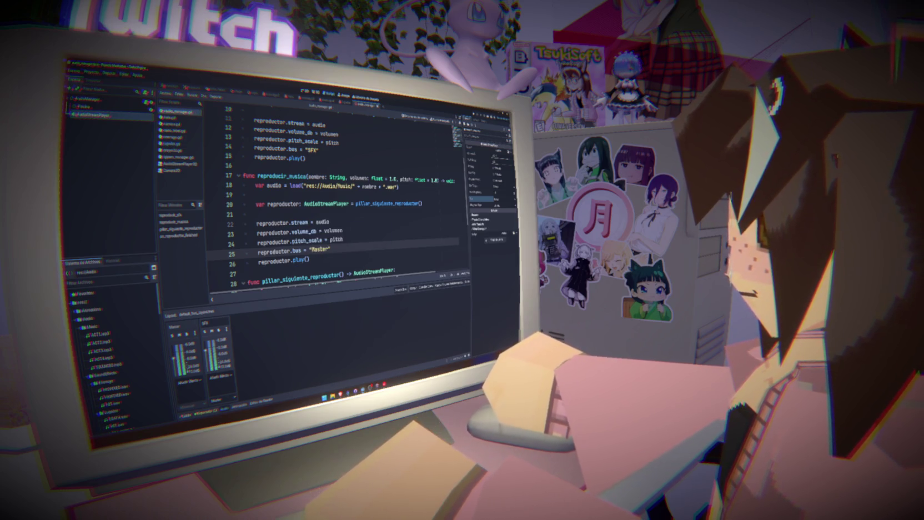
click(400, 290)
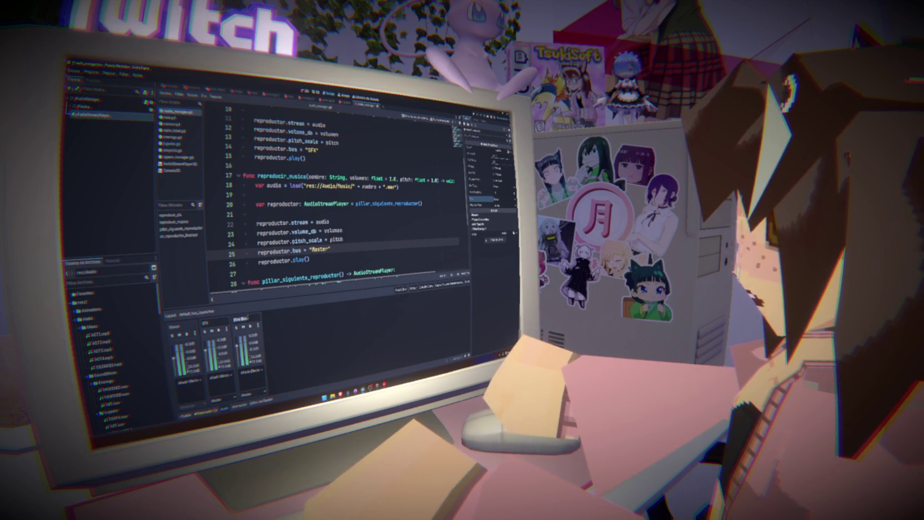
- Name the new bus 'Musica' and change reproductor.bus to "Musica"
text(Musica)
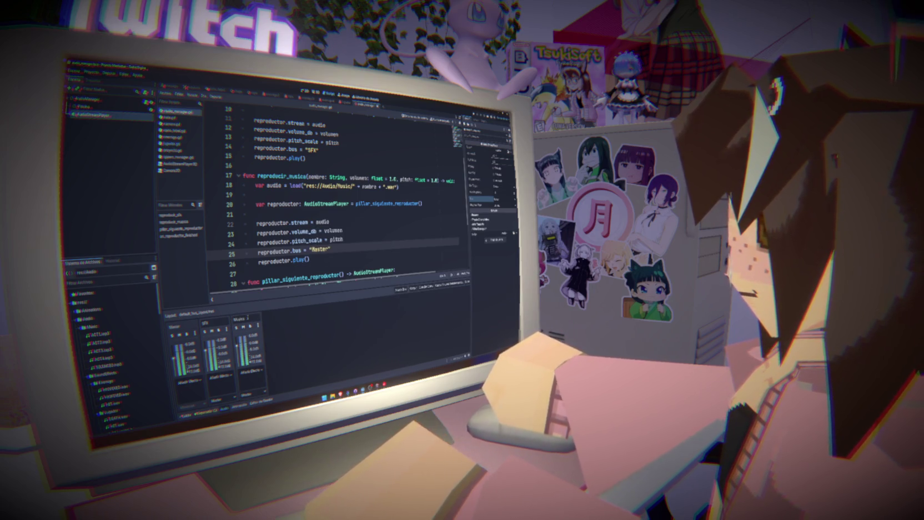
key(Return)
double_click(321, 249)
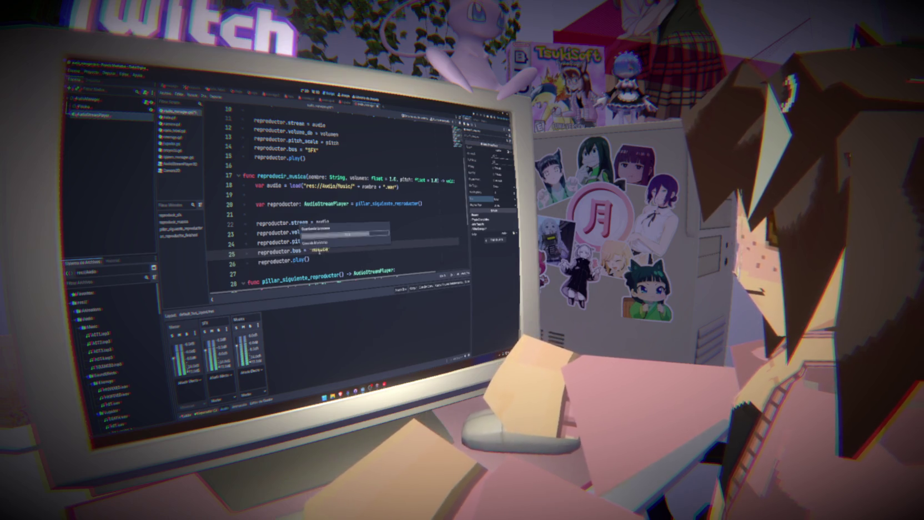
text(Musica)
click(307, 260)
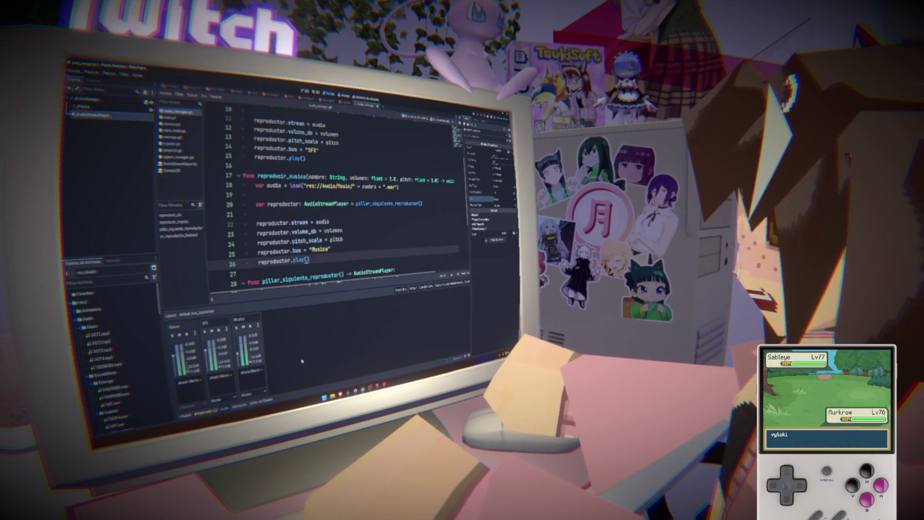
- Add a Node3D child named Mensaje to the other scene's root node
double_click(281, 175)
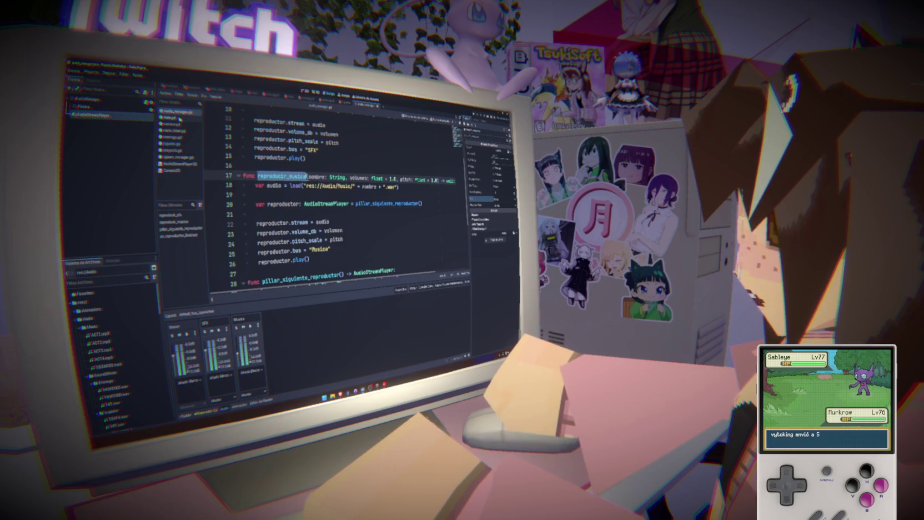
click(237, 92)
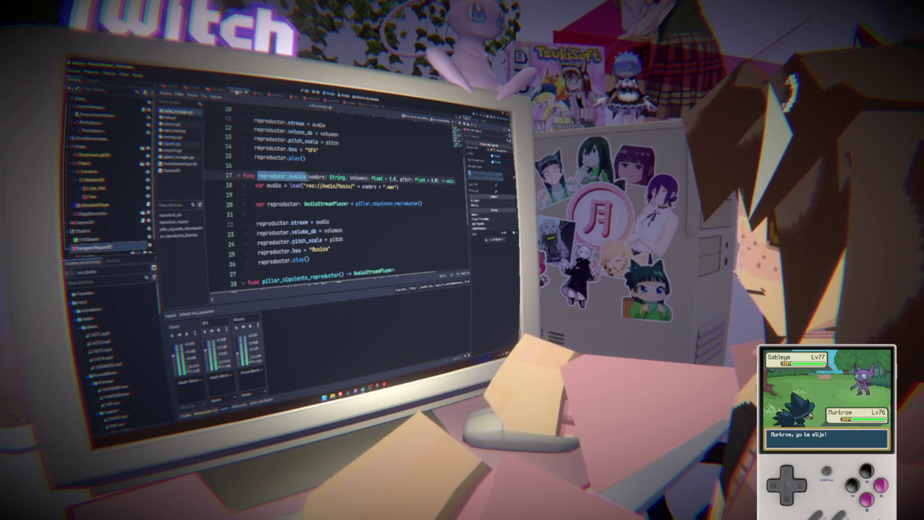
right_click(119, 100)
click(125, 106)
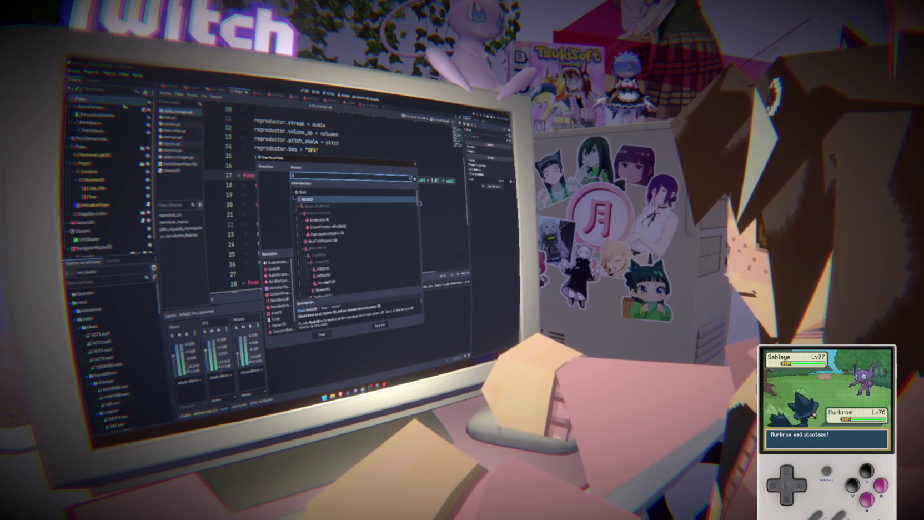
key(Return)
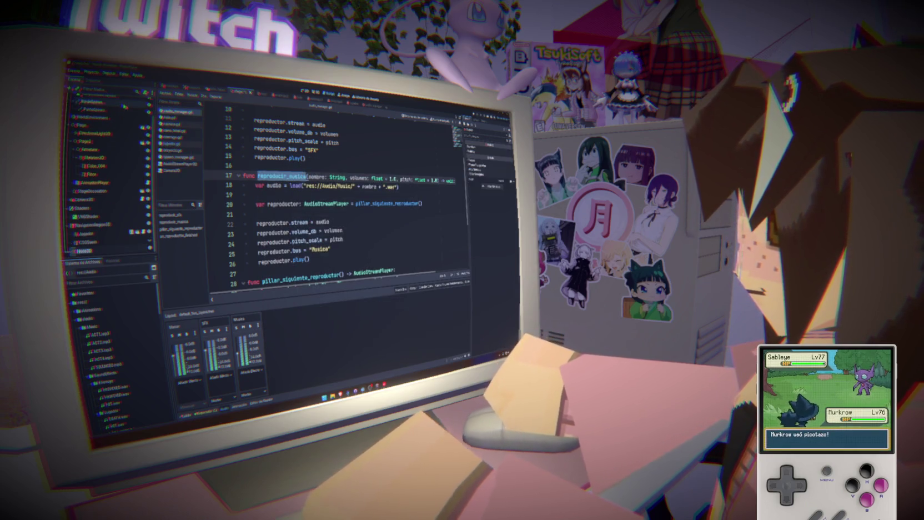
text(Mensaje)
key(Return)
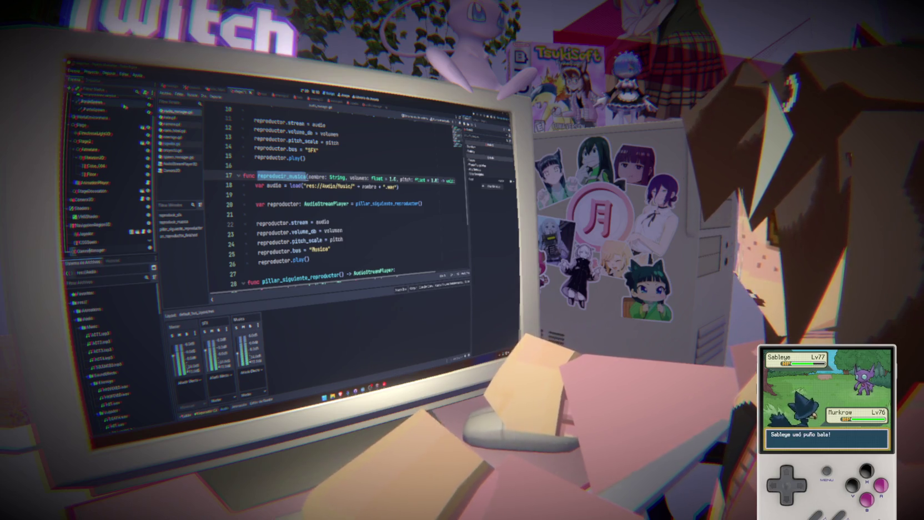
- Move the GameManager node up near the top of the scene tree
click(97, 250)
mouse_move(100, 254)
mouse_down()
mouse_move(75, 110)
mouse_move(70, 120)
mouse_up()
click(86, 122)
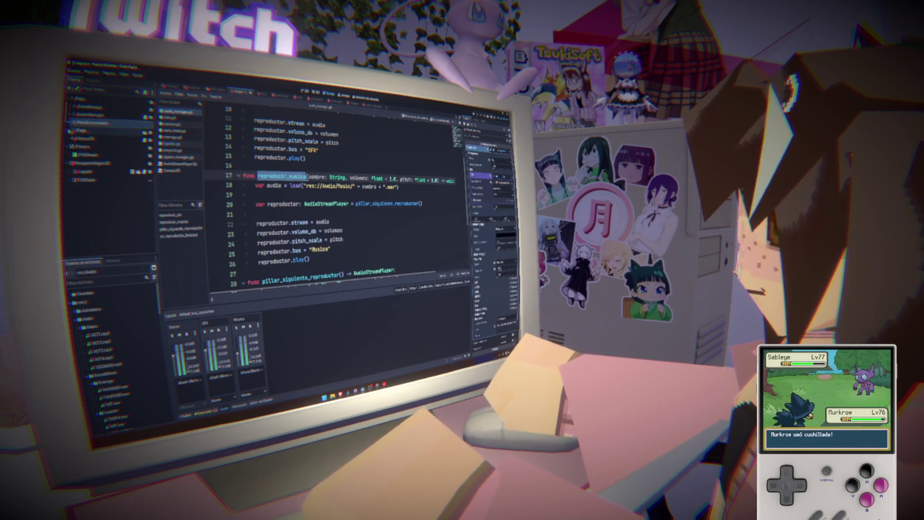
click(69, 130)
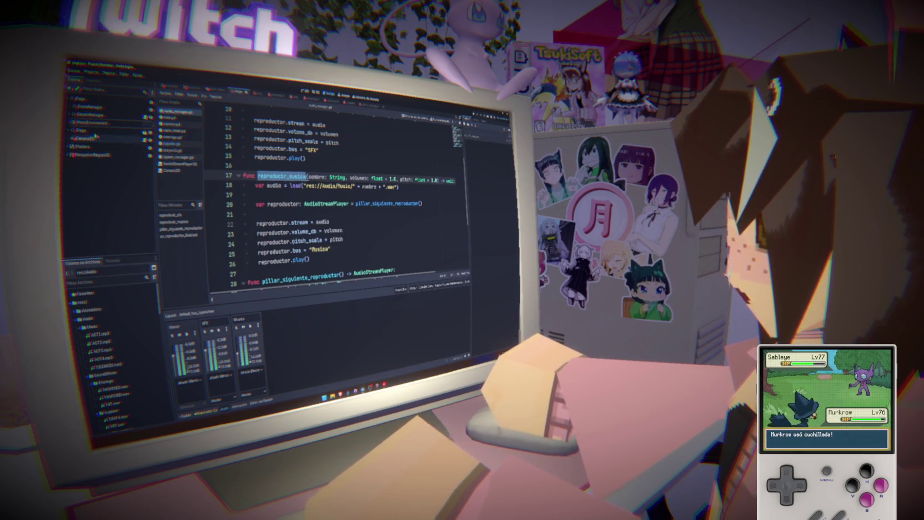
click(91, 107)
- Attach a new game_manager.gd script to GameManager, saved in the Scripts folder
click(147, 94)
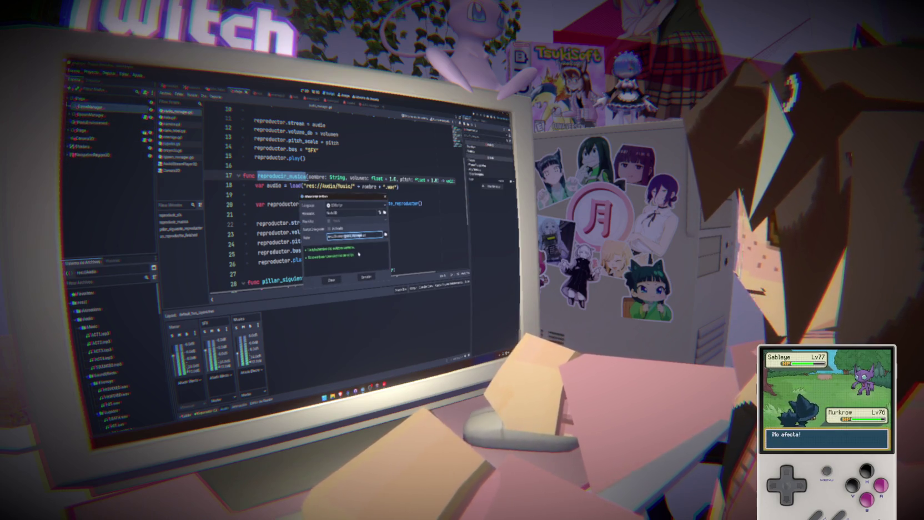
click(385, 235)
click(260, 277)
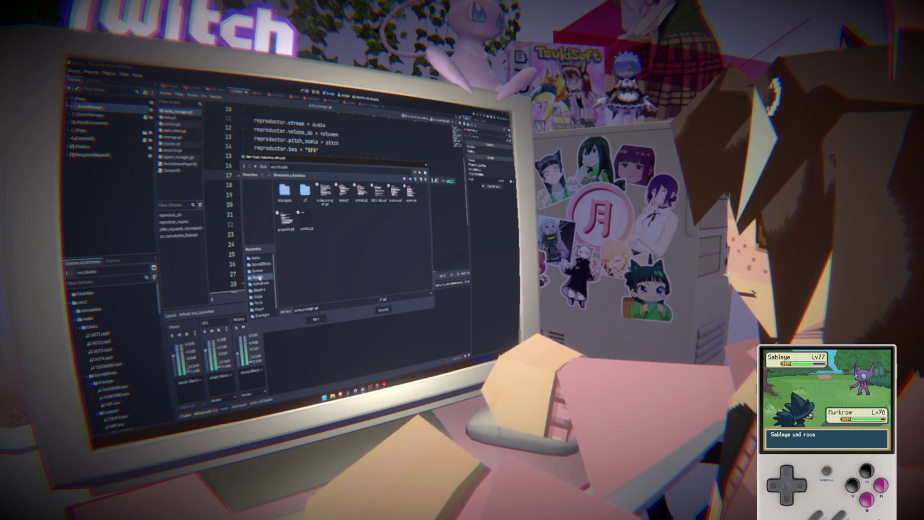
click(315, 318)
click(333, 279)
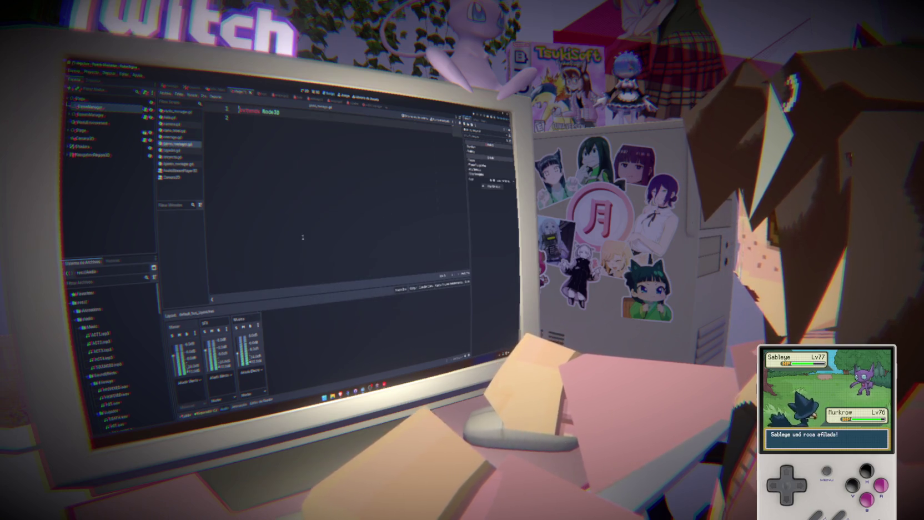
- Write a _ready function that calls AudioManager.reproducir_musica("ACT1")
text(func _re)
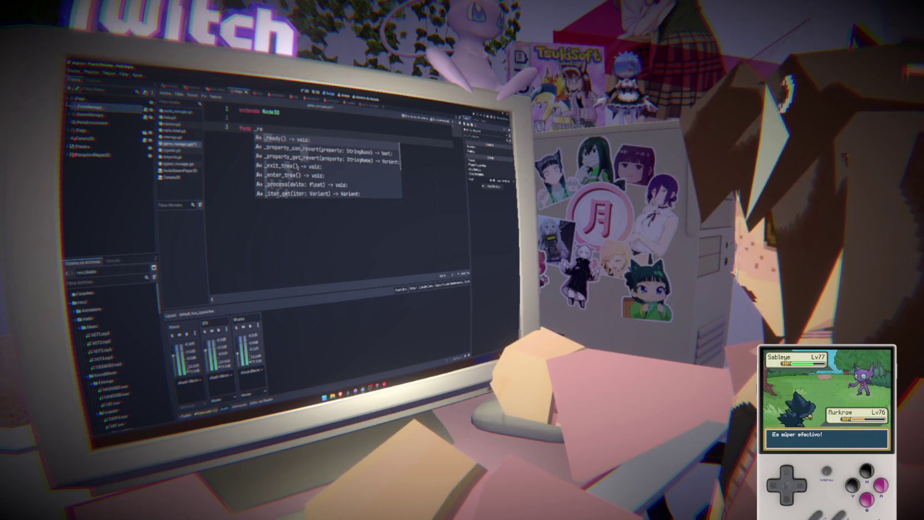
key(Return)
key(Return)
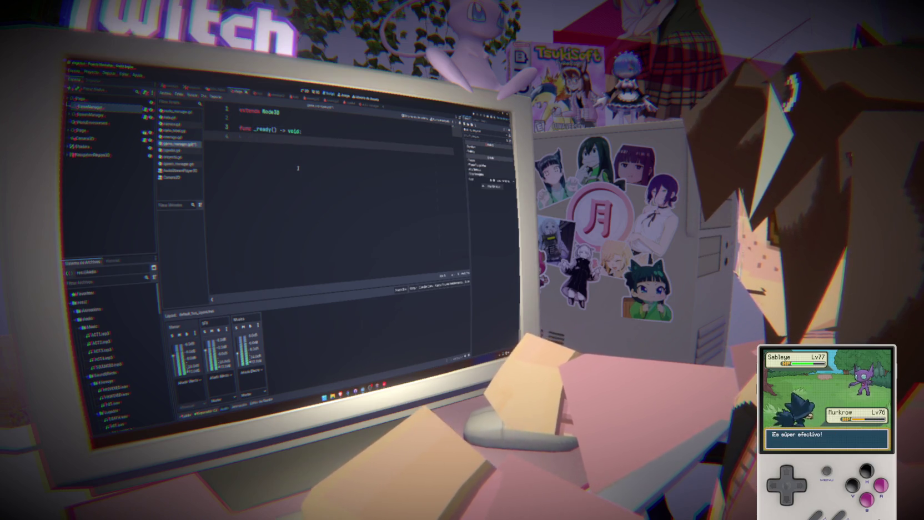
text(AudioM)
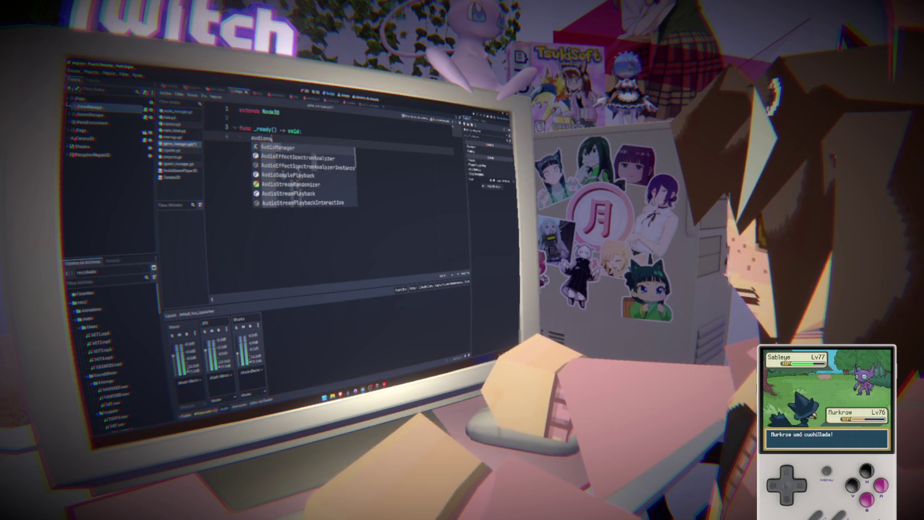
key(Return)
text(.repro)
key(Return)
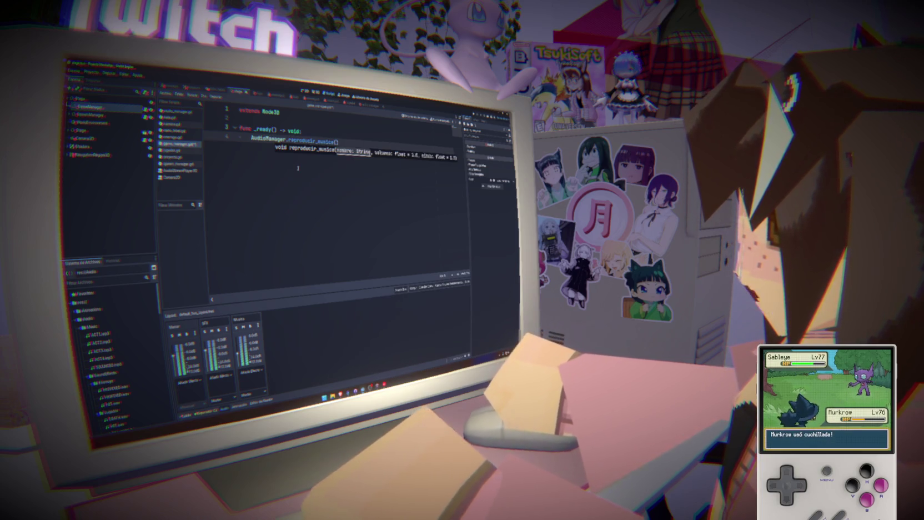
text("ACT1)
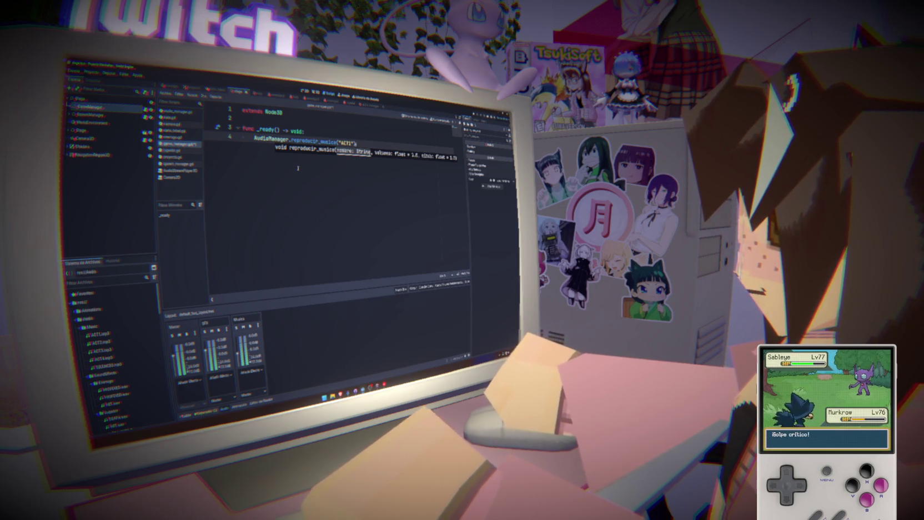
- Save game_manager.gd and jump to the reproducir_musica definition
key(ctrl+s)
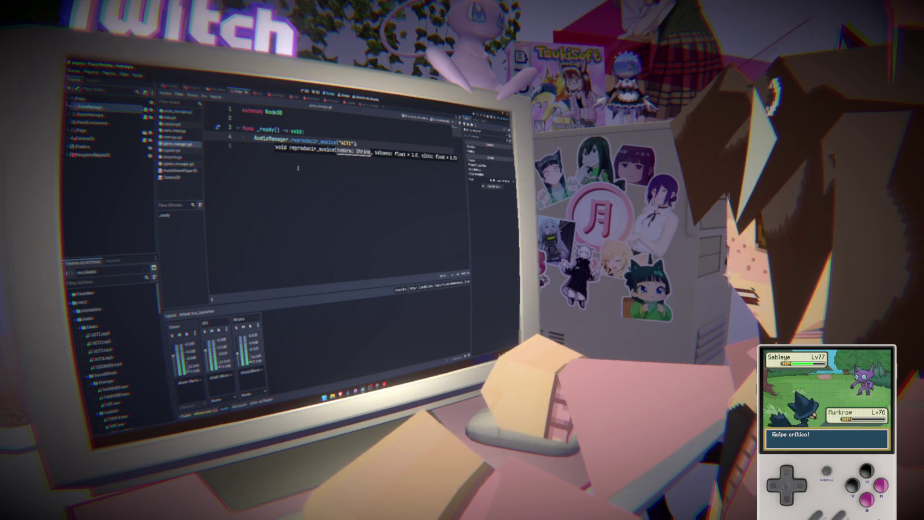
click(382, 159)
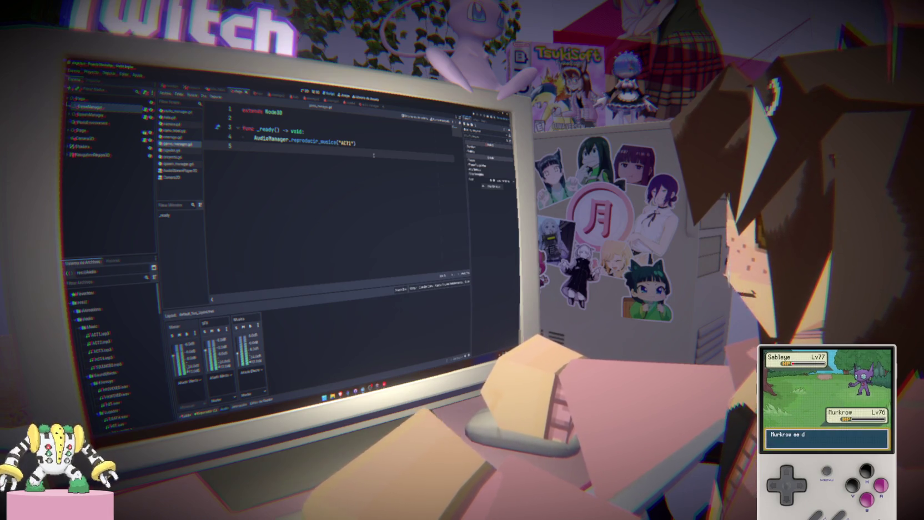
ctrl+click(309, 141)
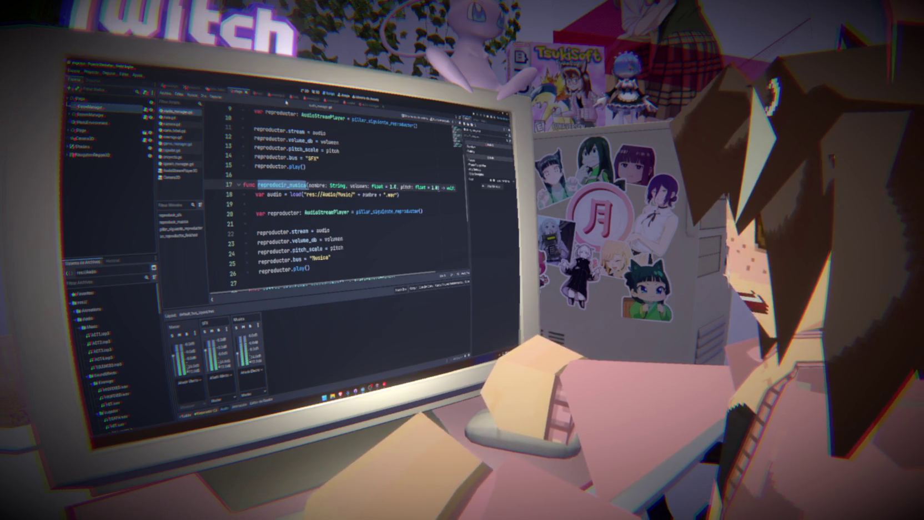
- In the AudioManager scene, rename the AudioStreamPlayer to Musica and the pool node to SFX
click(366, 104)
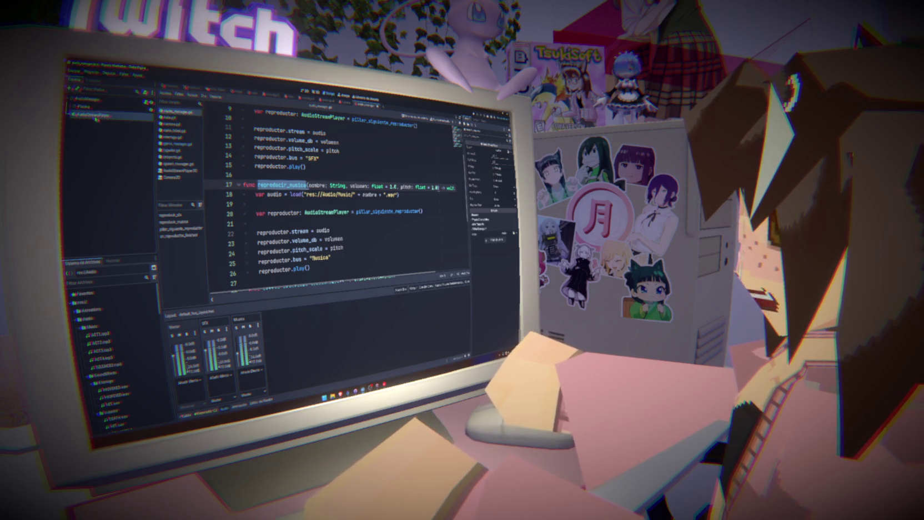
click(92, 115)
key(F2)
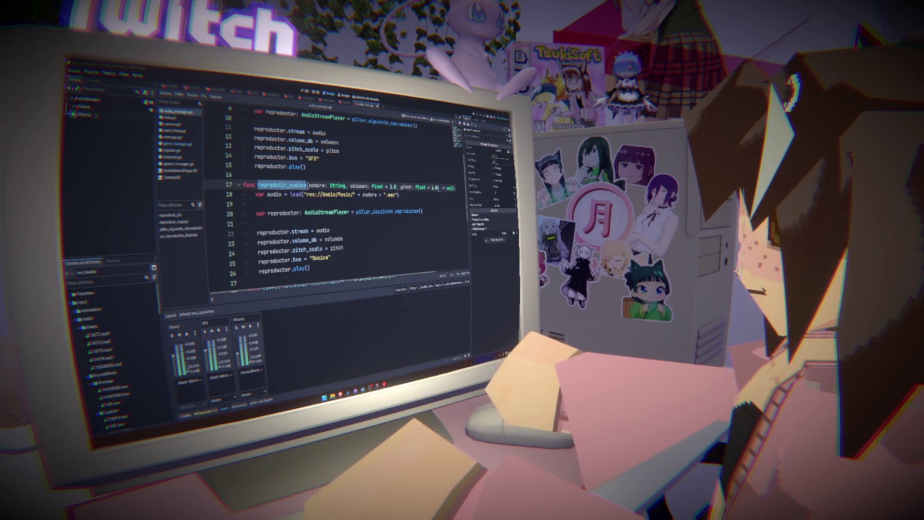
click(84, 106)
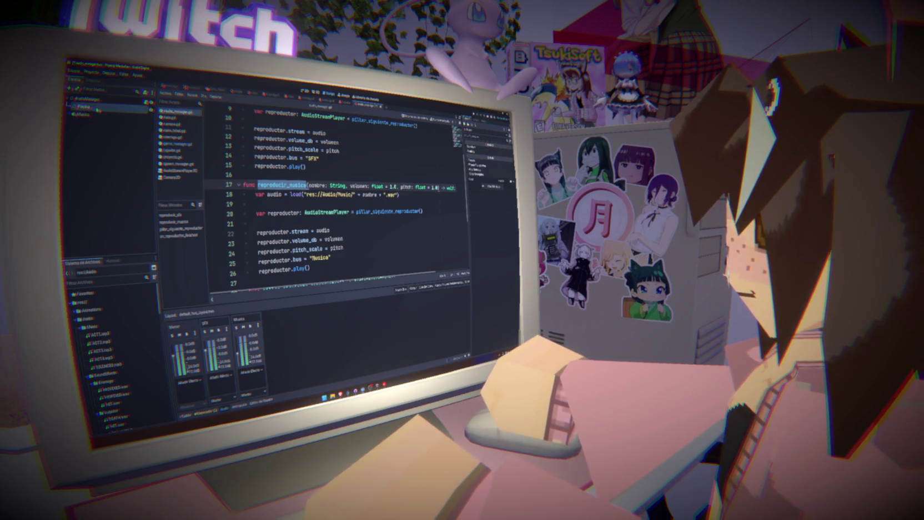
key(F2)
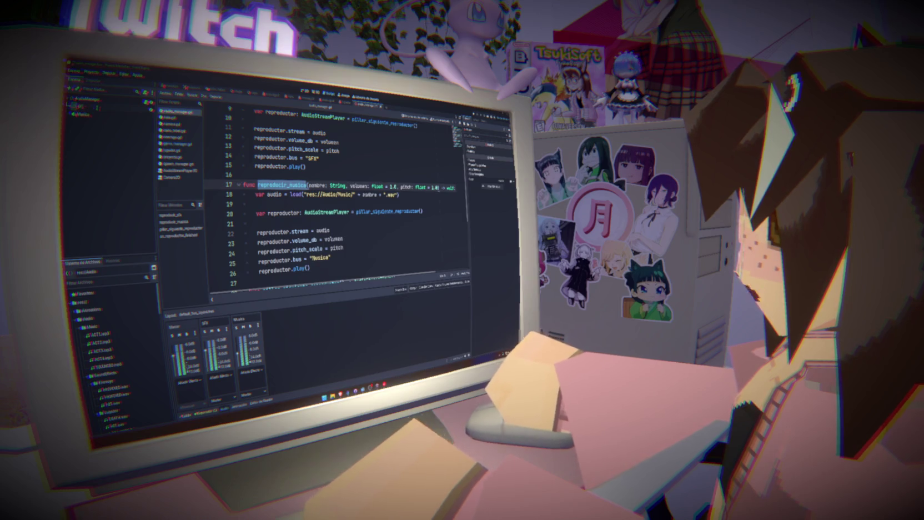
text(Pau)
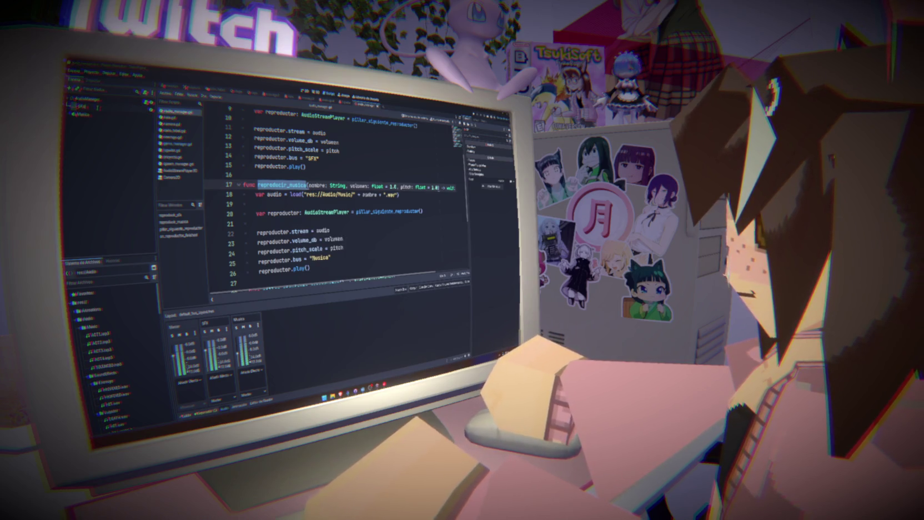
key(Return)
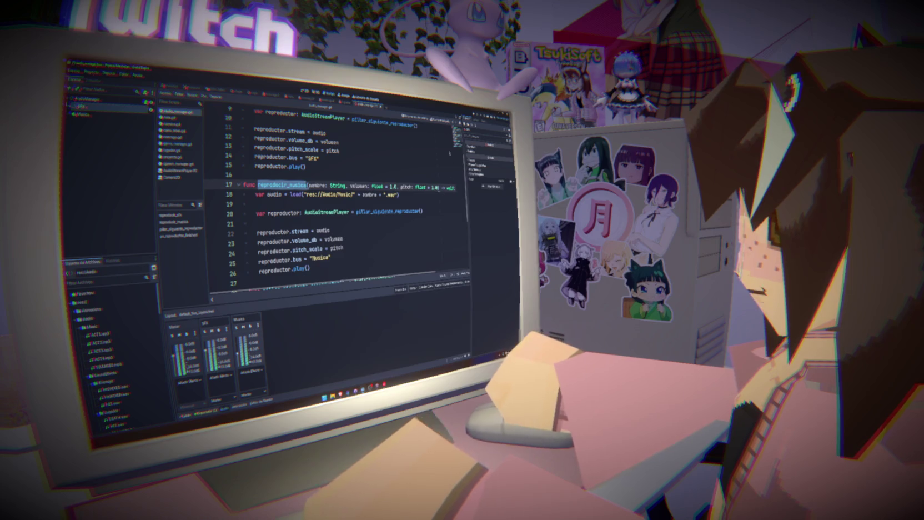
- Replace the $Piscina path and piscina references in audio_manager.gd with SFX
scroll(333, 211, up, 3)
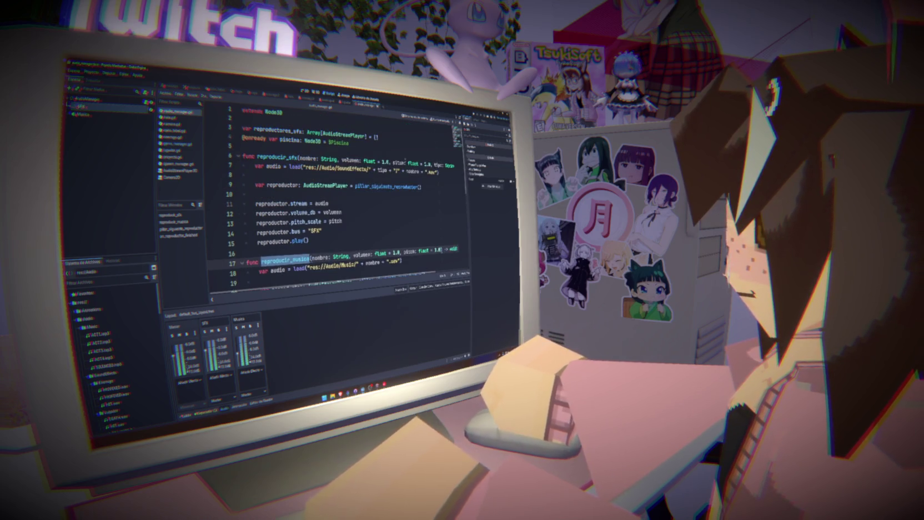
click(349, 142)
key(BackSpace)
key(BackSpace)
key(BackSpace)
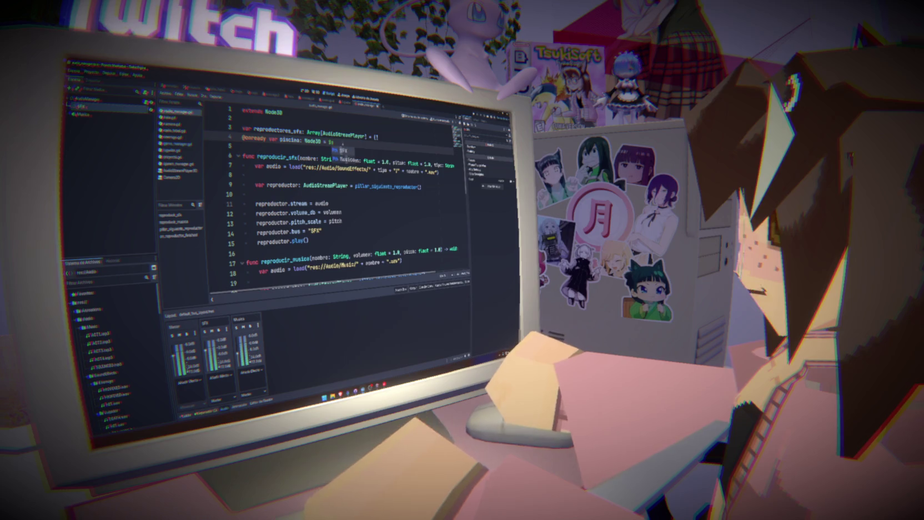
key(Return)
double_click(289, 140)
key(ctrl+f)
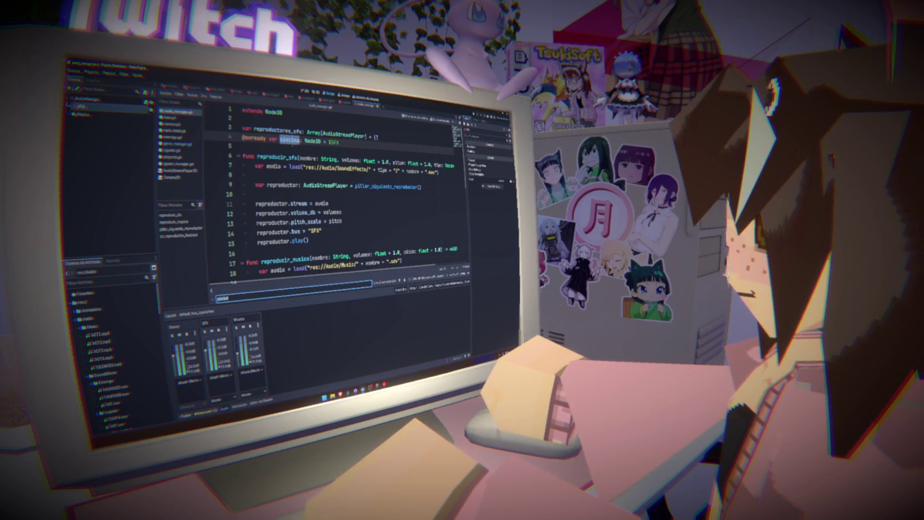
text(SFX)
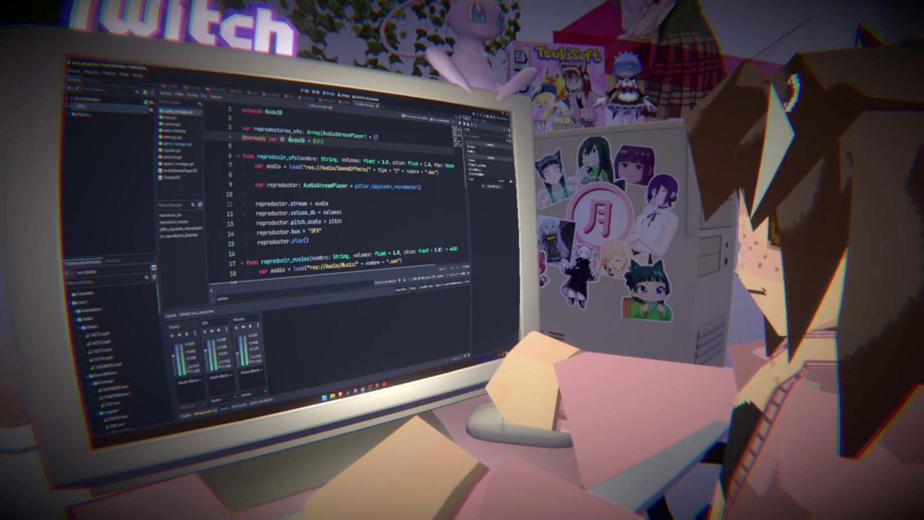
scroll(333, 194, down, 7)
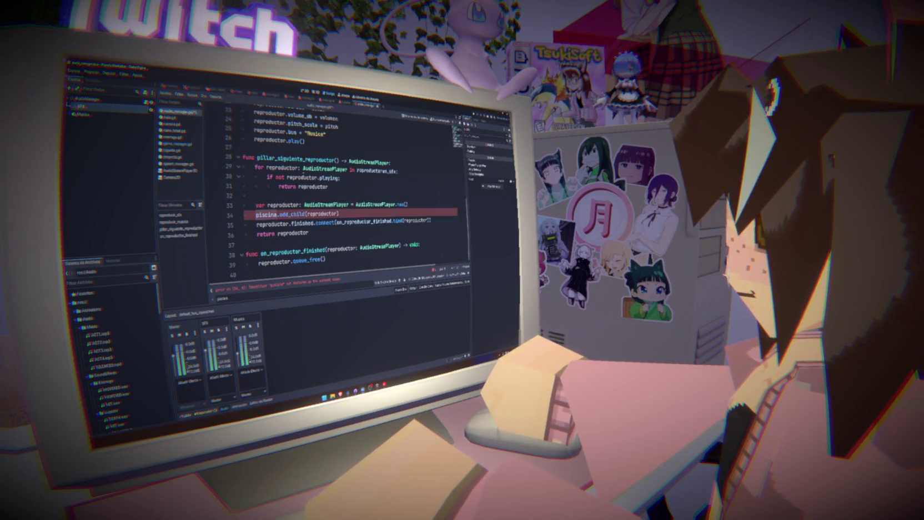
double_click(268, 213)
text(SFX)
key(Escape)
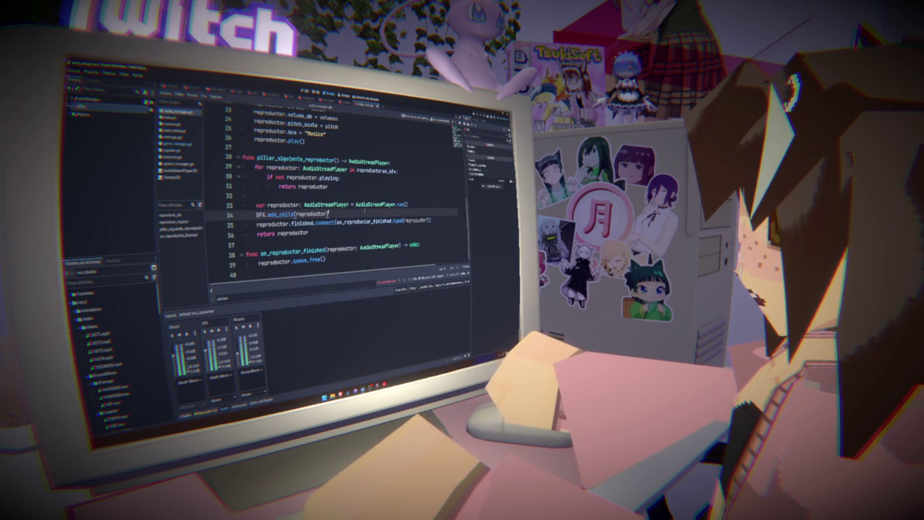
click(406, 205)
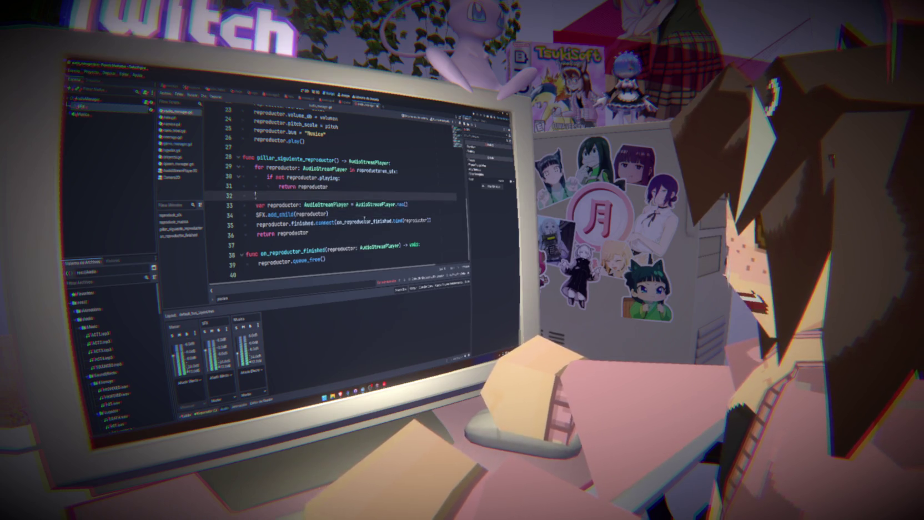
scroll(387, 221, up, 6)
scroll(387, 221, up, 1)
click(256, 193)
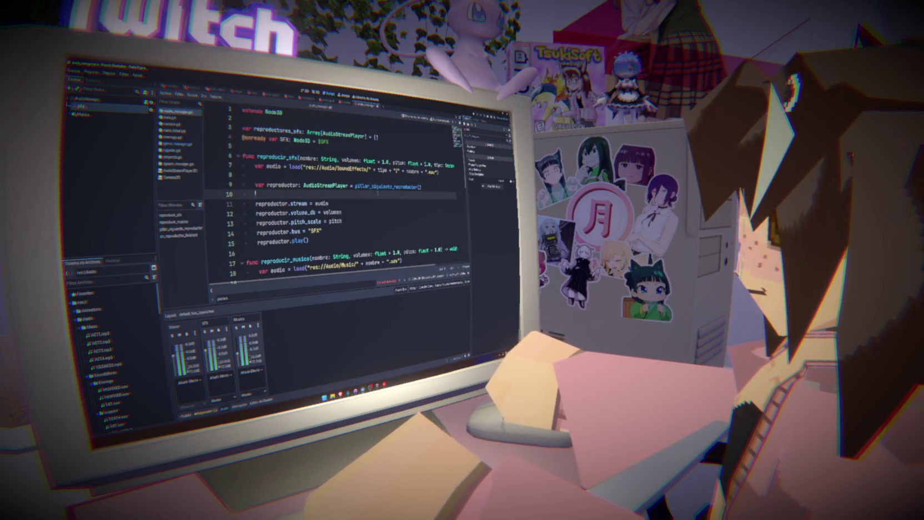
drag(83, 114, 244, 147)
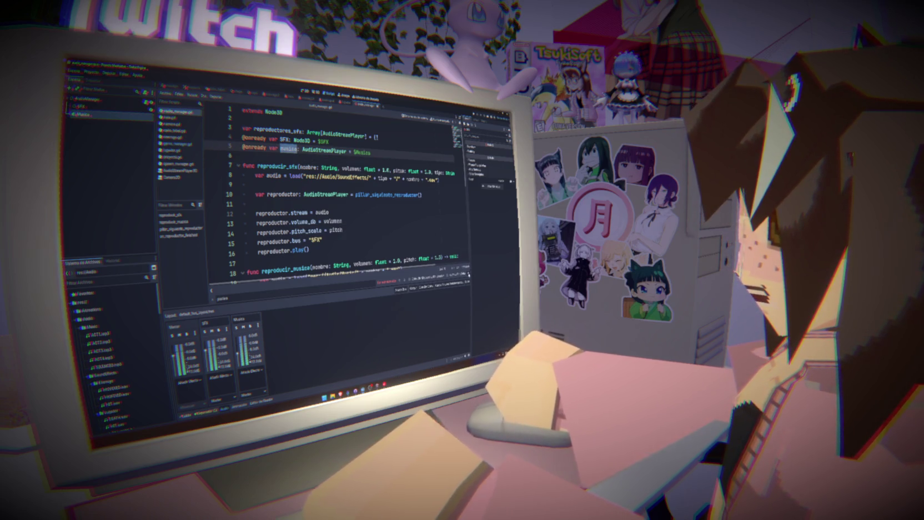
- Delete the pooled-player line from the music function in audio_manager.gd
click(398, 214)
scroll(357, 243, down, 4)
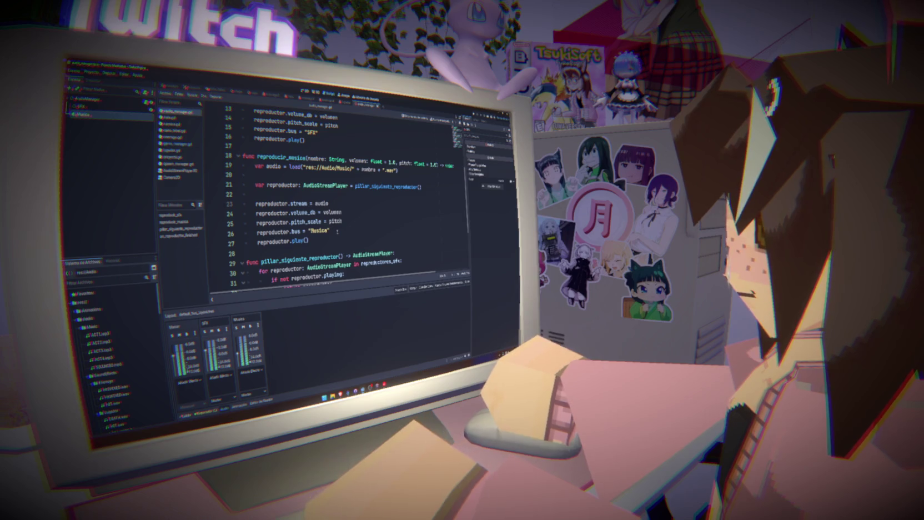
scroll(337, 231, up, 1)
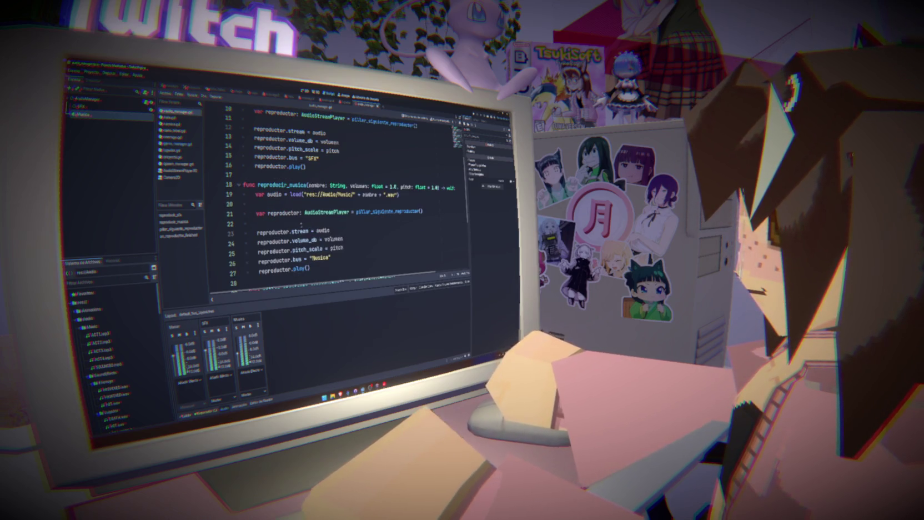
click(277, 233)
scroll(277, 234, up, 3)
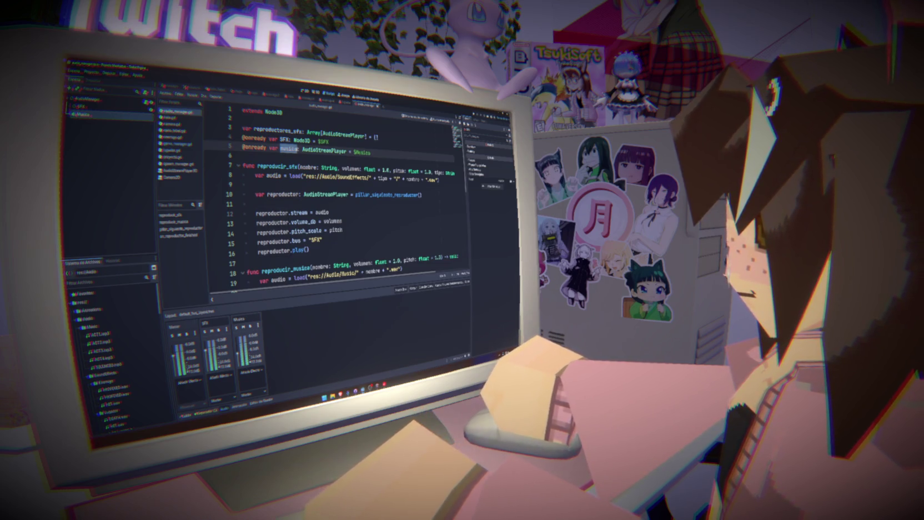
scroll(286, 177, down, 4)
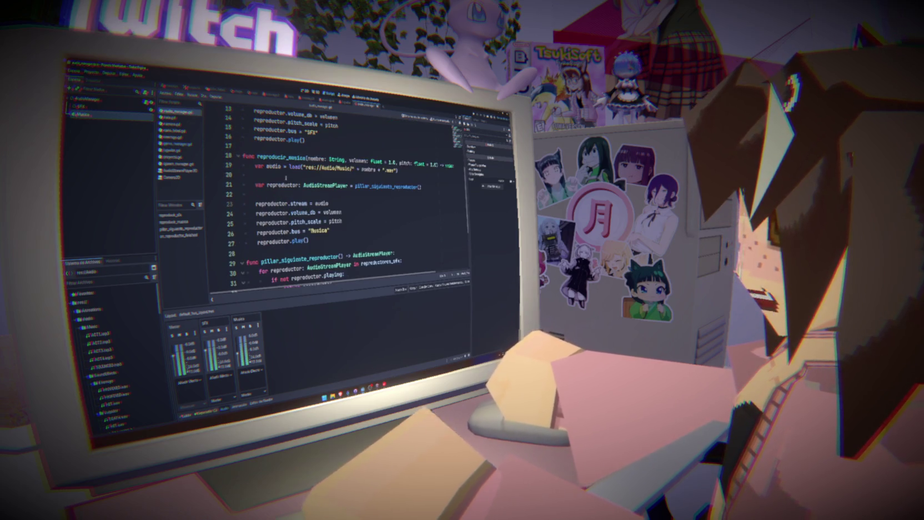
drag(426, 189, 208, 184)
key(BackSpace)
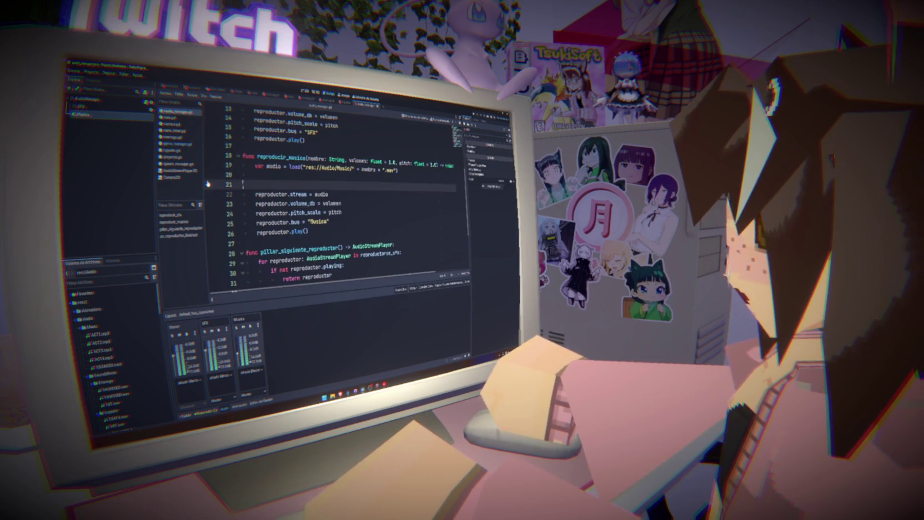
key(Delete)
key(Delete)
- Rename reproductor to musica on the stream, bus and play lines
key(Tab)
double_click(272, 185)
key(ctrl+d)
key(ctrl+d)
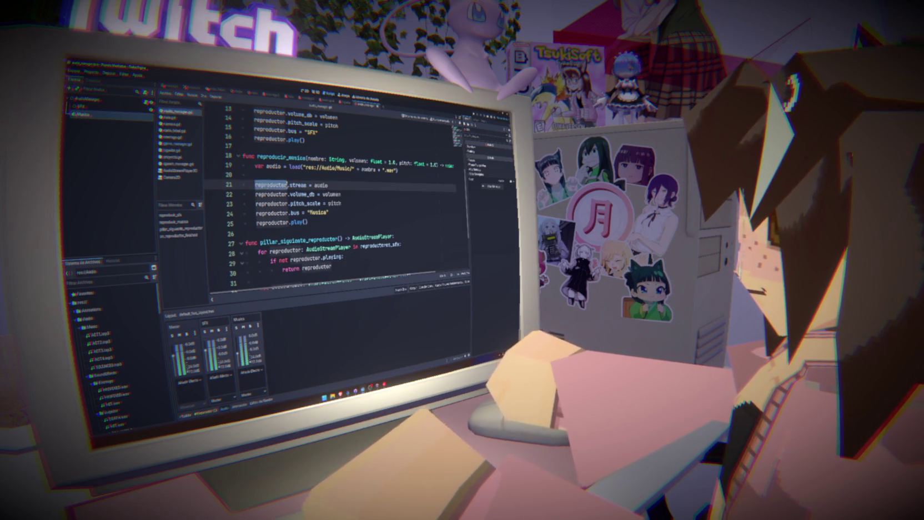
text(musica)
double_click(272, 213)
text(musica)
double_click(273, 222)
text(musica)
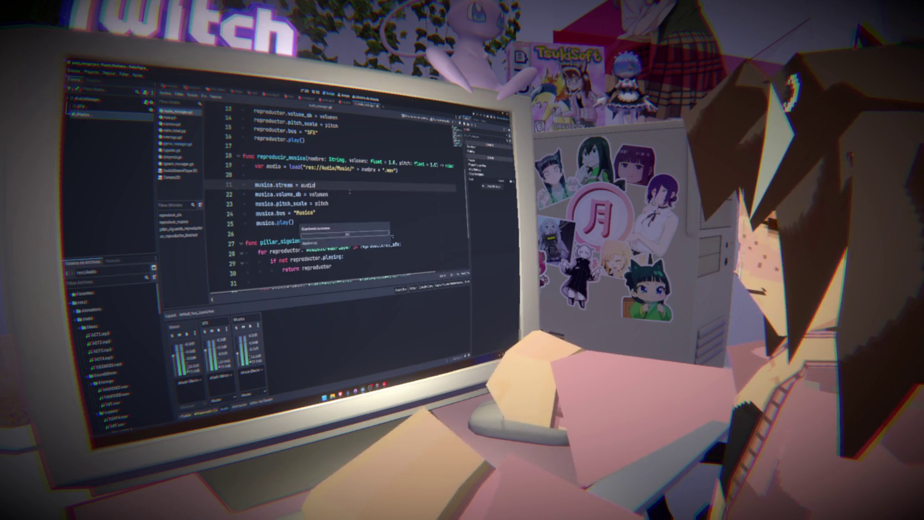
- Review the musica.play() line and run the game to test the music
click(354, 204)
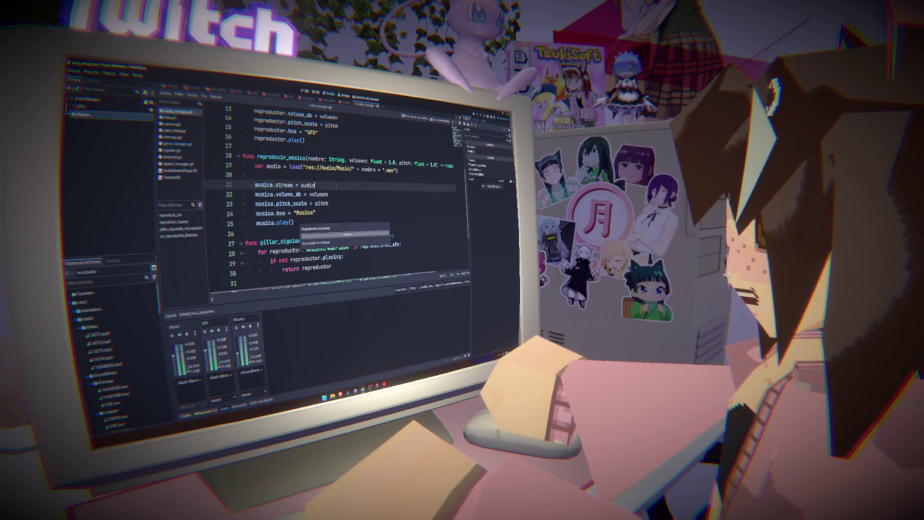
click(317, 185)
double_click(283, 223)
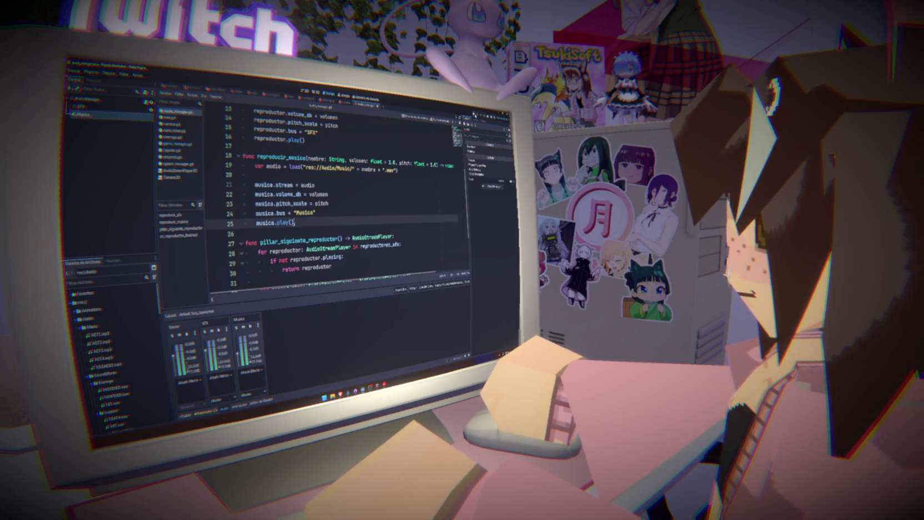
key(F5)
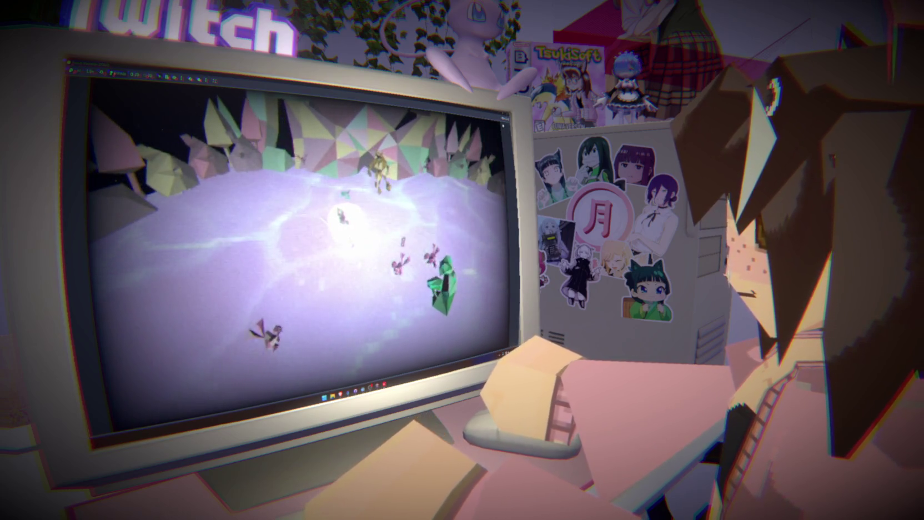
- Stop the game, check the audio load line and Debugger errors, then rerun the music test
key(F8)
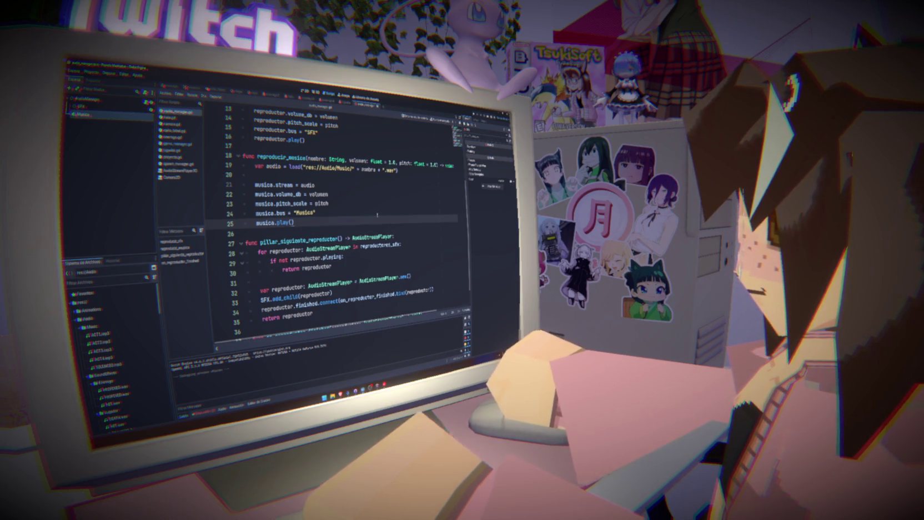
click(387, 200)
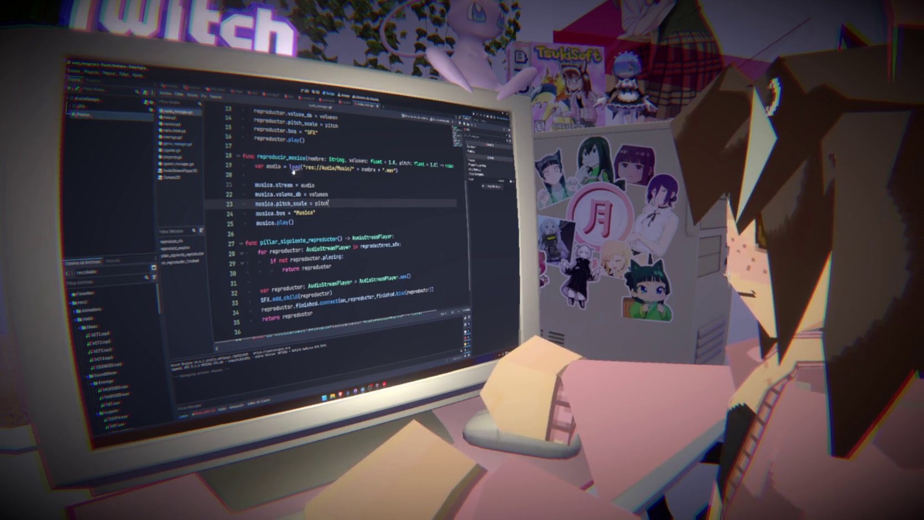
double_click(274, 166)
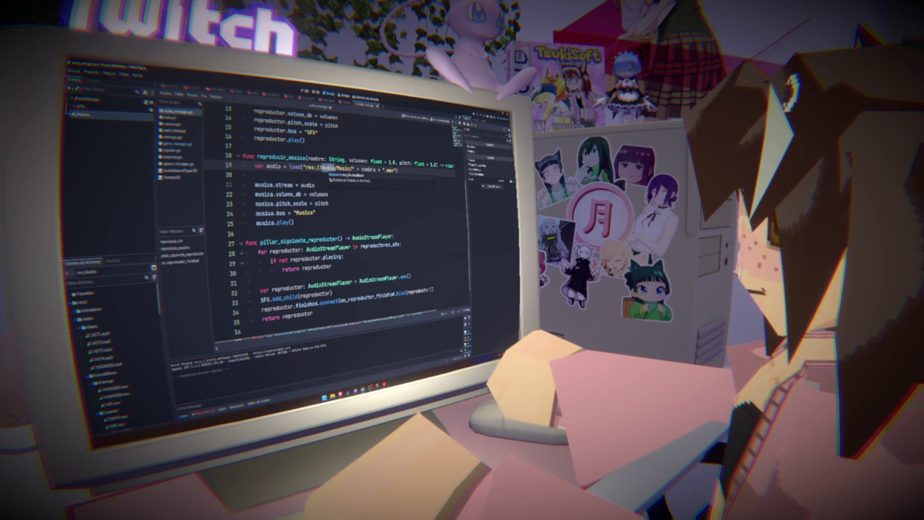
click(204, 412)
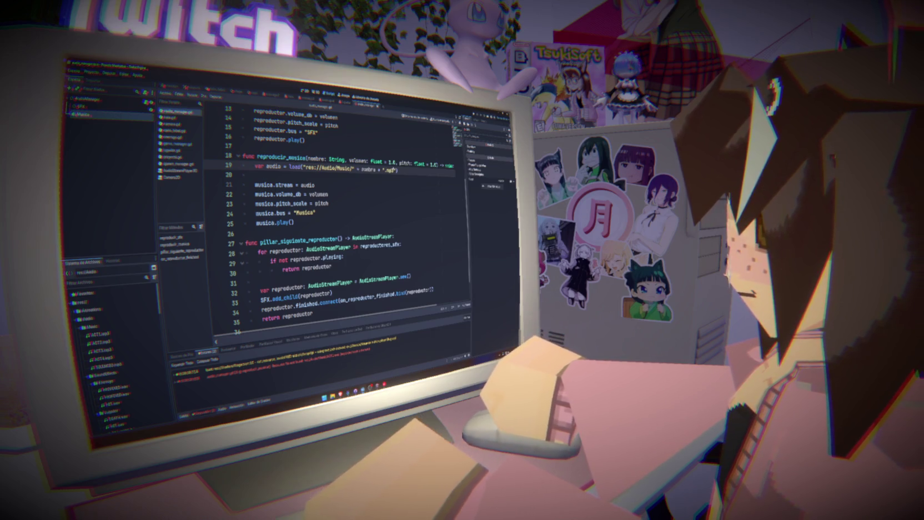
click(315, 185)
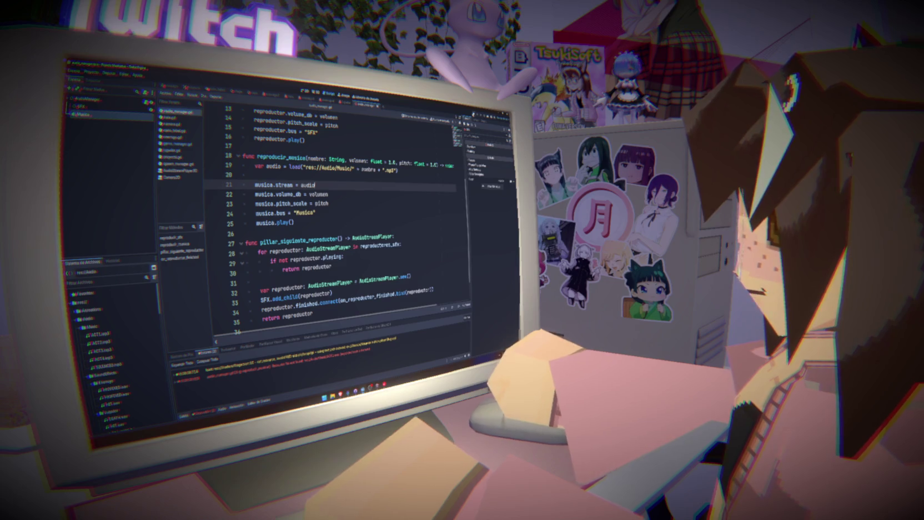
key(F5)
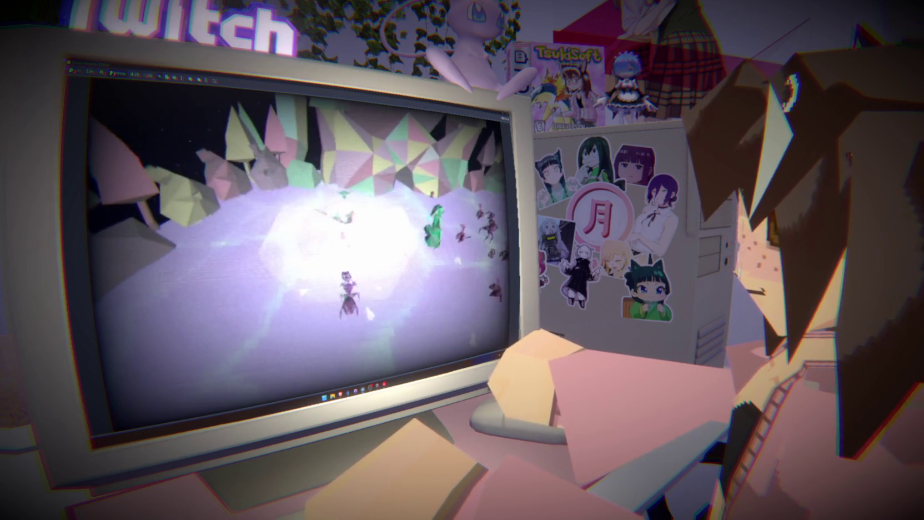
key(F8)
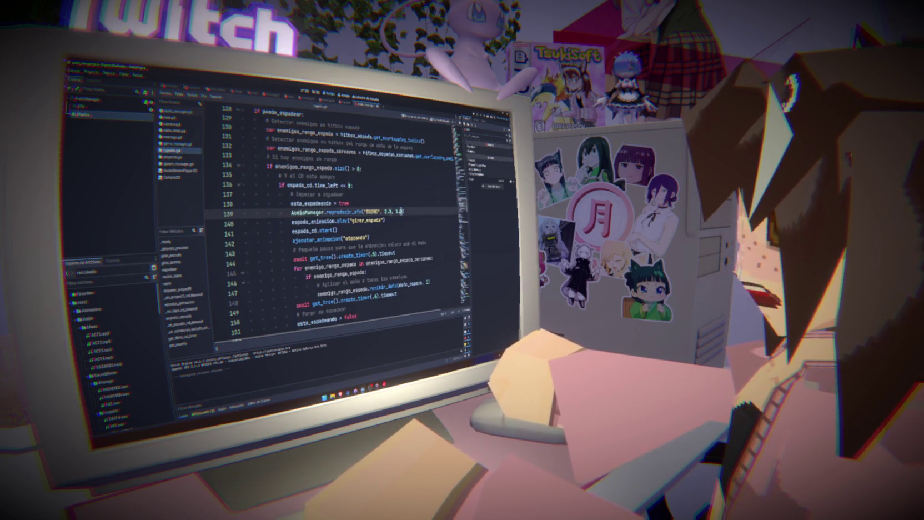
- Run and stop the game repeatedly to listen to the sword sound effect's volume
key(F5)
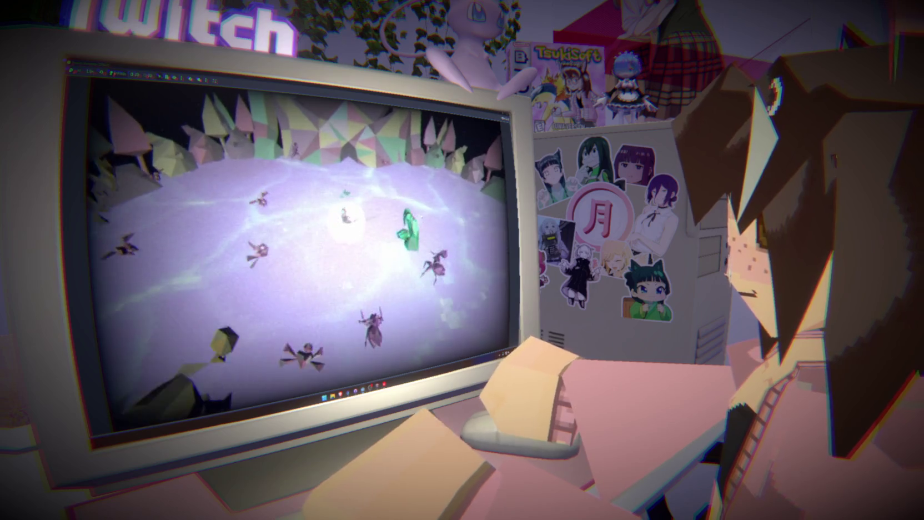
key(F8)
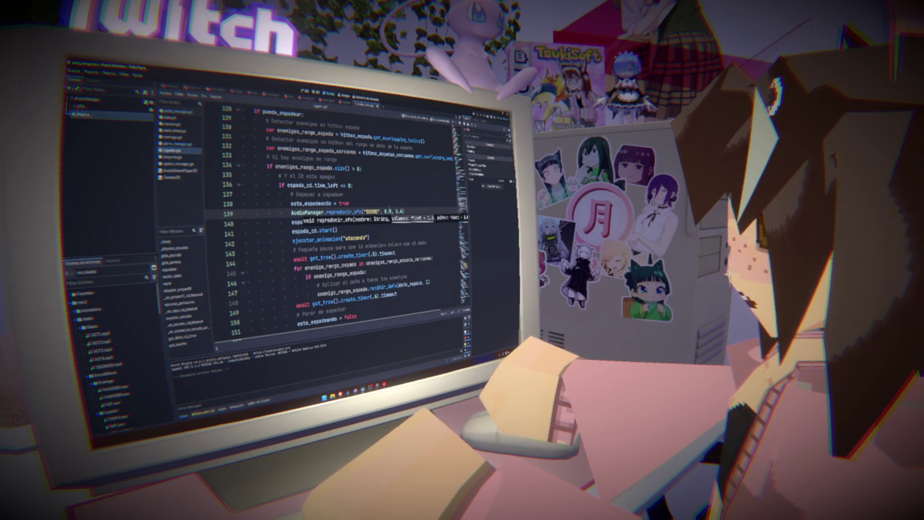
key(F5)
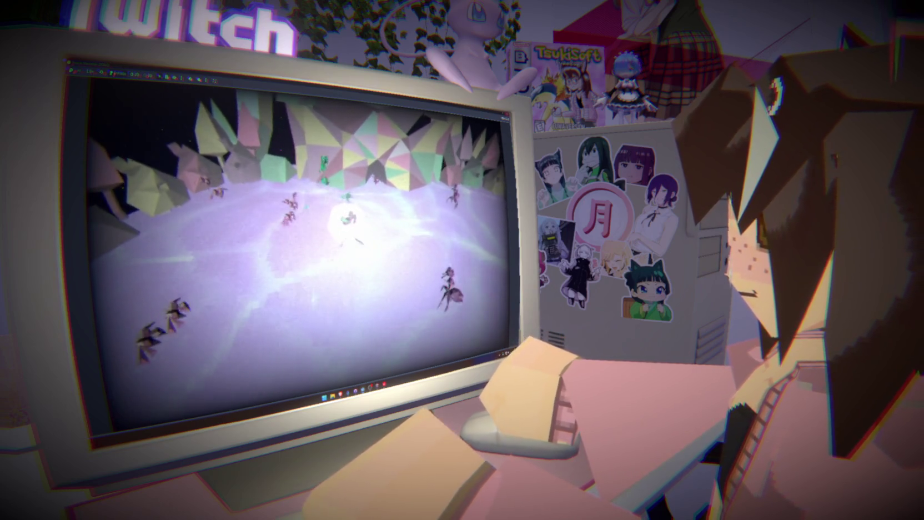
key(F8)
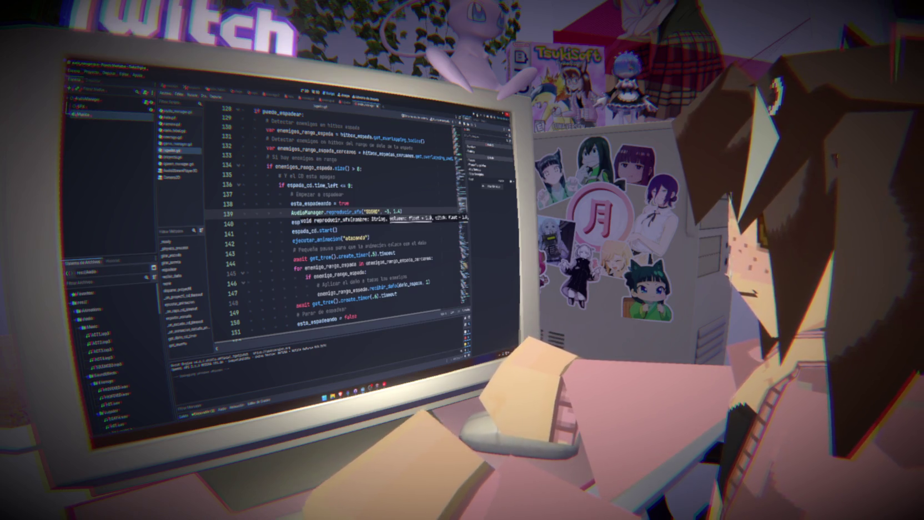
key(F5)
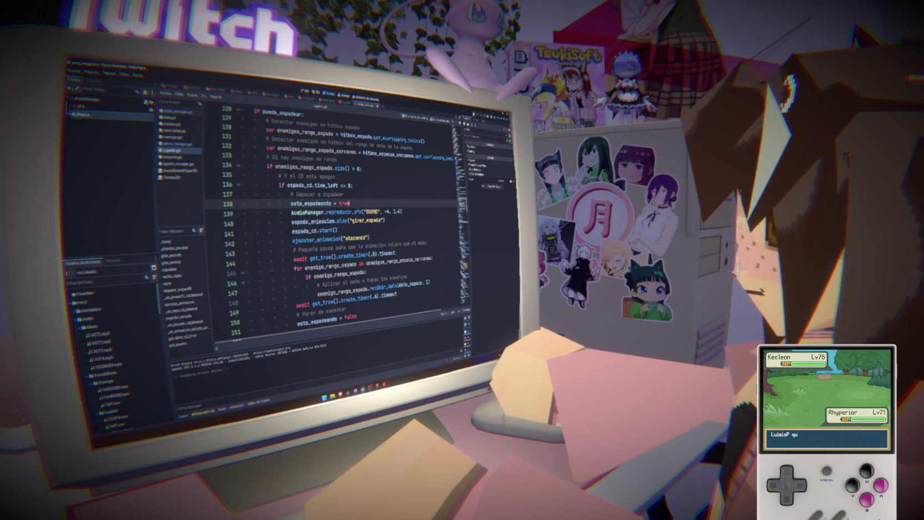
- Run the game and fight to test the sword sounds and background music
key(F5)
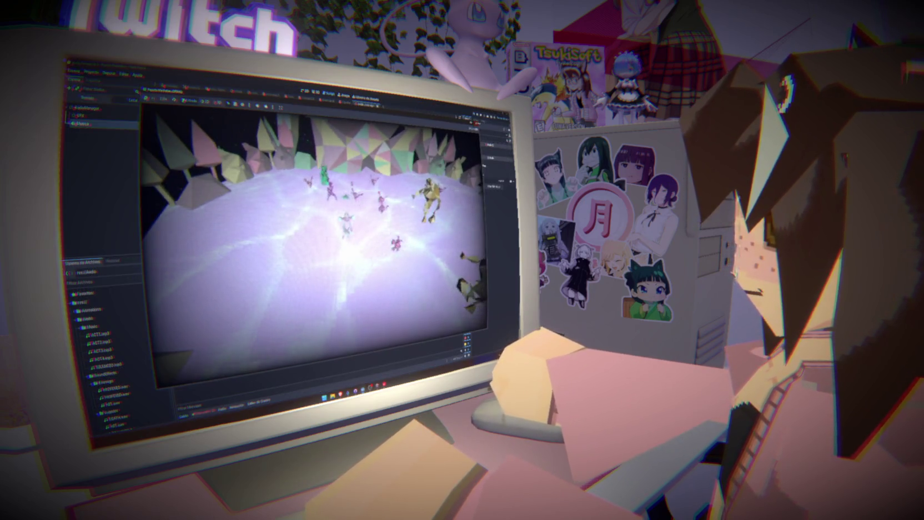
- Stop the game, inspect a node in the Scene dock, and relaunch the game for another audio test
key(F8)
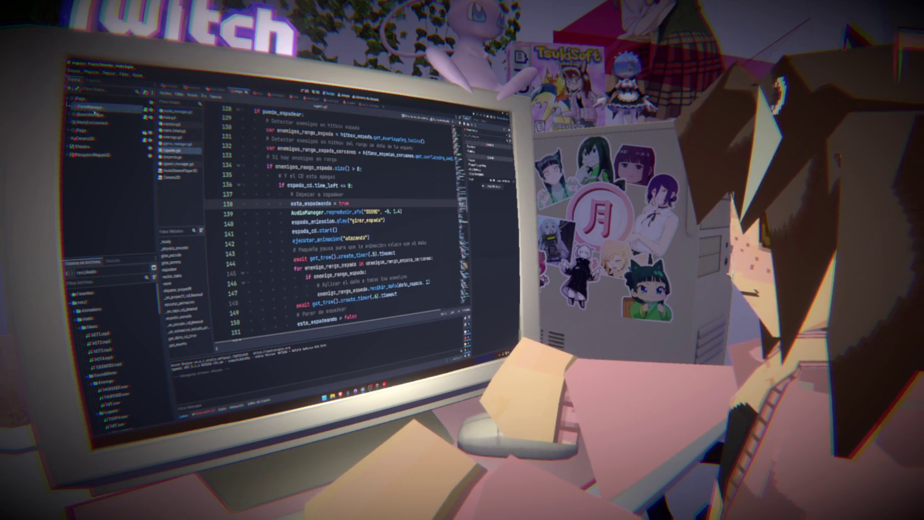
click(94, 115)
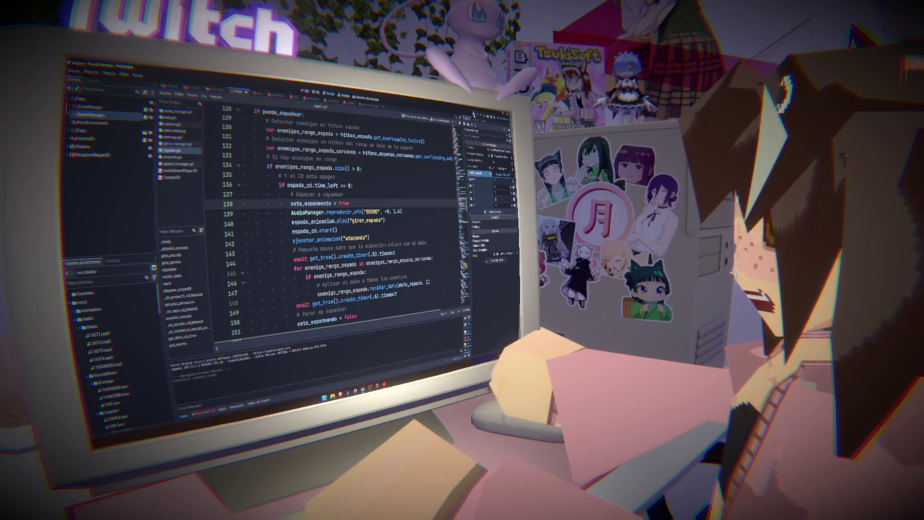
key(ctrl+F2)
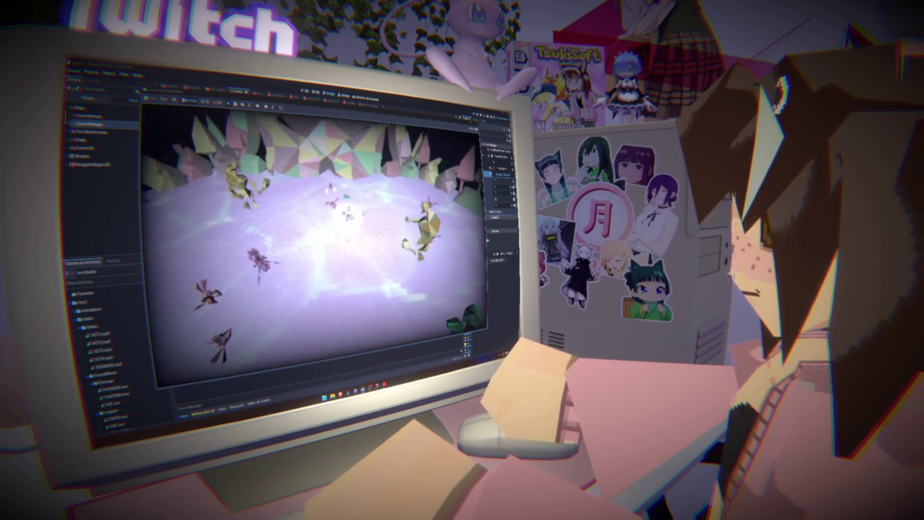
key(F8)
key(F5)
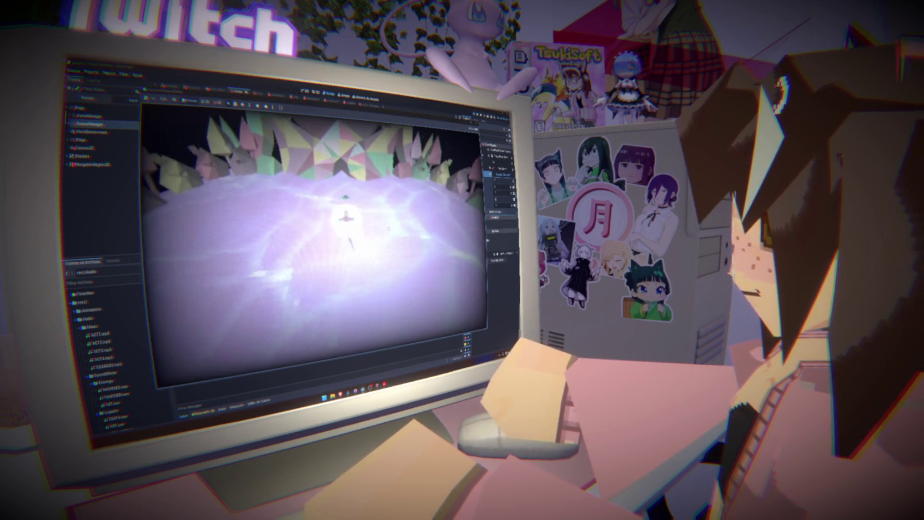
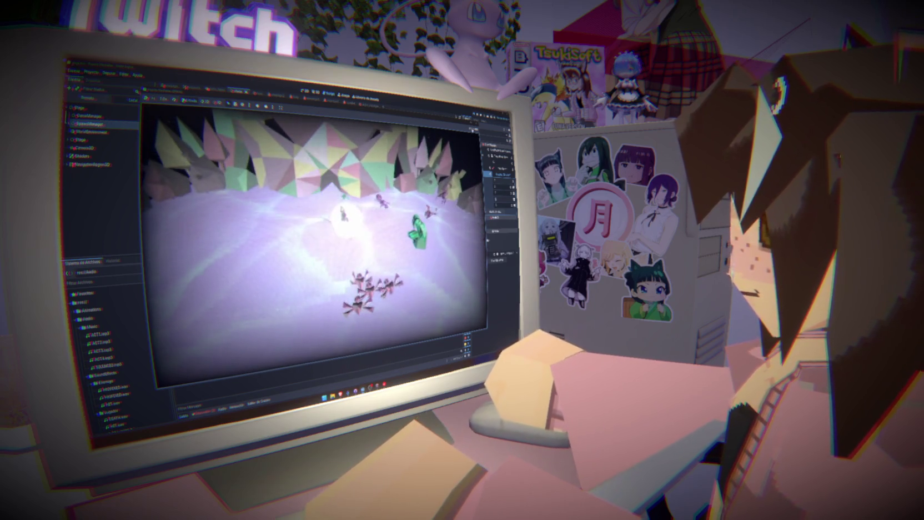
- In the 3D view, add a new child node under the Page node
click(315, 92)
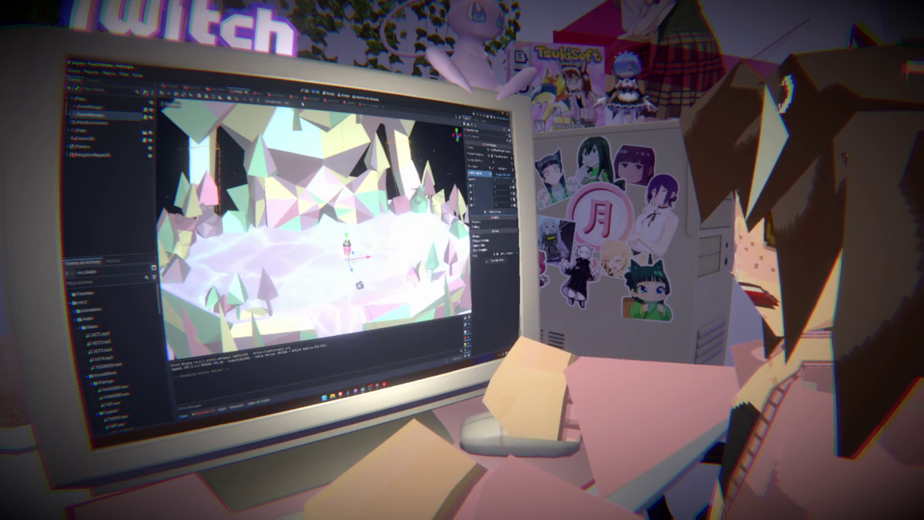
click(69, 130)
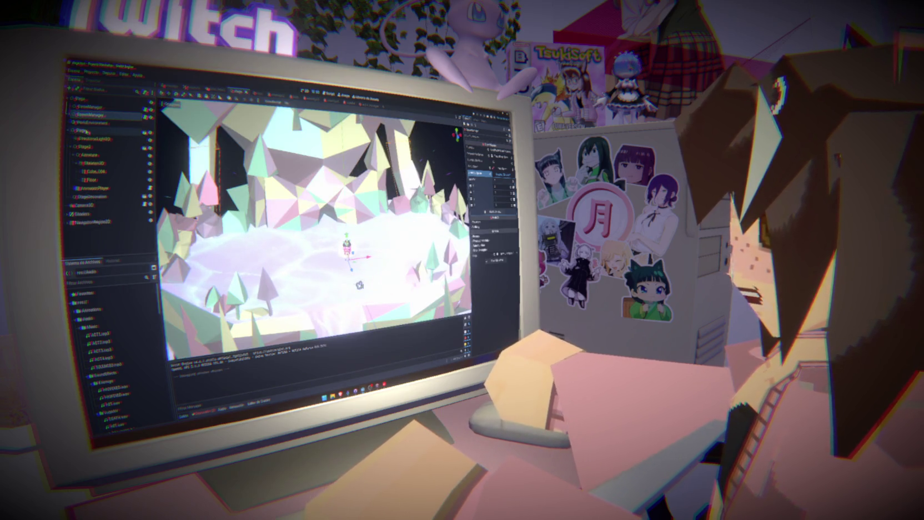
click(83, 130)
key(ctrl+a)
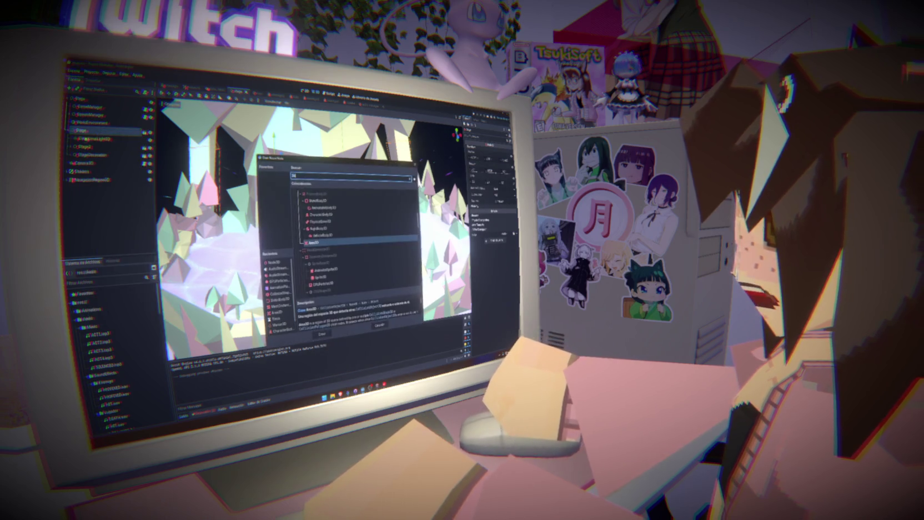
text(Collisions)
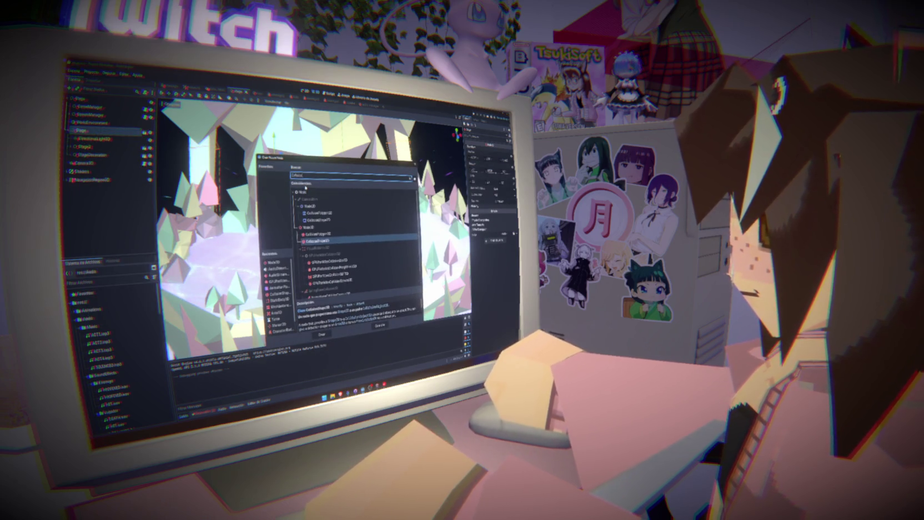
click(310, 185)
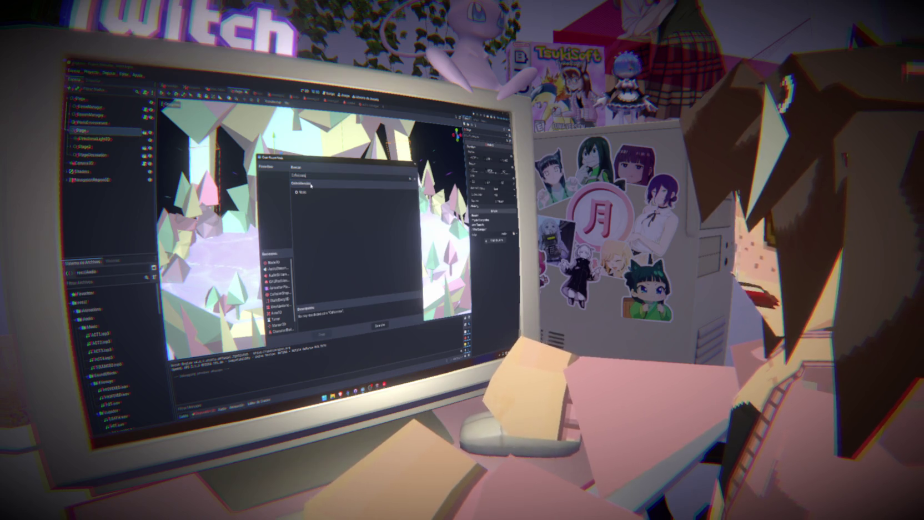
key(BackSpace)
- Rename the newly added node to Colisiones
click(361, 267)
click(322, 333)
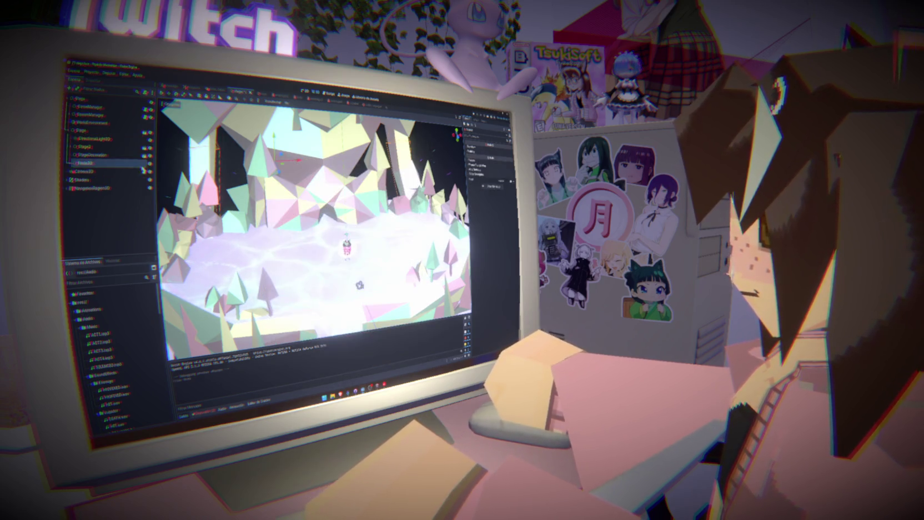
right_click(123, 164)
click(110, 164)
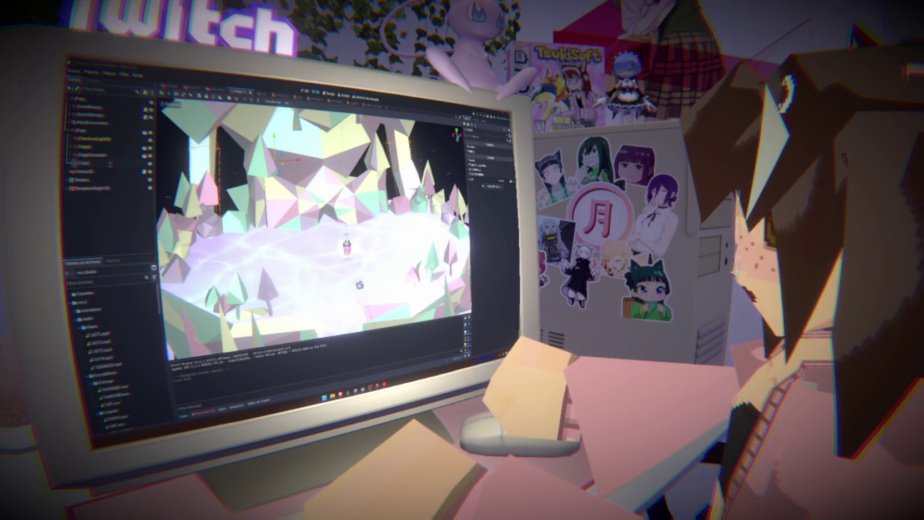
key(Return)
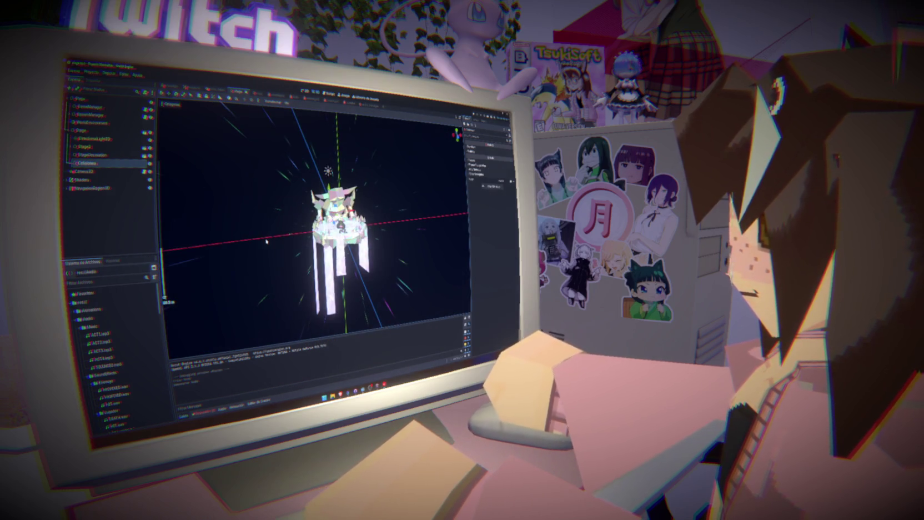
scroll(317, 228, up, 5)
scroll(316, 228, up, 3)
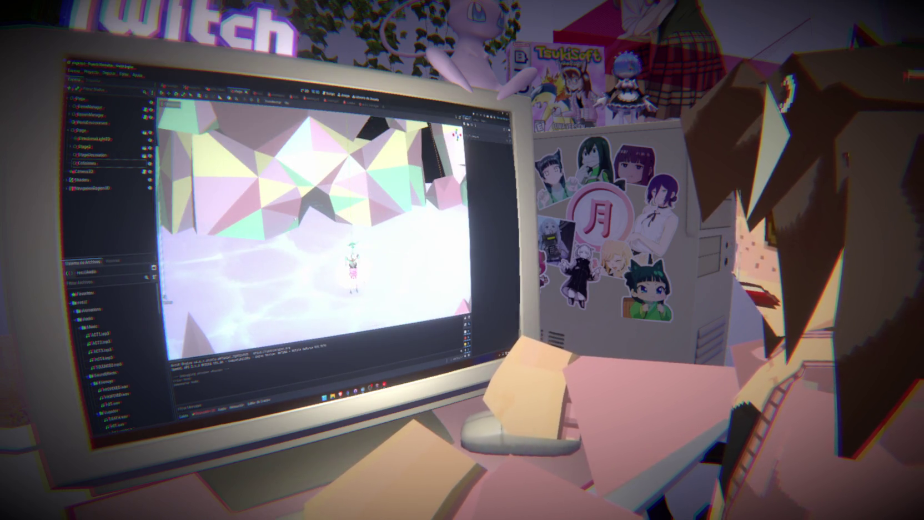
scroll(317, 228, down, 3)
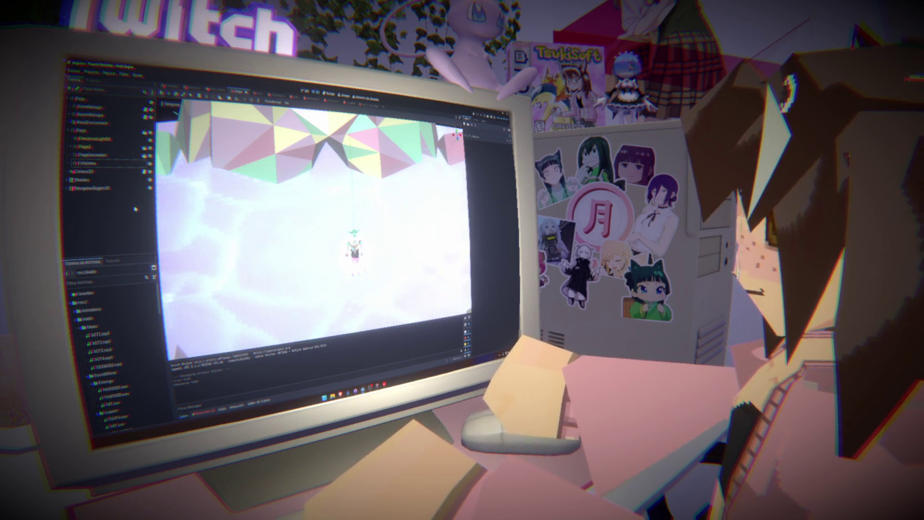
- Add a CollisionShape3D child under Colisiones and frame the view on it
right_click(100, 164)
click(123, 165)
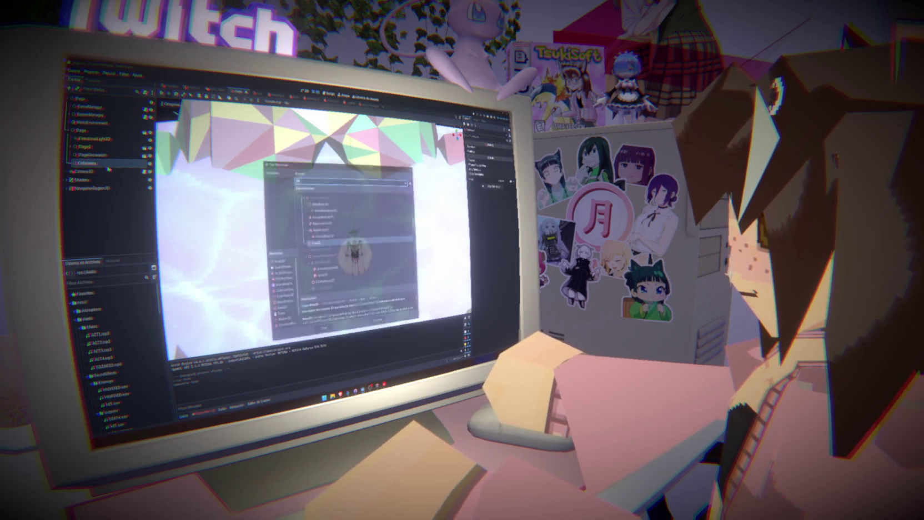
text(colis)
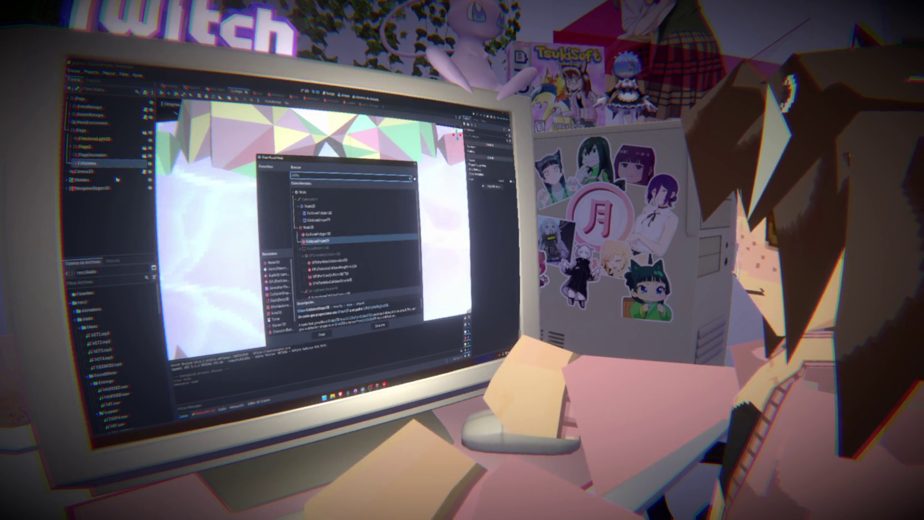
key(Return)
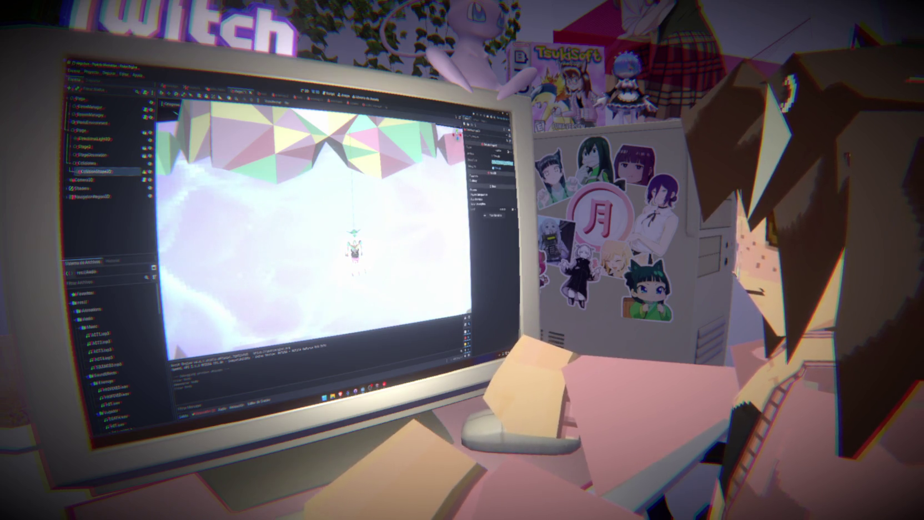
key(f)
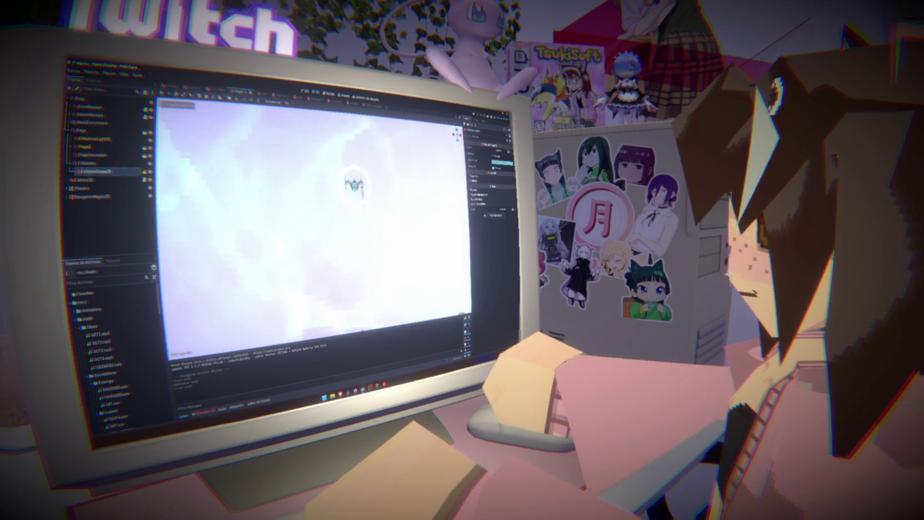
scroll(314, 227, down, 5)
scroll(317, 230, up, 3)
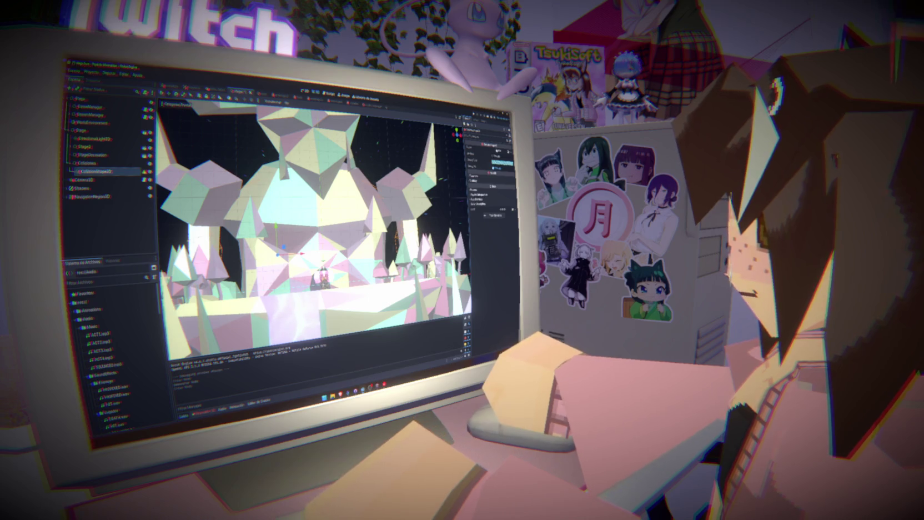
- Assign a shape to the CollisionShape3D and lower it to the ground
click(500, 151)
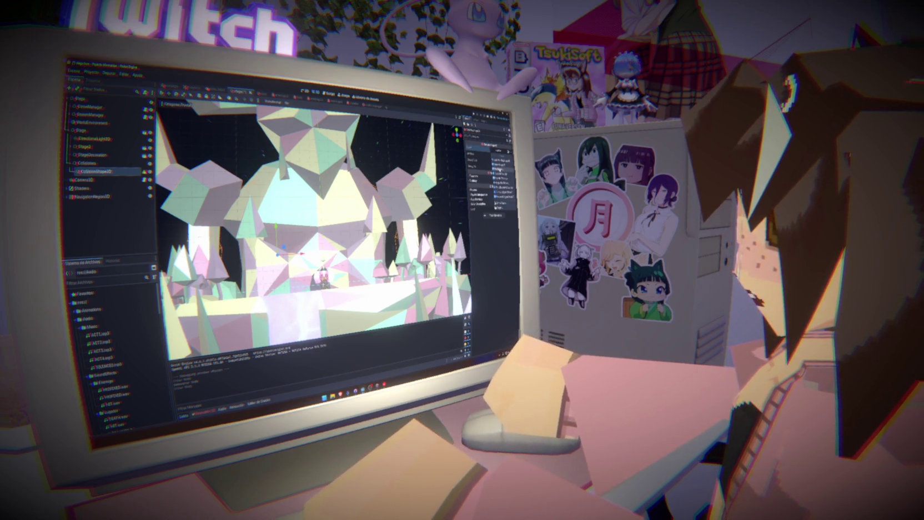
click(501, 179)
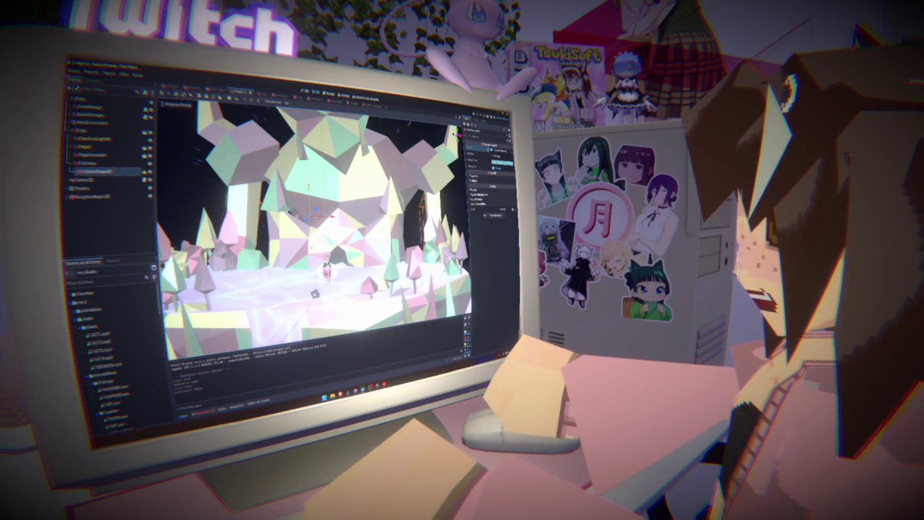
drag(308, 216, 266, 273)
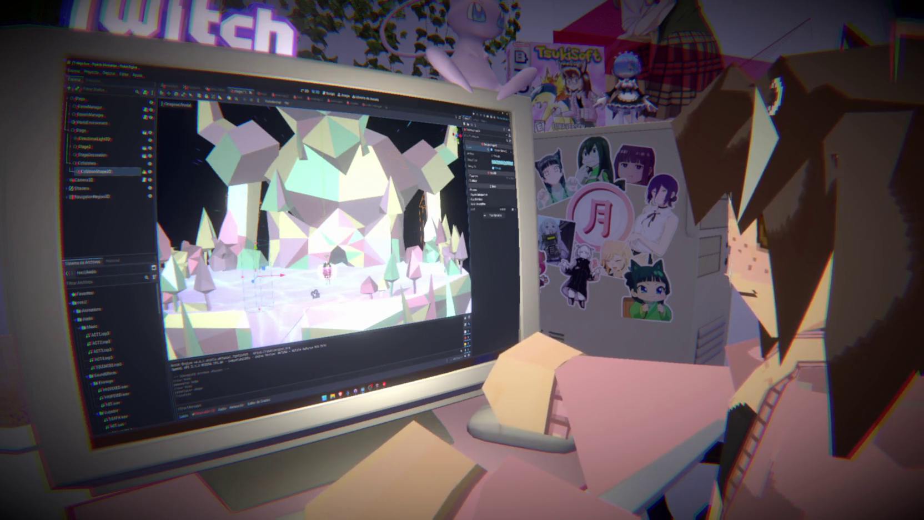
scroll(314, 228, up, 3)
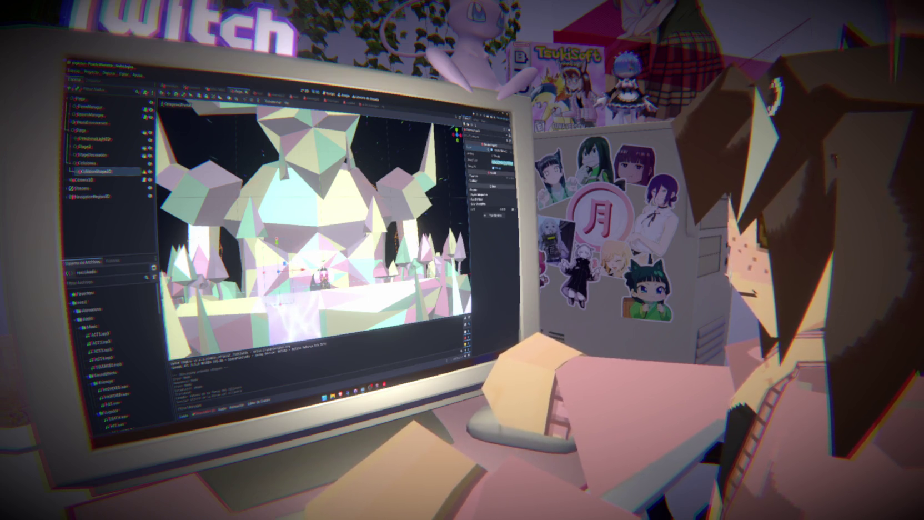
- Duplicate the collision shape several times, sliding each copy along the arena edge
scroll(314, 228, down, 5)
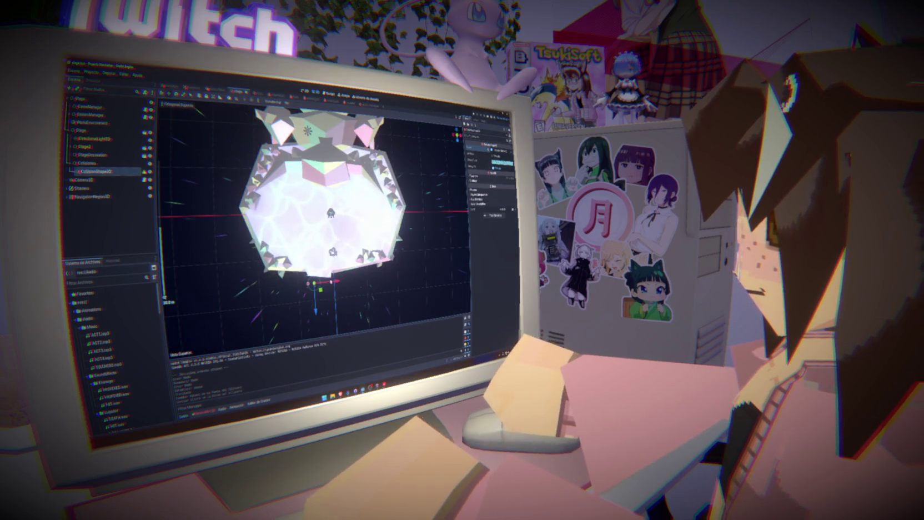
scroll(313, 223, up, 5)
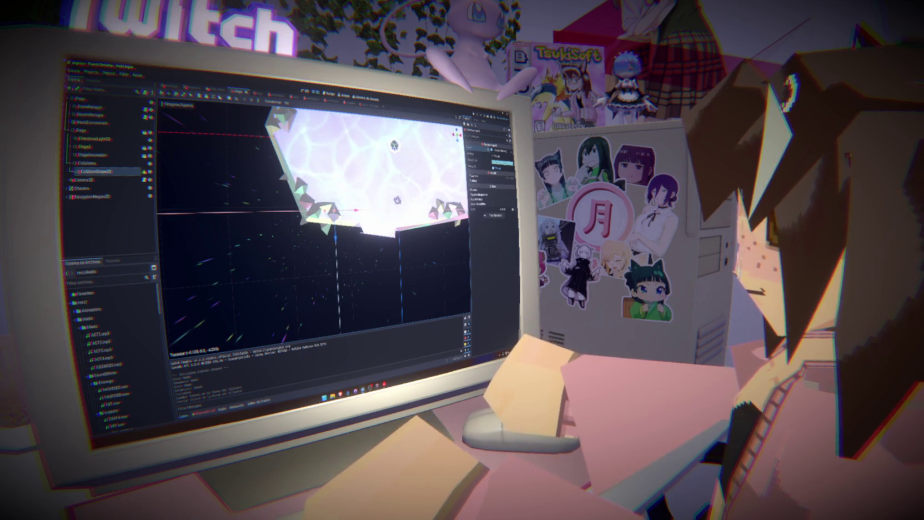
key(ctrl+d)
drag(350, 210, 330, 209)
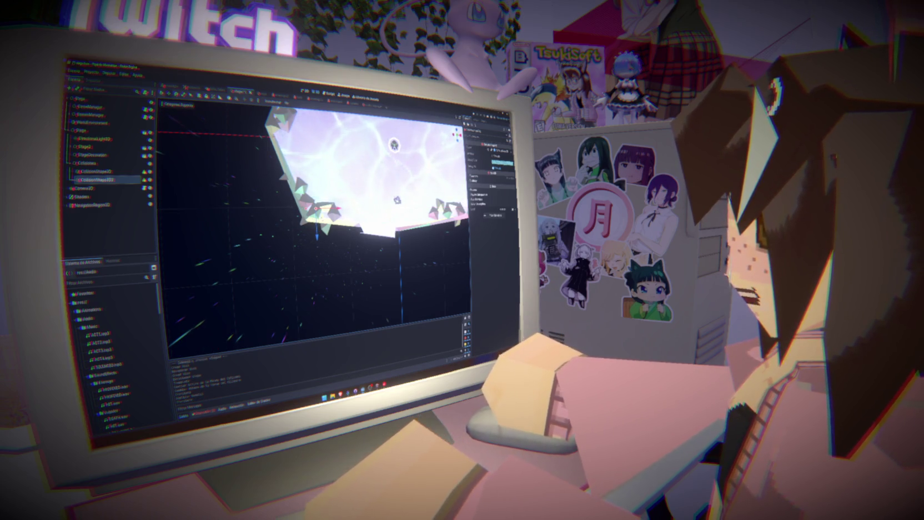
key(ctrl+d)
drag(322, 189, 308, 196)
key(ctrl+d)
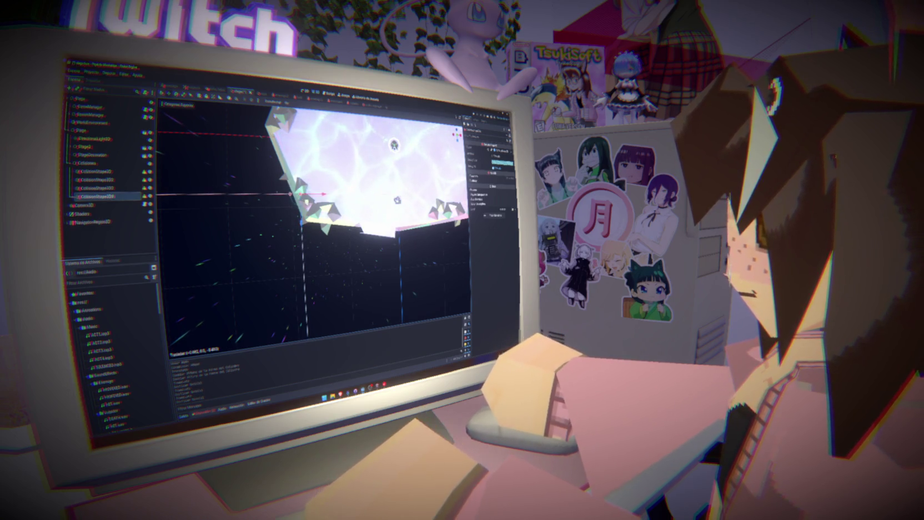
scroll(359, 217, up, 2)
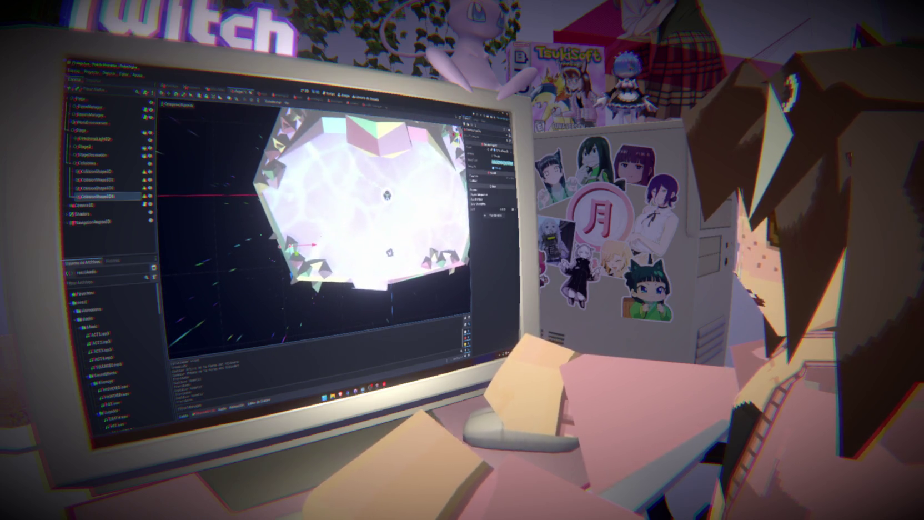
key(ctrl+d)
mouse_move(277, 204)
mouse_down()
mouse_move(267, 189)
mouse_move(281, 185)
mouse_move(254, 176)
mouse_up()
key(ctrl+d)
- Give the sixth copy a different shape, resize its radius, and move it to the arena's right-bottom edge
click(498, 151)
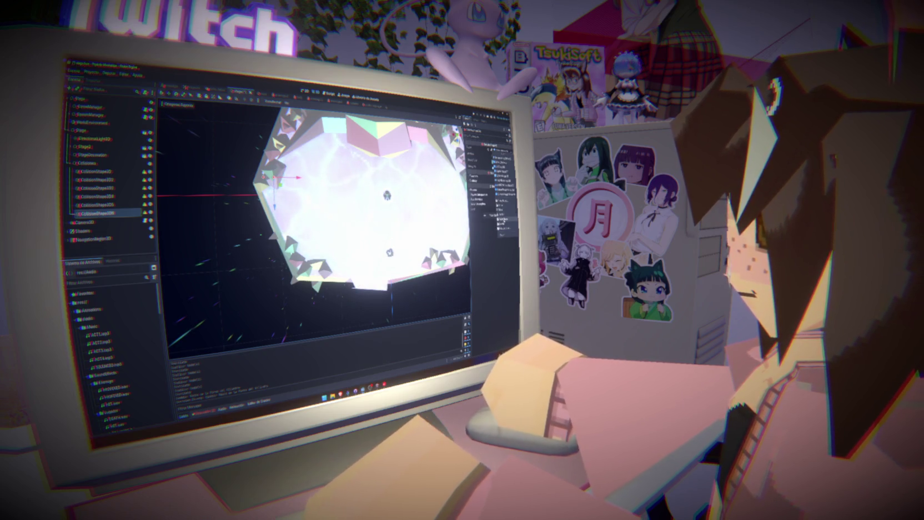
click(501, 219)
scroll(313, 228, up, 2)
mouse_move(248, 229)
mouse_down()
mouse_move(239, 230)
mouse_move(265, 230)
mouse_move(232, 222)
mouse_up()
drag(250, 221, 255, 222)
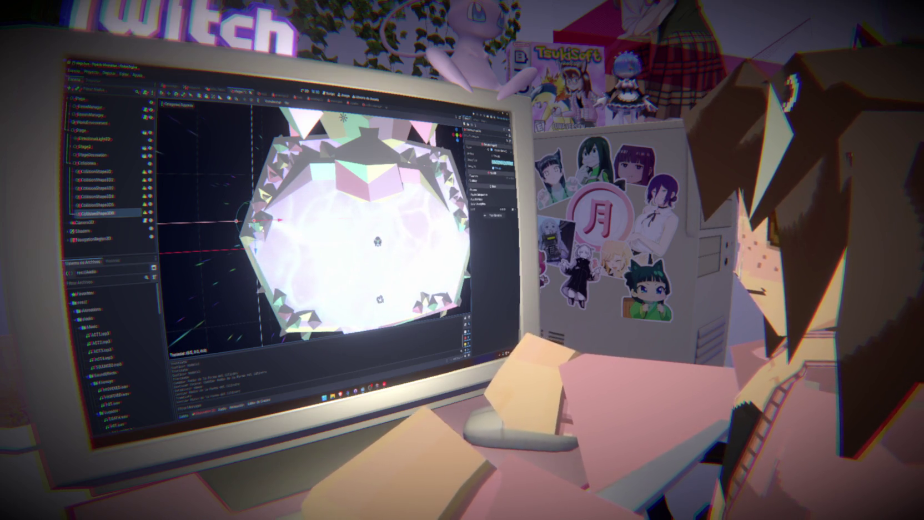
mouse_move(192, 193)
mouse_down()
mouse_move(233, 205)
mouse_move(389, 210)
mouse_move(411, 201)
mouse_up()
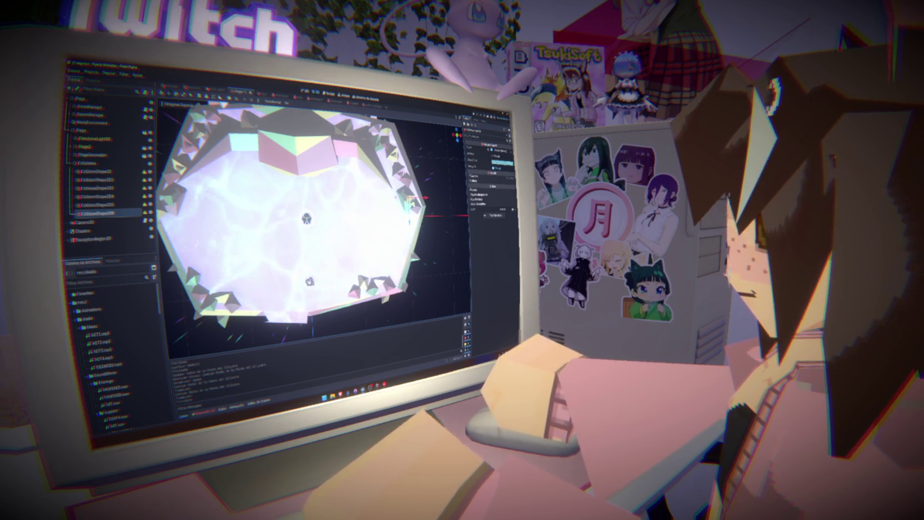
mouse_move(414, 204)
mouse_down()
mouse_move(422, 267)
mouse_move(365, 304)
mouse_move(380, 311)
mouse_up()
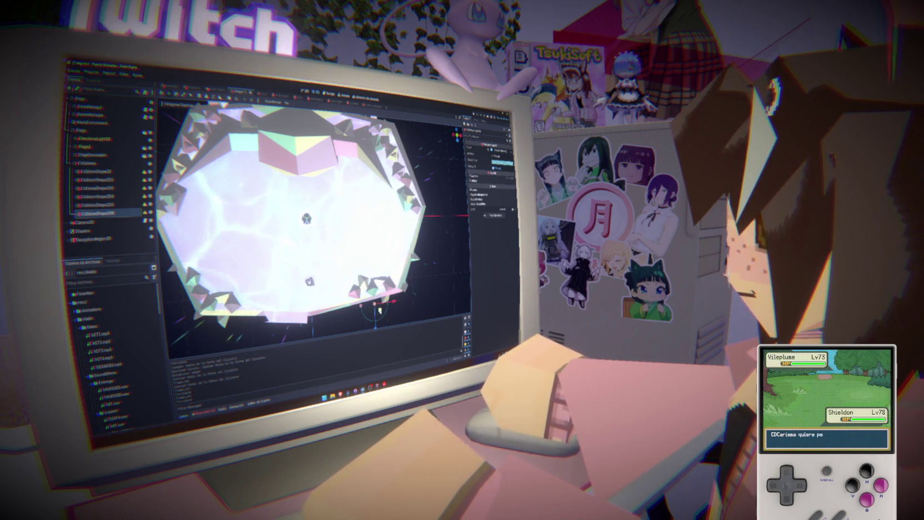
- Undo the last shape move and select the CollisionShape3D6 box
key(ctrl+z)
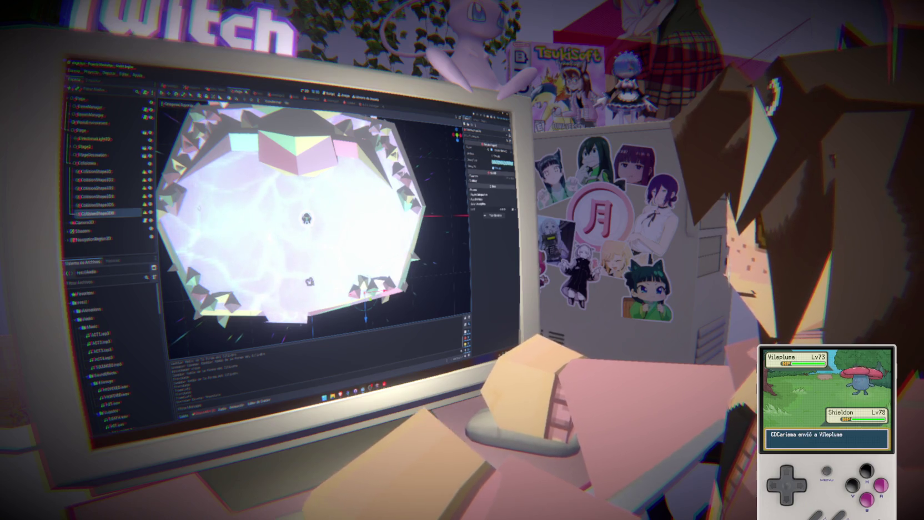
click(125, 205)
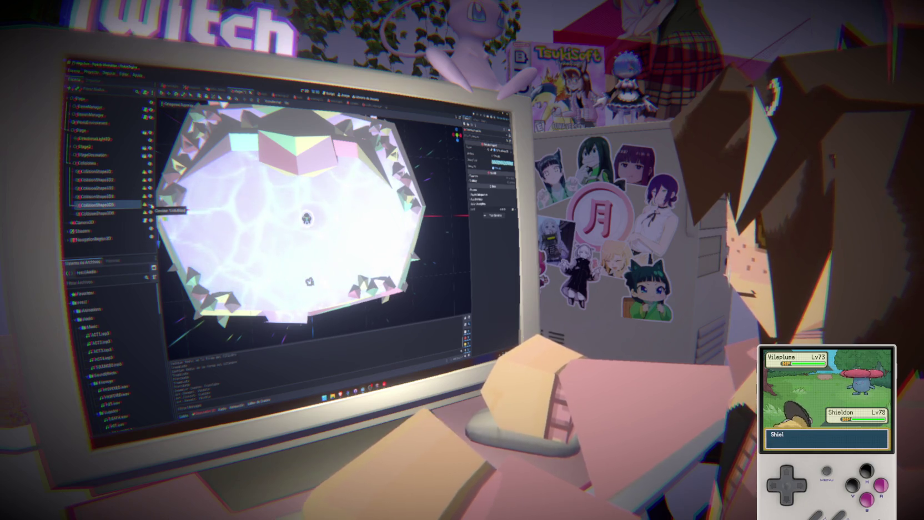
click(120, 196)
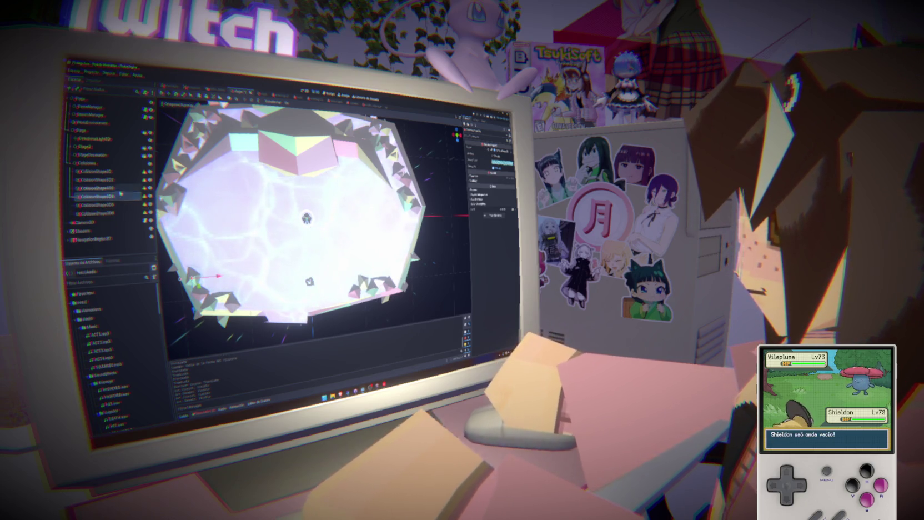
click(118, 188)
click(117, 196)
click(117, 205)
click(115, 214)
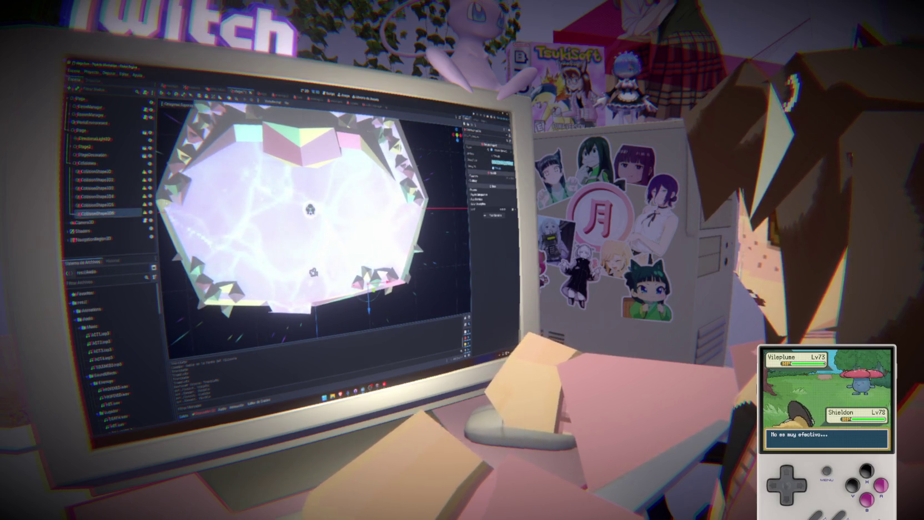
click(113, 204)
click(114, 213)
- Duplicate the box four times into CollisionShape3D7 through CollisionShape3D10
key(ctrl+d)
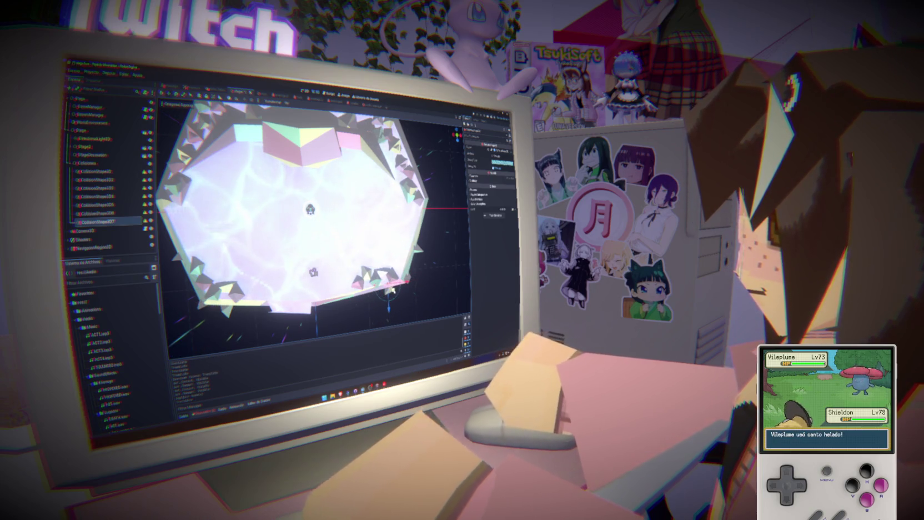
key(ctrl+d)
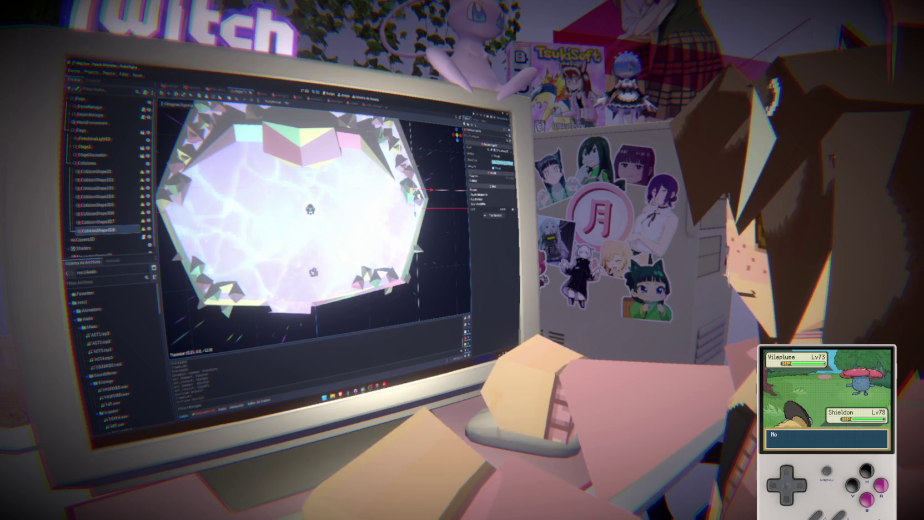
key(ctrl+d)
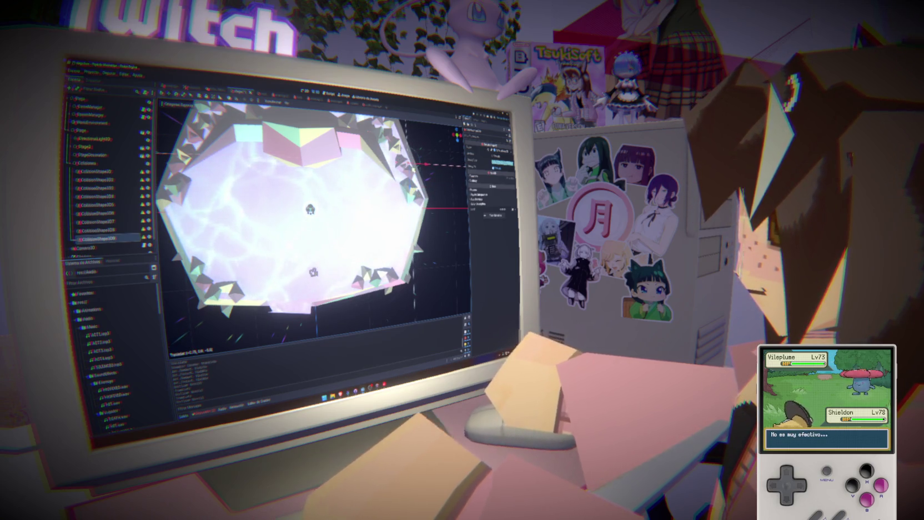
key(ctrl+d)
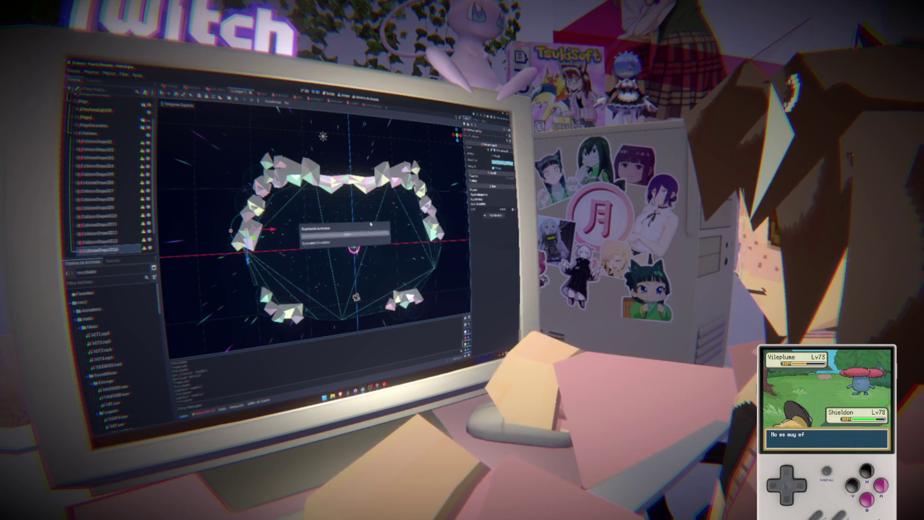
- Change the Colisiones node's type to StaticBody3D
right_click(89, 134)
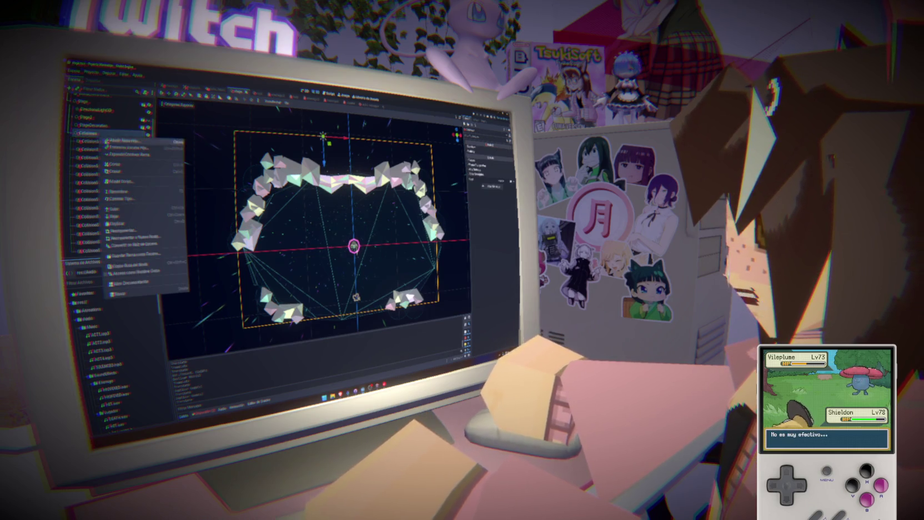
key(Escape)
click(143, 142)
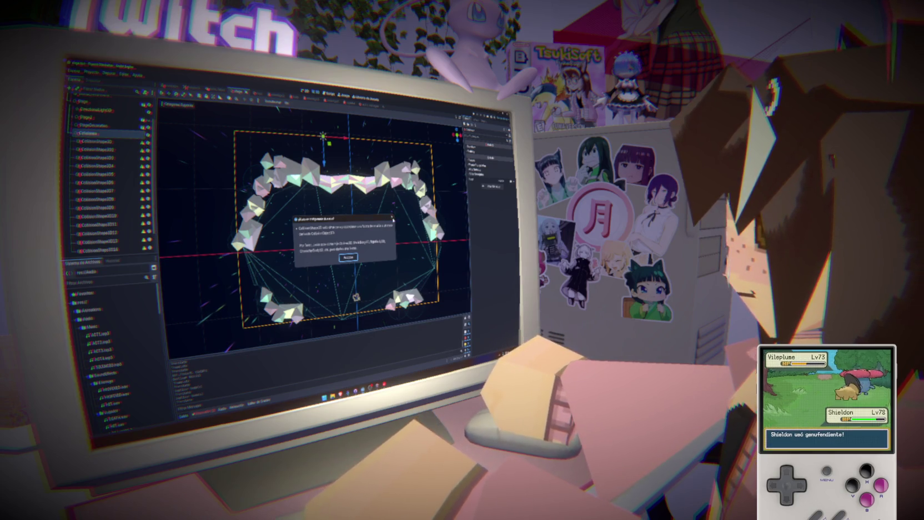
key(Return)
right_click(99, 134)
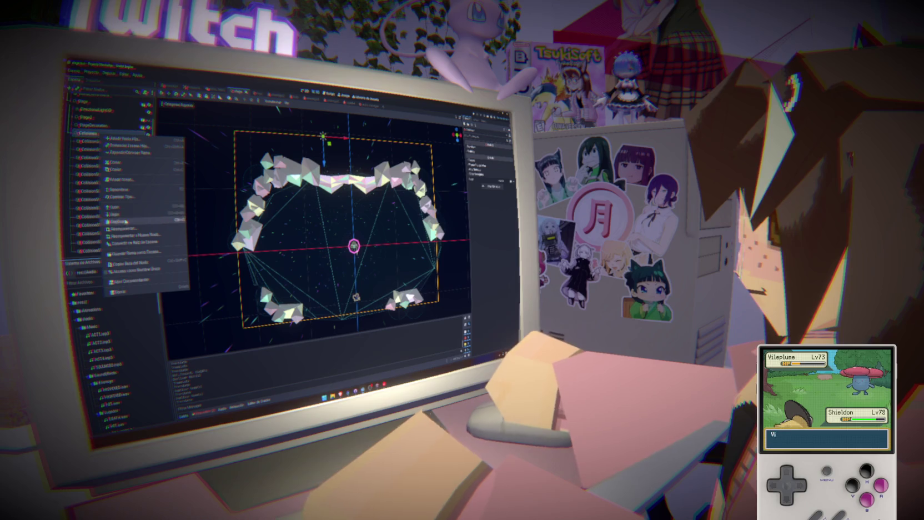
click(122, 196)
text(static)
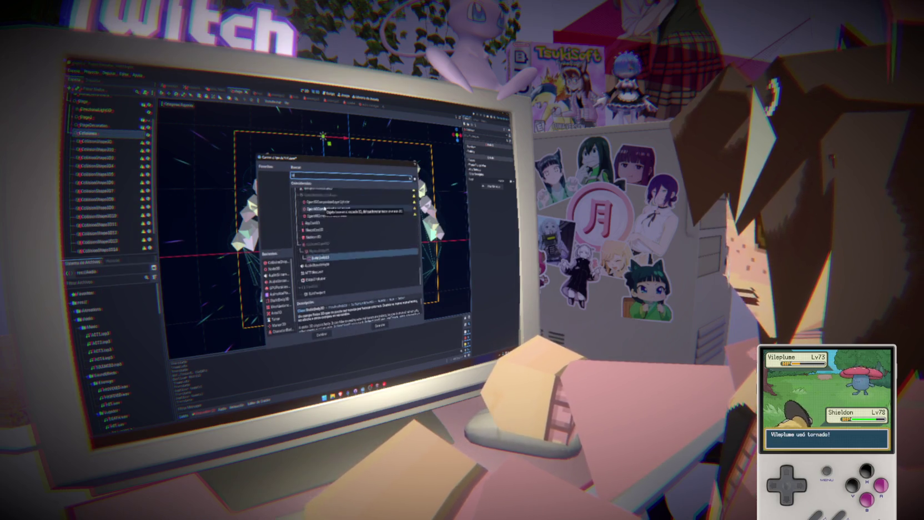
click(328, 334)
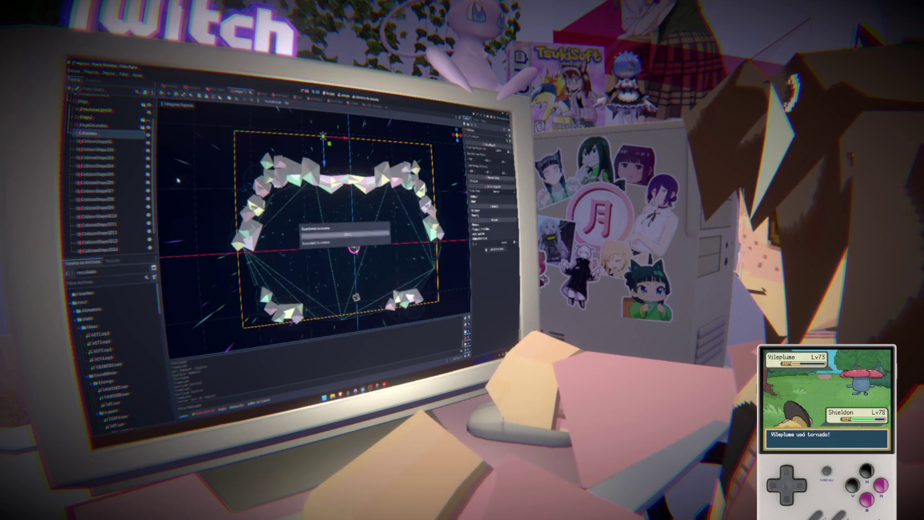
- Add a node from the scene tree and select all the old CollisionShape3D nodes together
right_click(101, 135)
click(128, 141)
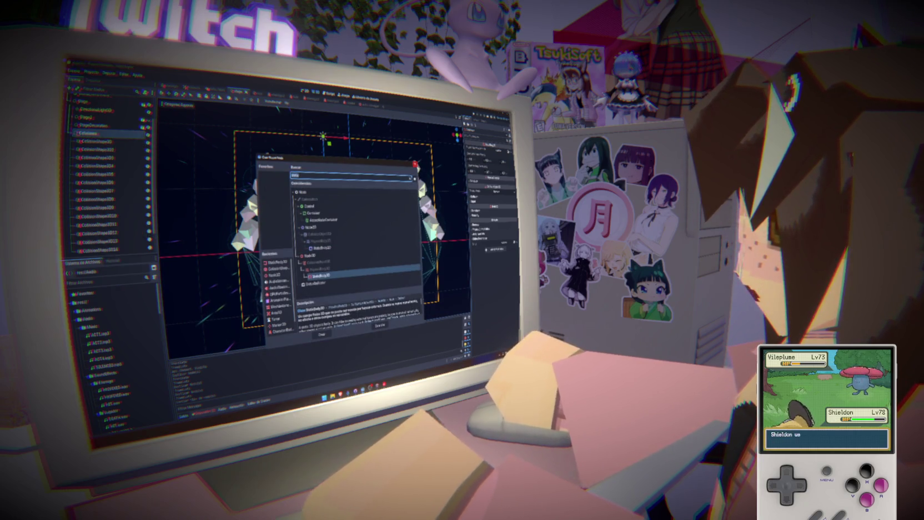
key(Return)
scroll(114, 225, down, 1)
shift+click(115, 225)
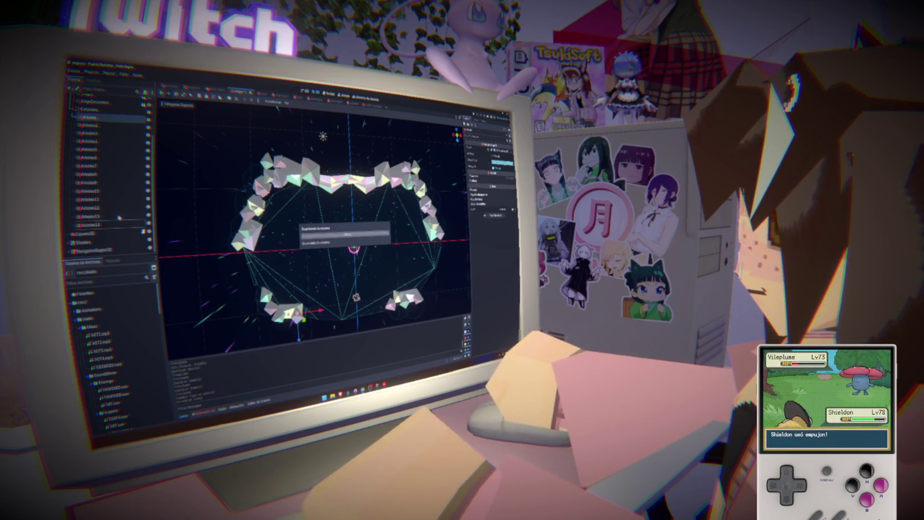
- Add a fresh CollisionShape3D under Colisiones and assign it a shape
click(99, 111)
key(ctrl+a)
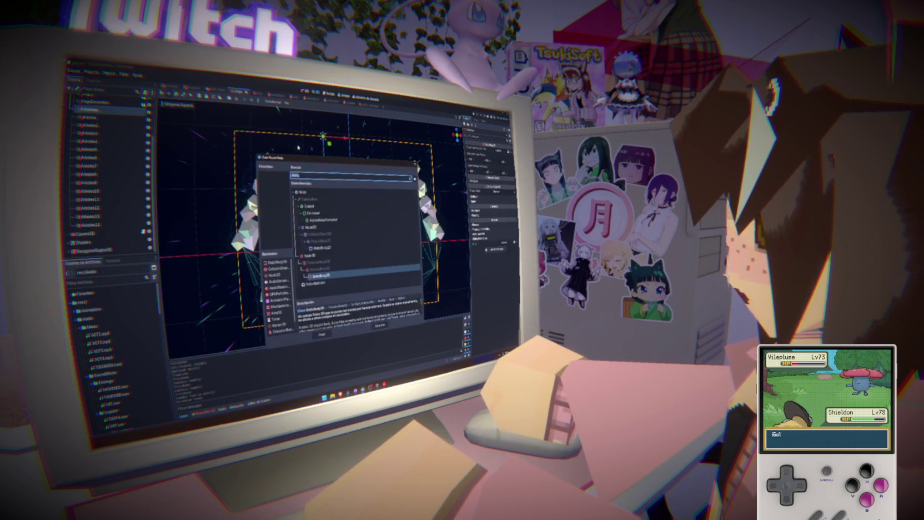
click(324, 335)
click(502, 163)
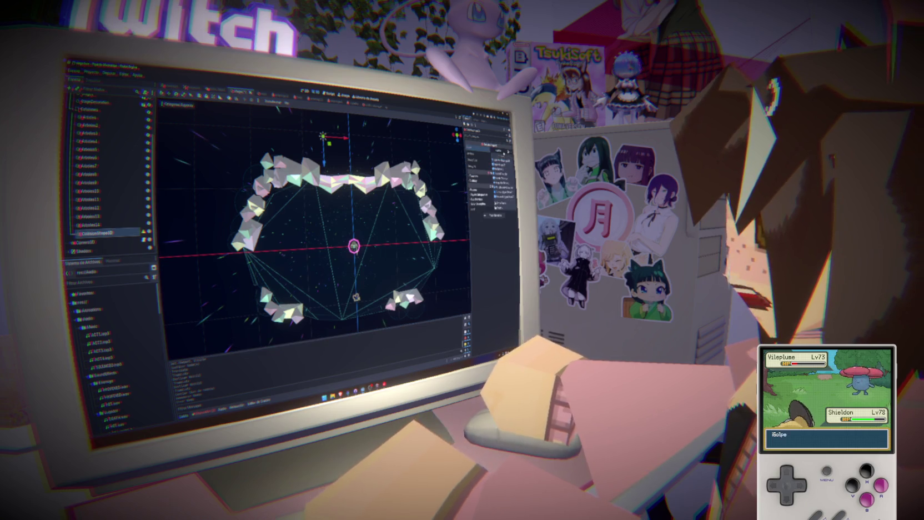
click(500, 169)
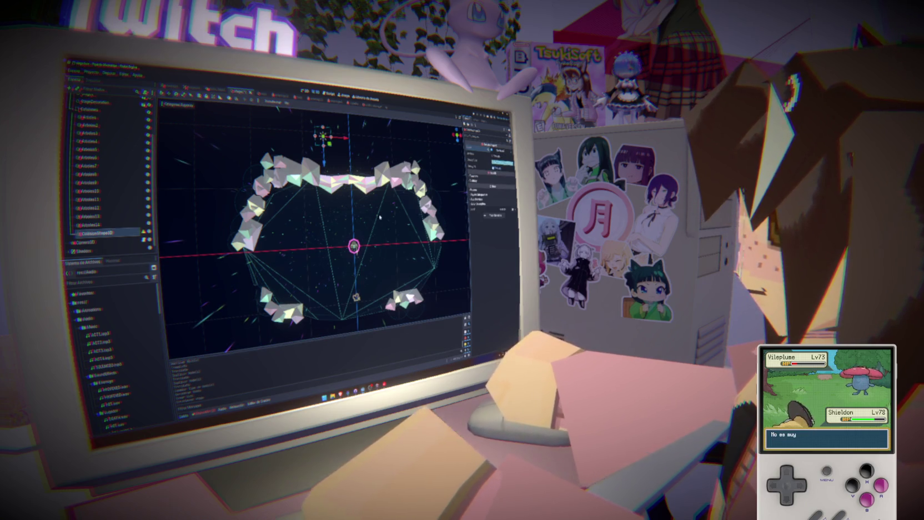
- Move the new collision box to the arena edge, edit its size, and duplicate it from top view
mouse_move(323, 146)
mouse_down()
mouse_move(325, 207)
mouse_move(324, 175)
mouse_move(304, 181)
mouse_move(349, 182)
mouse_up()
click(503, 163)
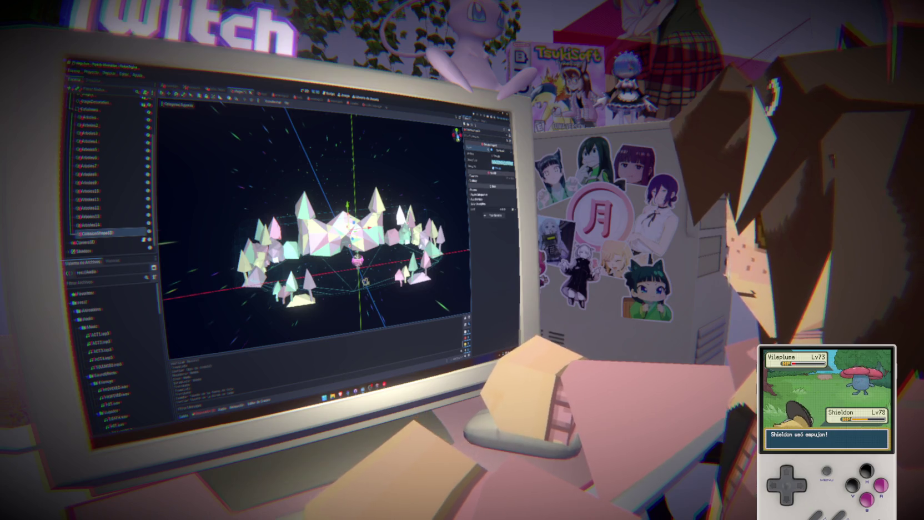
key(KP_1)
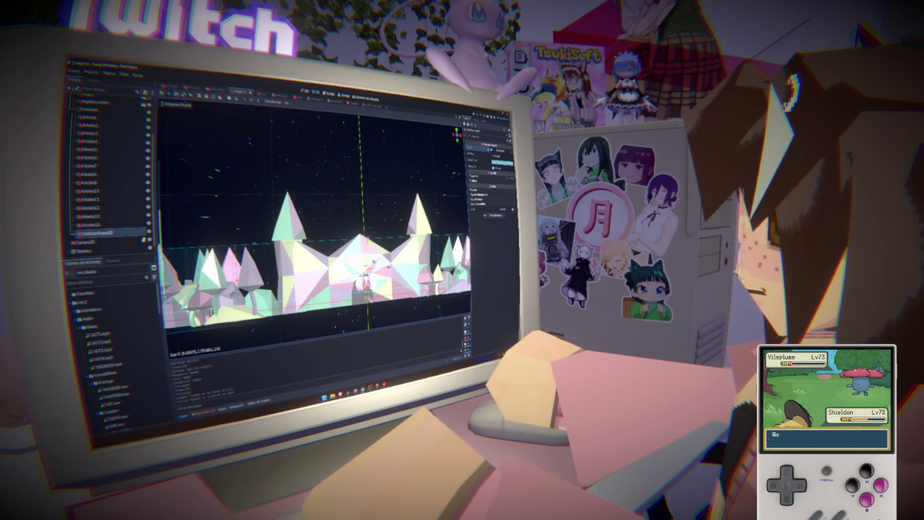
key(KP_7)
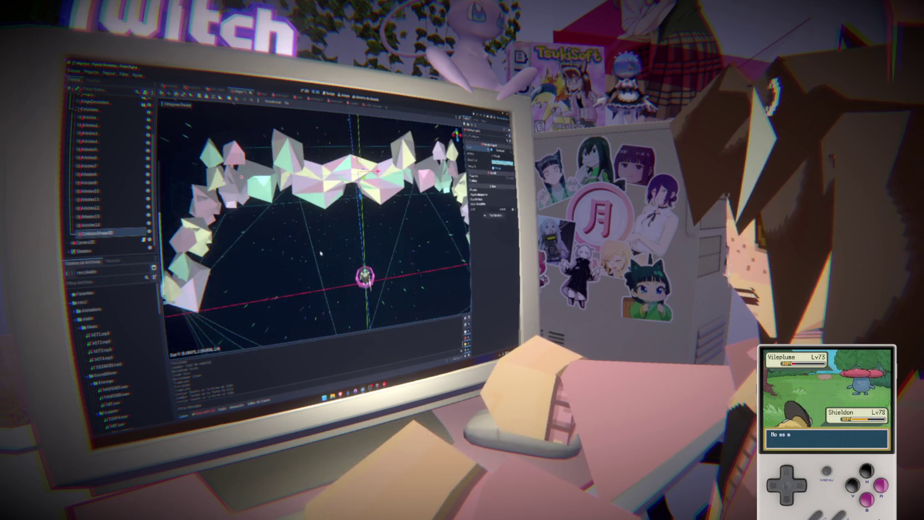
key(KP_7)
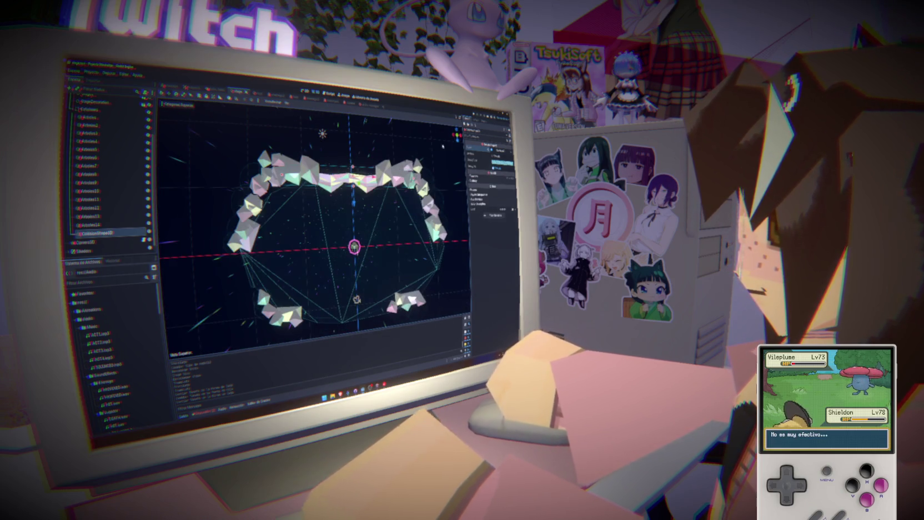
key(ctrl+d)
key(g)
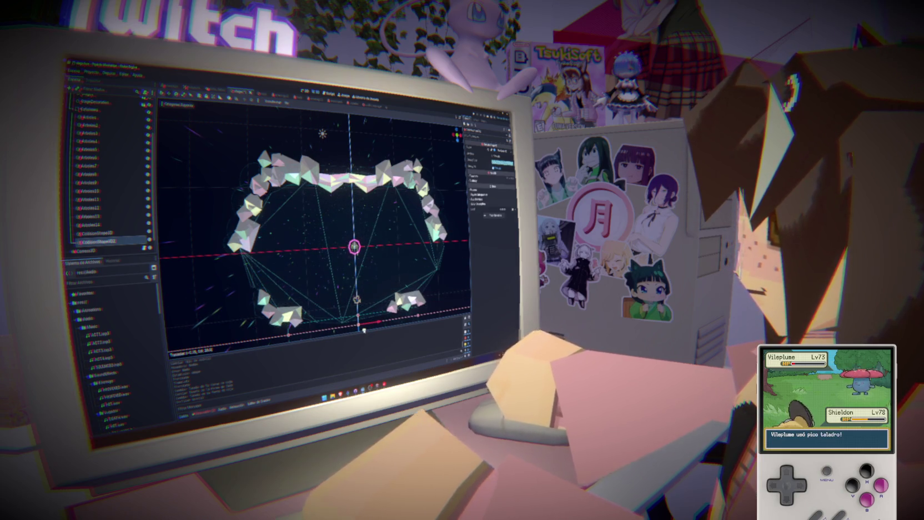
- Place the copied box at the bottom edge, then duplicate and rotate another copy along the edge
click(365, 335)
drag(363, 299, 356, 296)
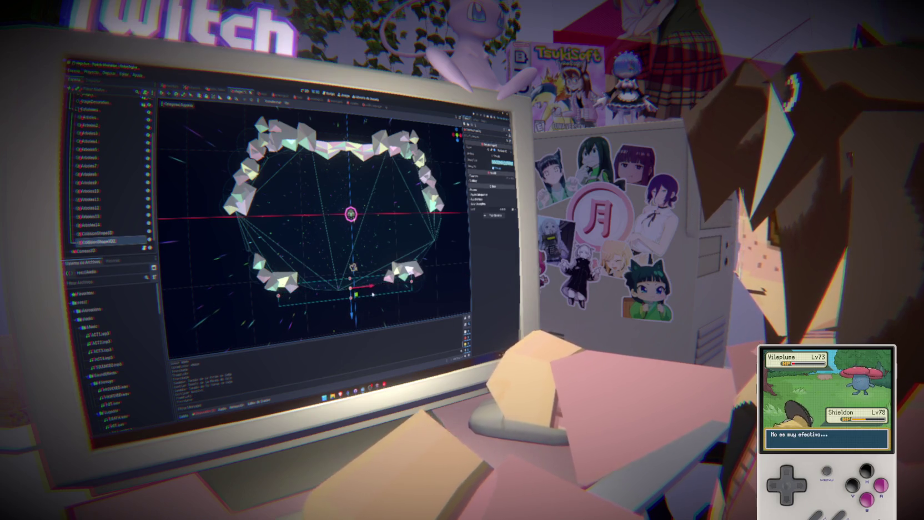
key(ctrl+d)
key(g)
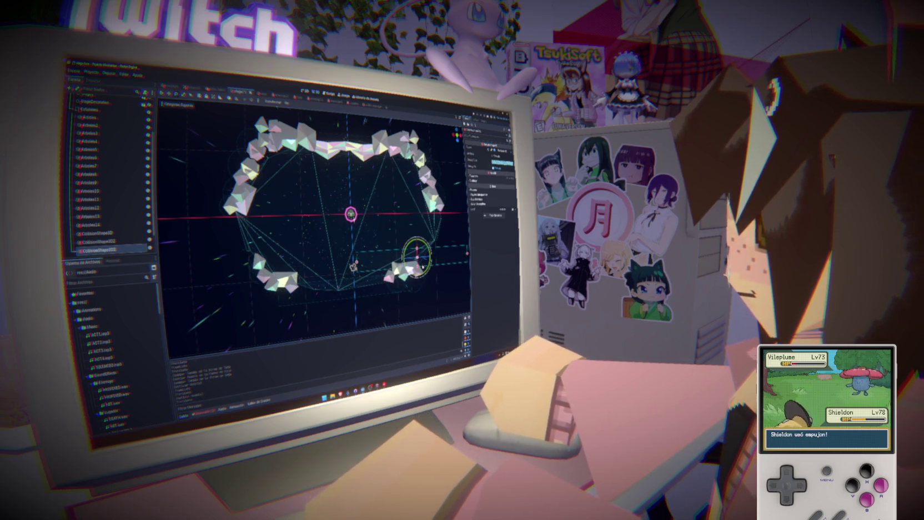
key(r)
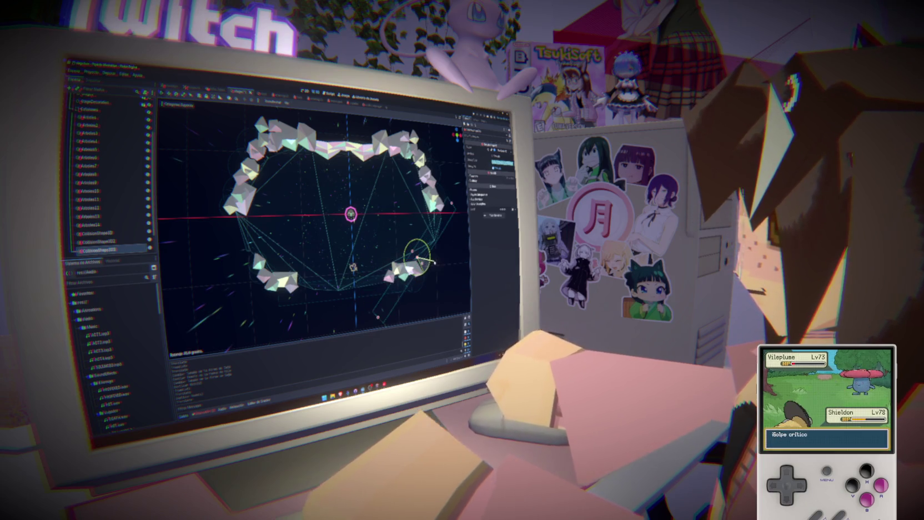
click(400, 311)
drag(416, 257, 433, 258)
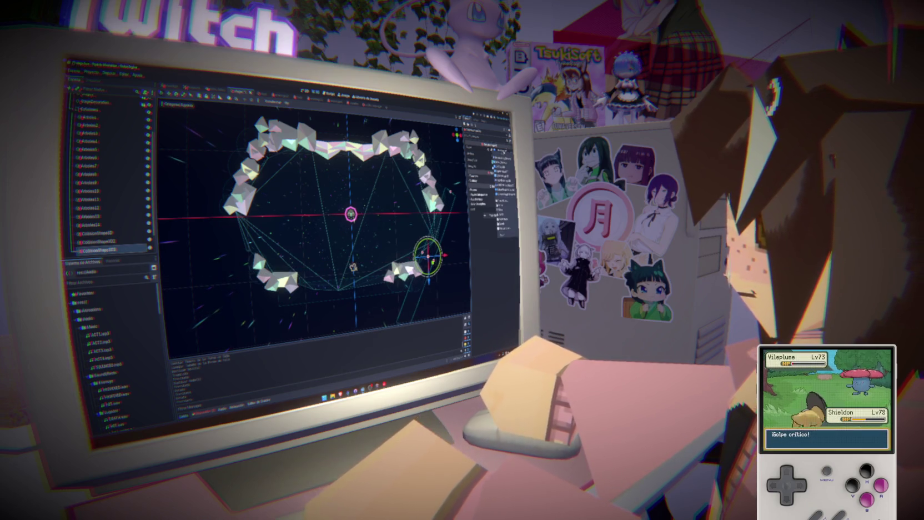
- Set a property value on the rotated collision box and reframe the arena view
click(501, 219)
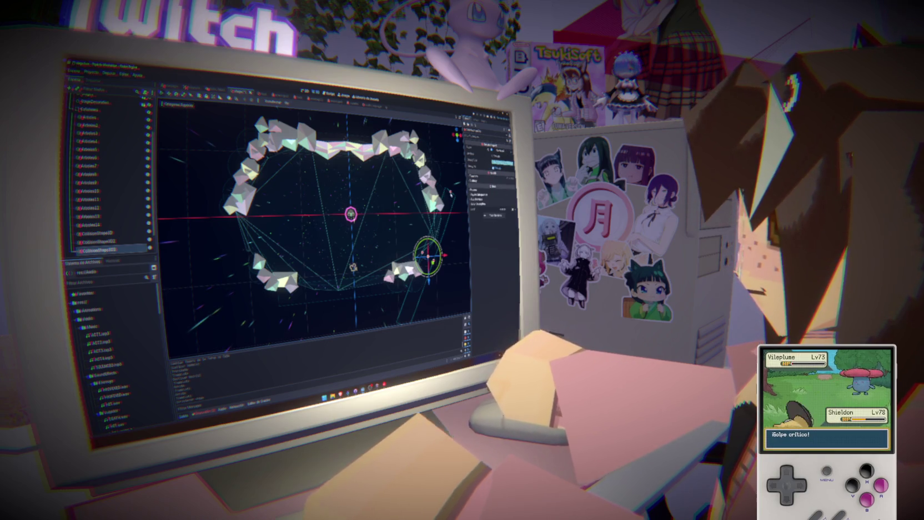
drag(424, 260, 400, 305)
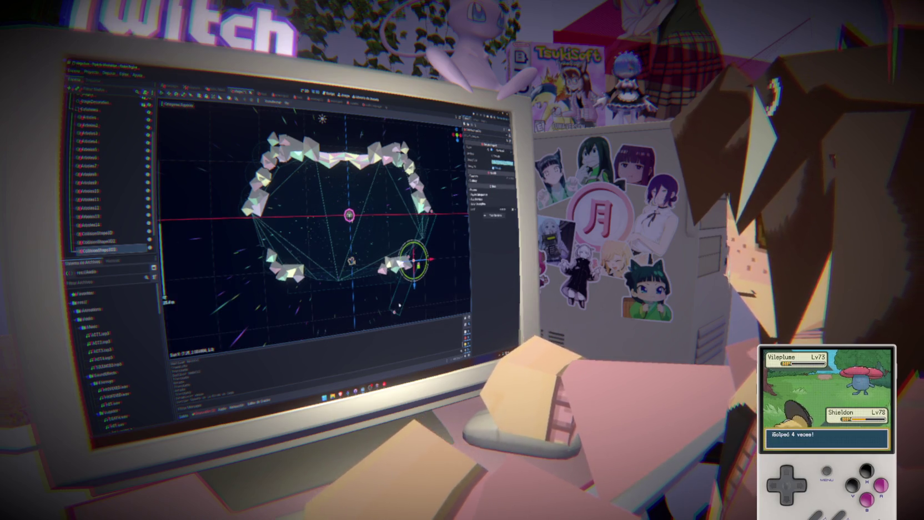
scroll(362, 243, up, 4)
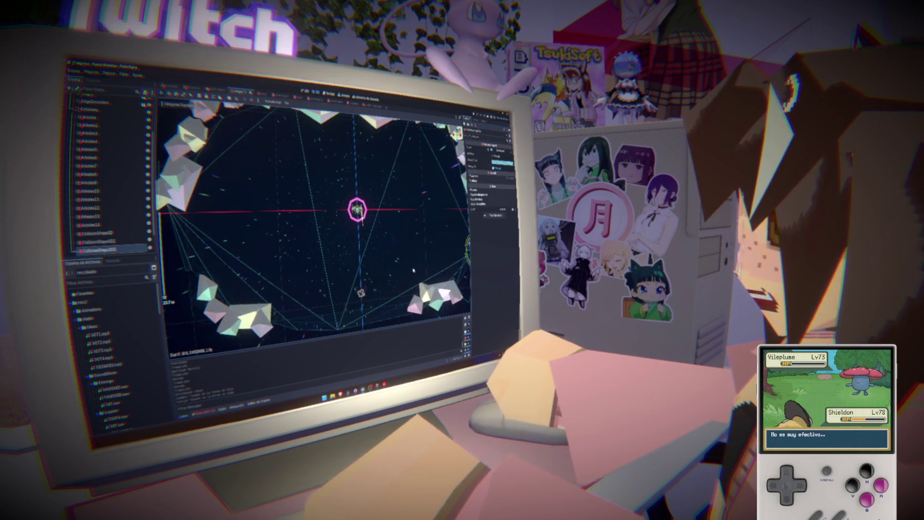
scroll(361, 242, down, 5)
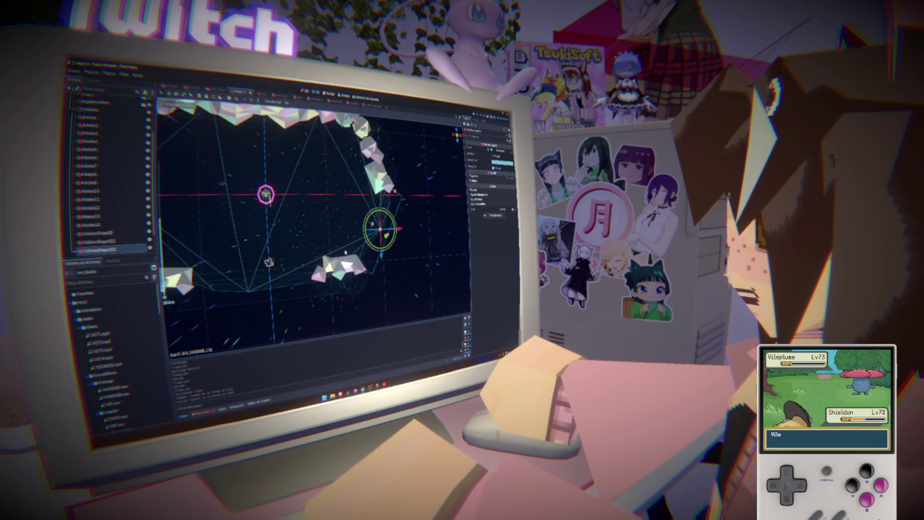
- Duplicate a box, give it its own shape, and place it against the left crystal wall
key(ctrl+d)
mouse_move(436, 213)
mouse_down()
mouse_move(190, 206)
mouse_move(222, 210)
mouse_move(195, 202)
mouse_move(216, 221)
mouse_up()
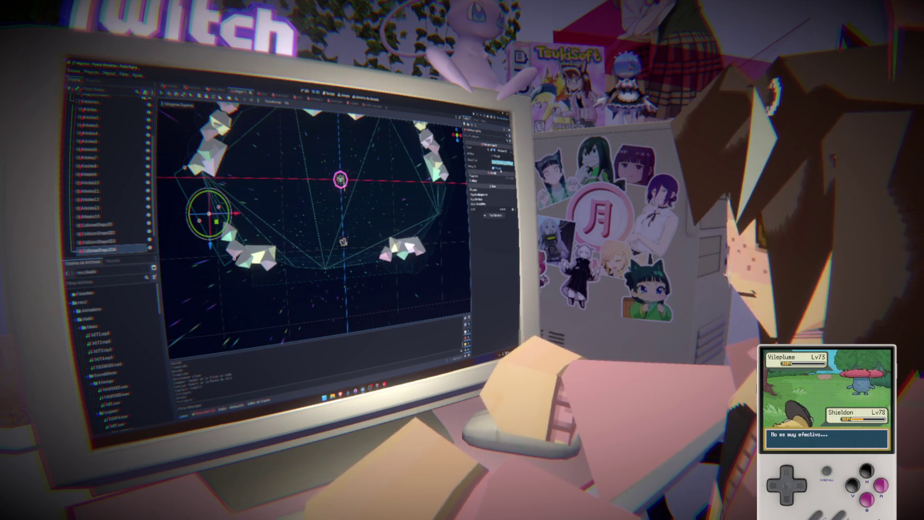
click(502, 162)
click(498, 184)
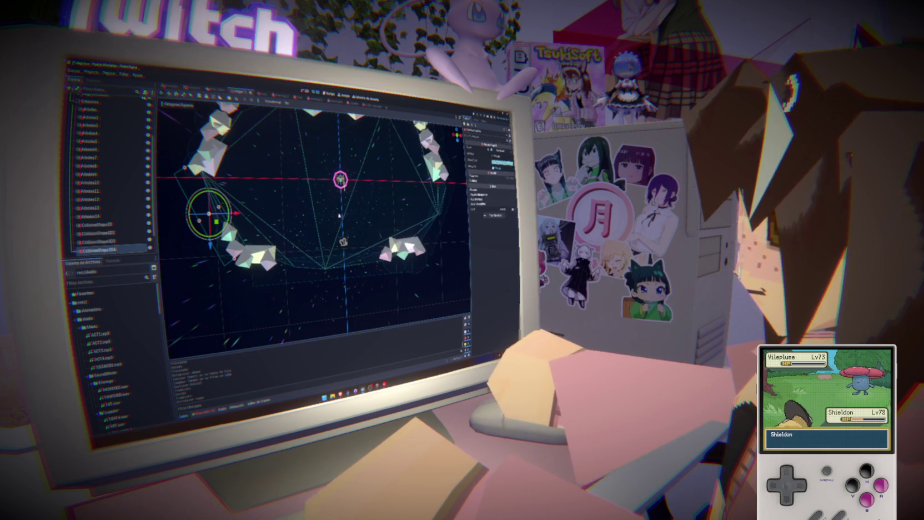
mouse_move(216, 221)
mouse_down()
mouse_move(202, 206)
mouse_move(209, 219)
mouse_move(216, 214)
mouse_up()
drag(311, 222, 317, 183)
drag(344, 271, 353, 269)
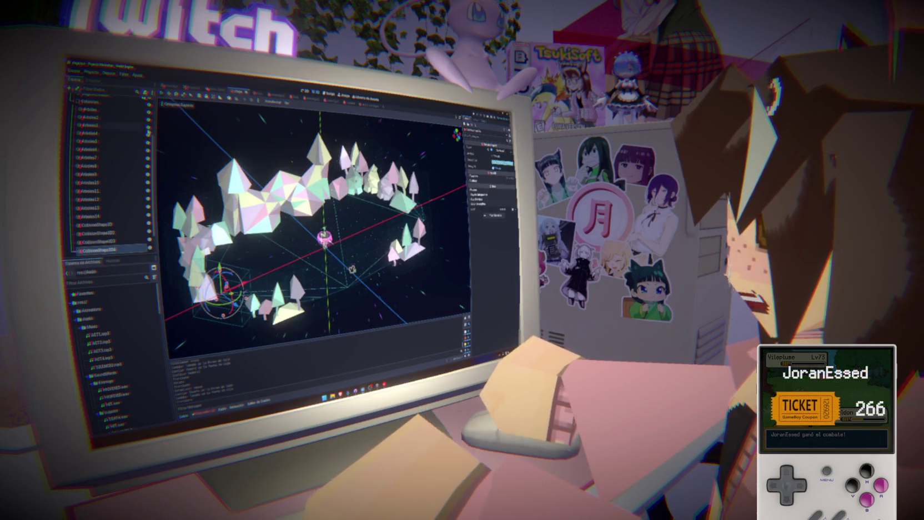
- Select the collision shapes from the first through CollisionShape3D4
click(97, 224)
shift+click(117, 250)
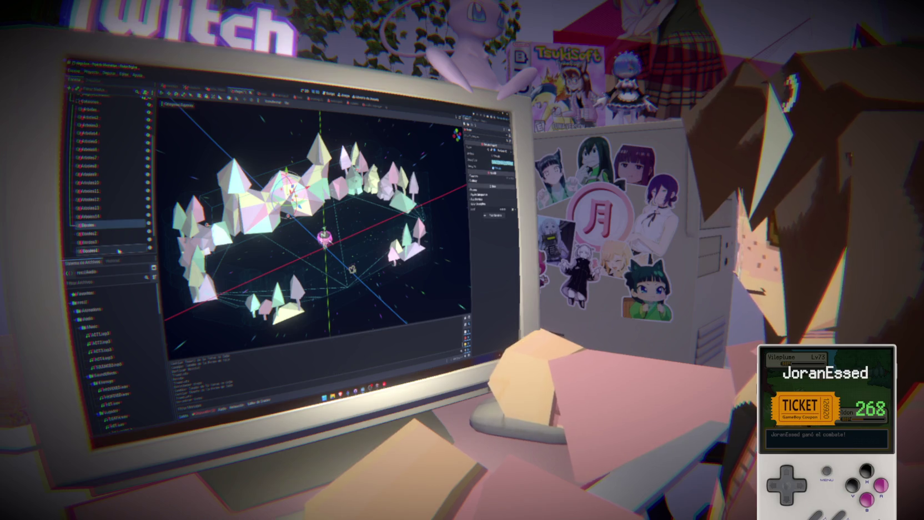
scroll(106, 211, up, 3)
- Toggle a collision layer bit on the Colisiones body
click(92, 164)
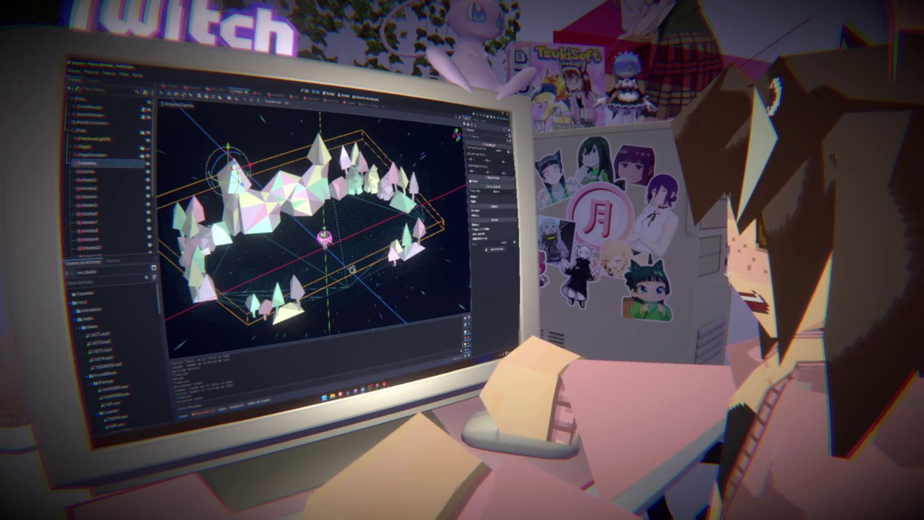
click(476, 201)
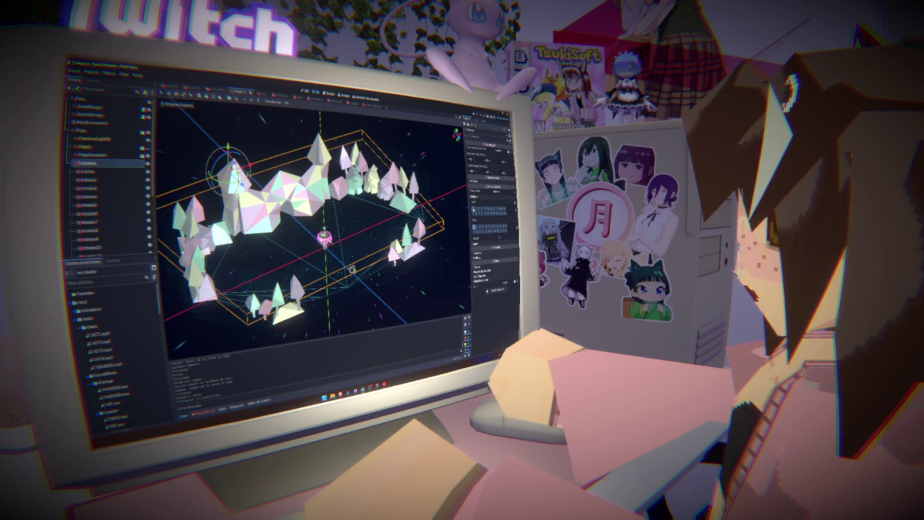
click(474, 209)
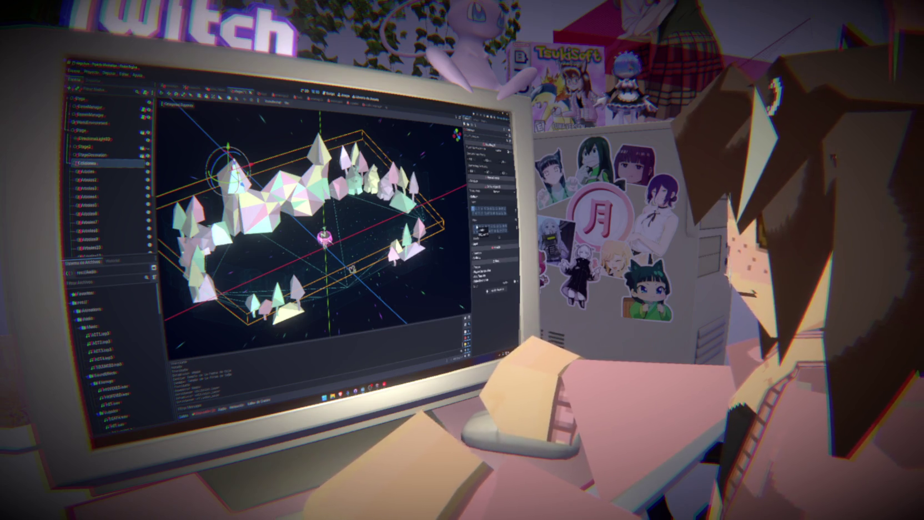
- Test-run the level, stop it, and open the player character scene
key(F5)
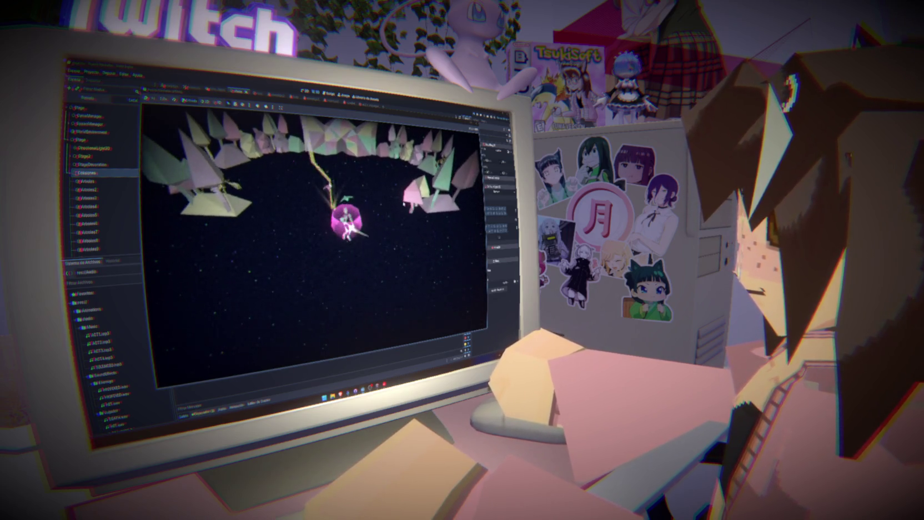
key(F8)
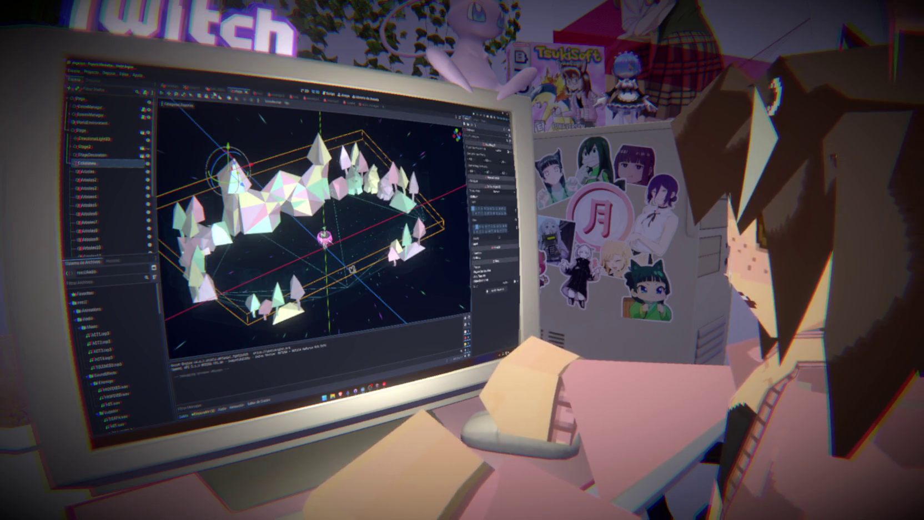
click(326, 93)
click(315, 92)
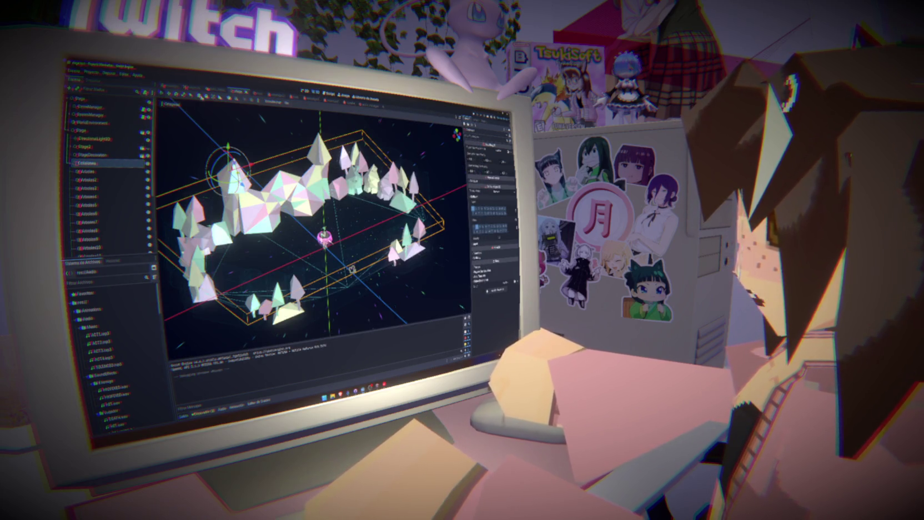
click(348, 103)
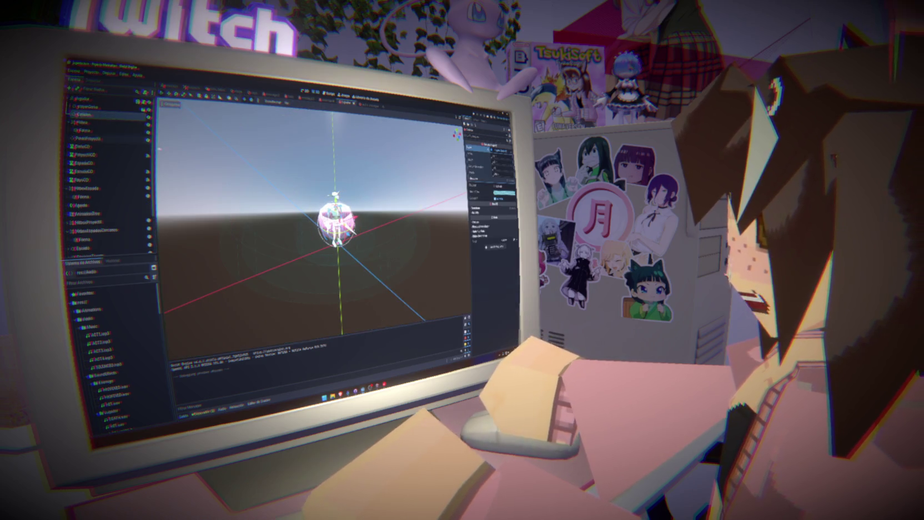
- Toggle a collision layer bit on the Jugador root node
click(83, 98)
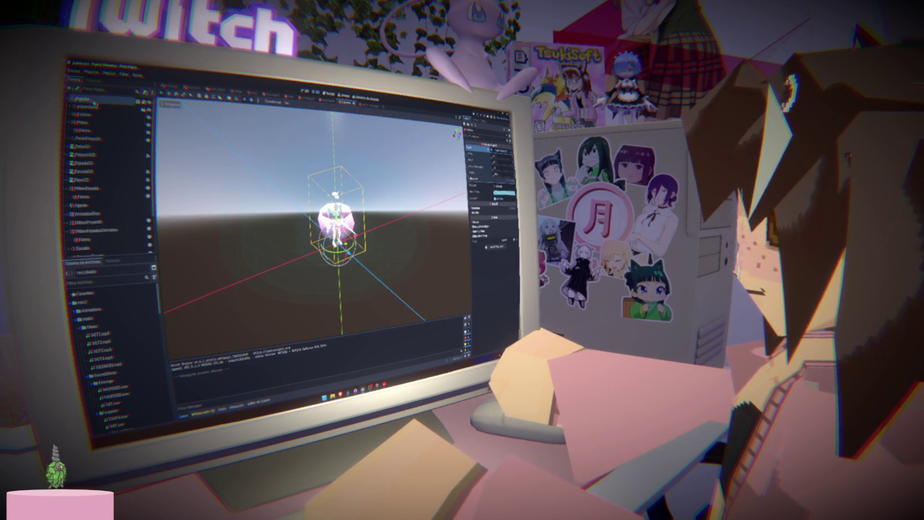
scroll(490, 233, down, 5)
click(476, 243)
scroll(488, 261, down, 1)
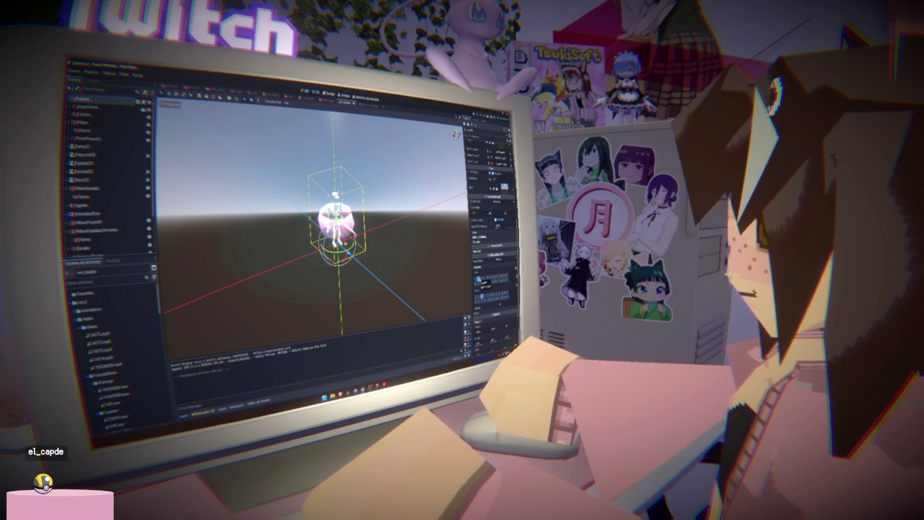
- Play the game to test the arena walls, stop it, and open the player script
key(F5)
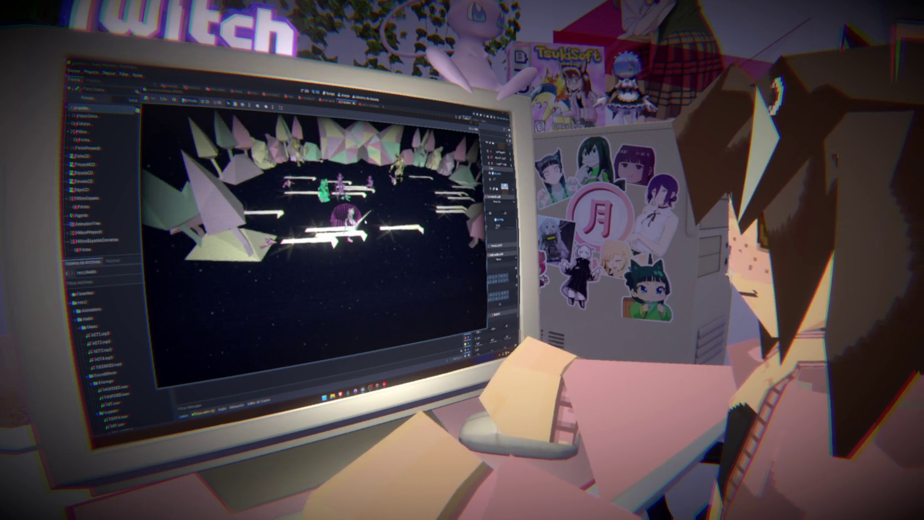
key(F8)
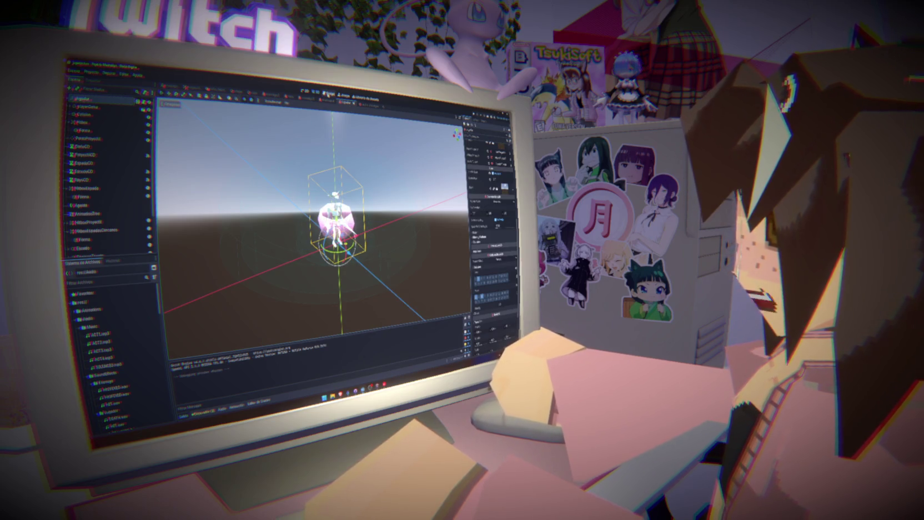
key(ctrl+F3)
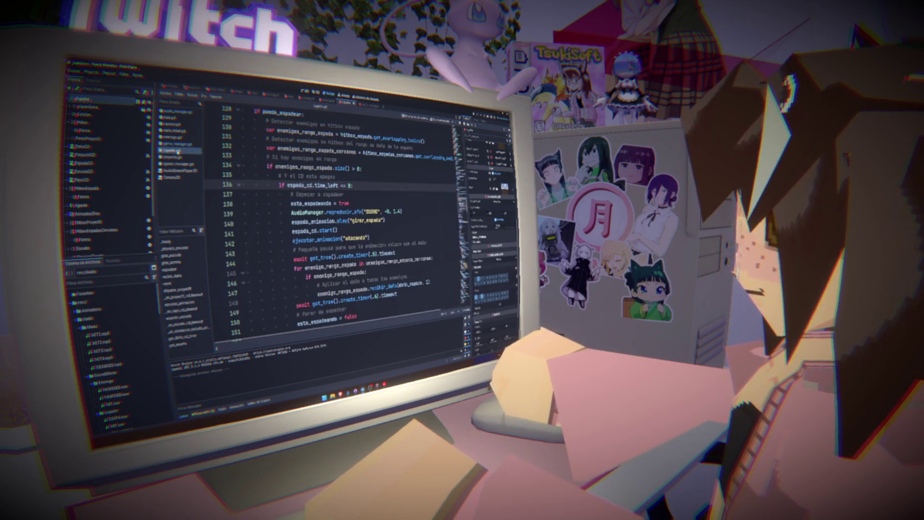
- Scroll through the player script's ray code to the empty line 270
scroll(333, 222, down, 20)
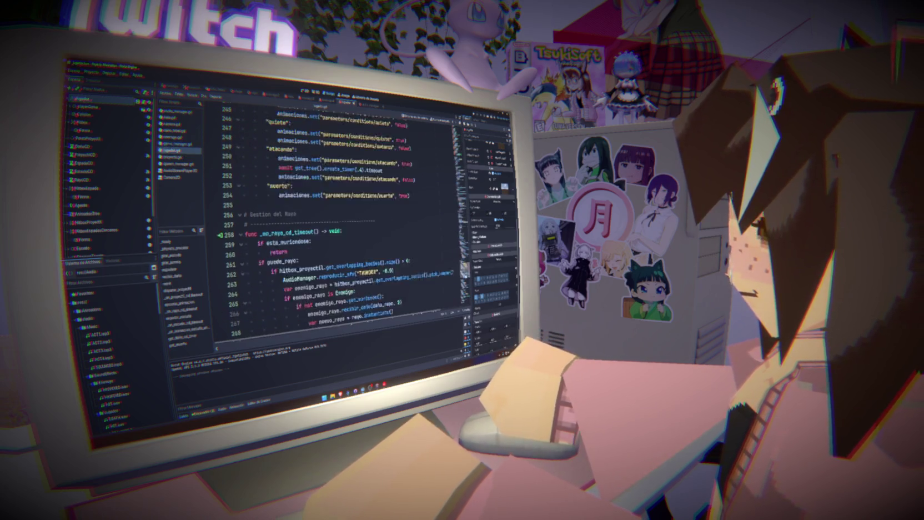
scroll(333, 222, down, 2)
scroll(334, 222, down, 7)
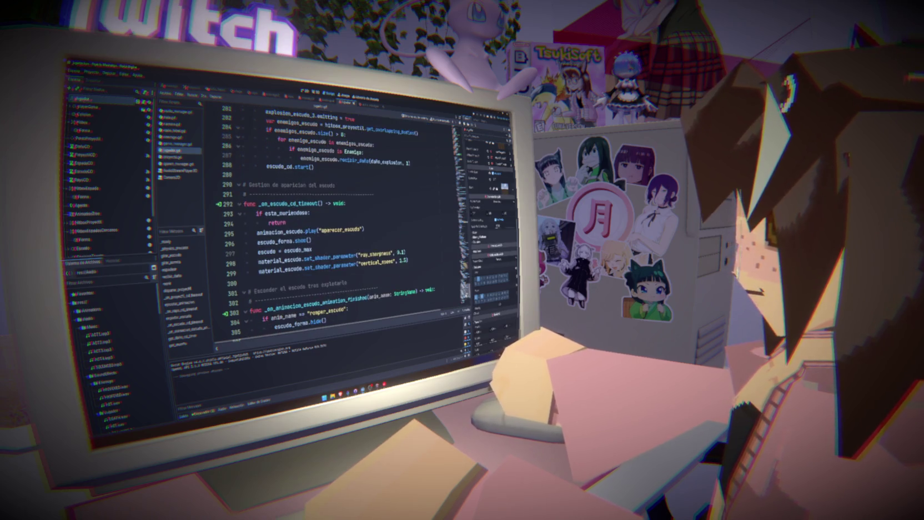
scroll(333, 222, up, 13)
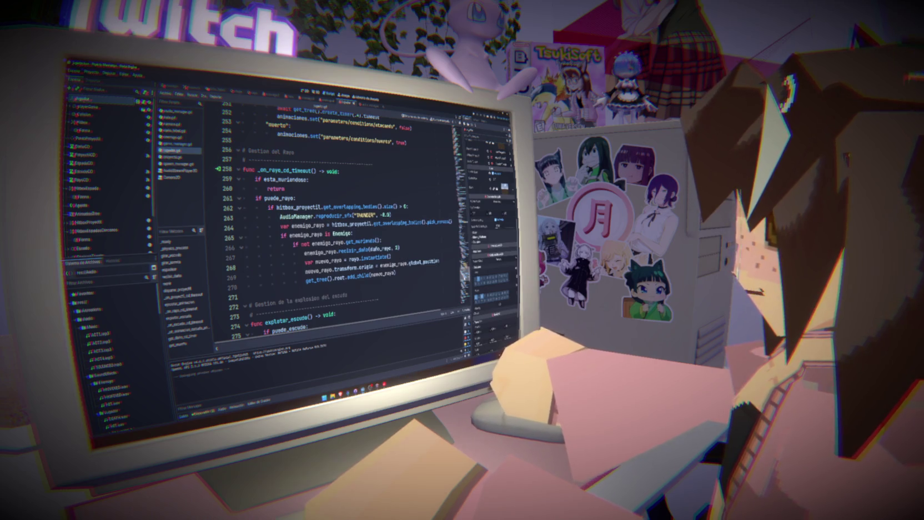
click(333, 284)
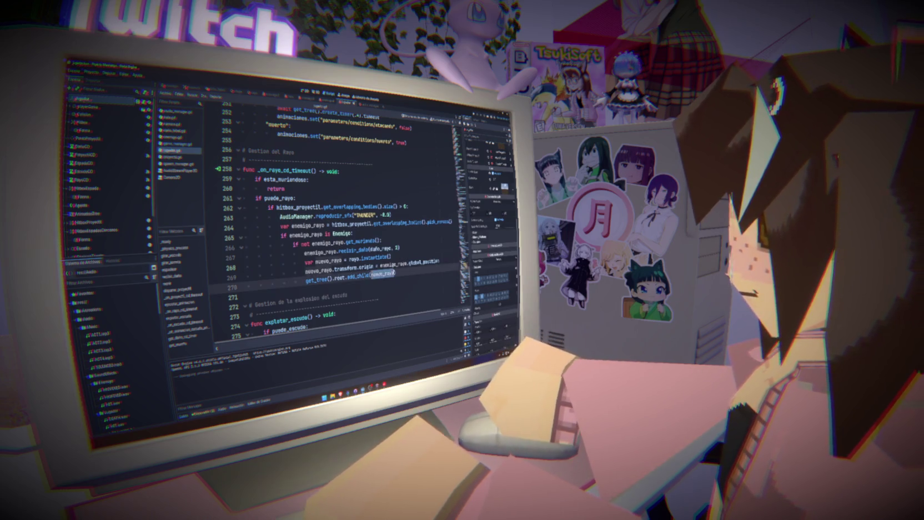
scroll(111, 344, down, 1)
scroll(137, 345, up, 1)
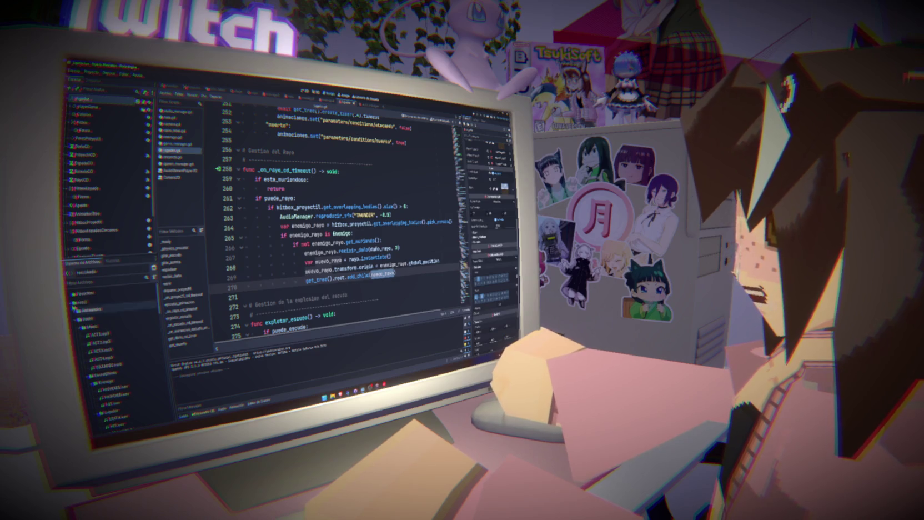
- Switch to another open scene, select its AnimationPlayer, then its root node
click(251, 93)
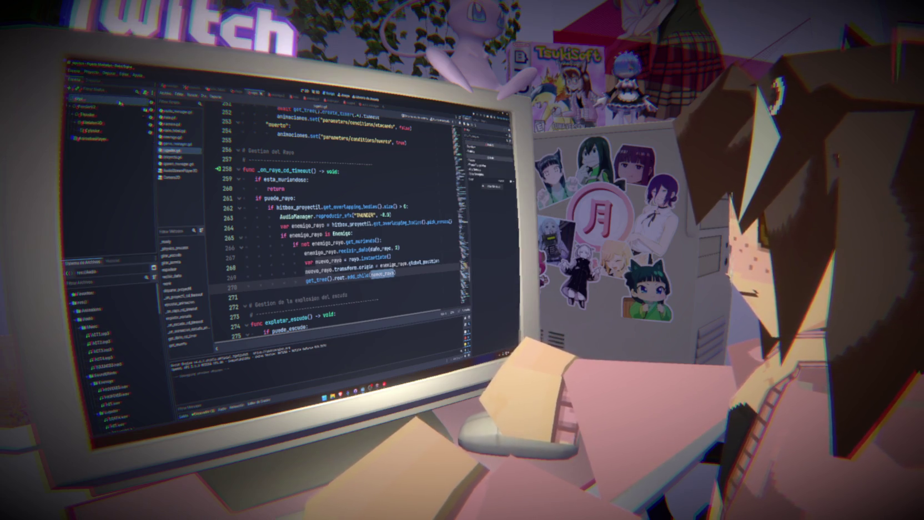
click(111, 140)
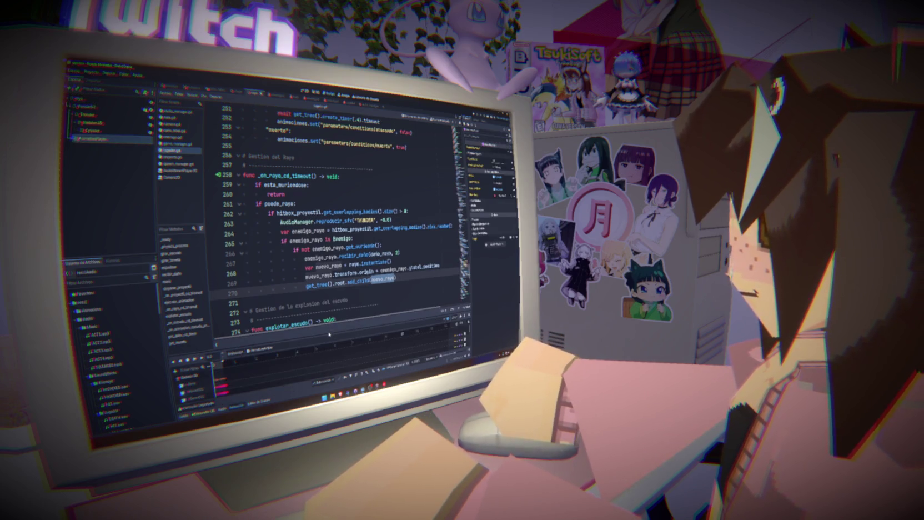
click(128, 104)
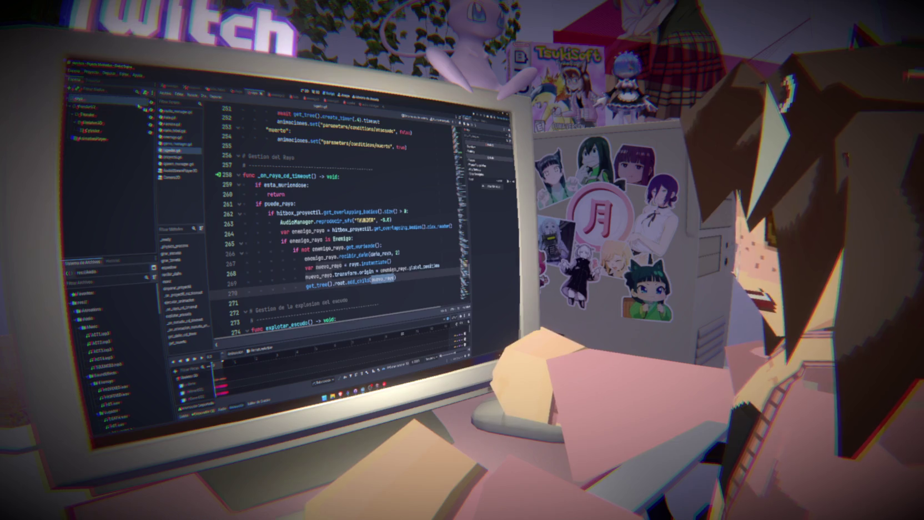